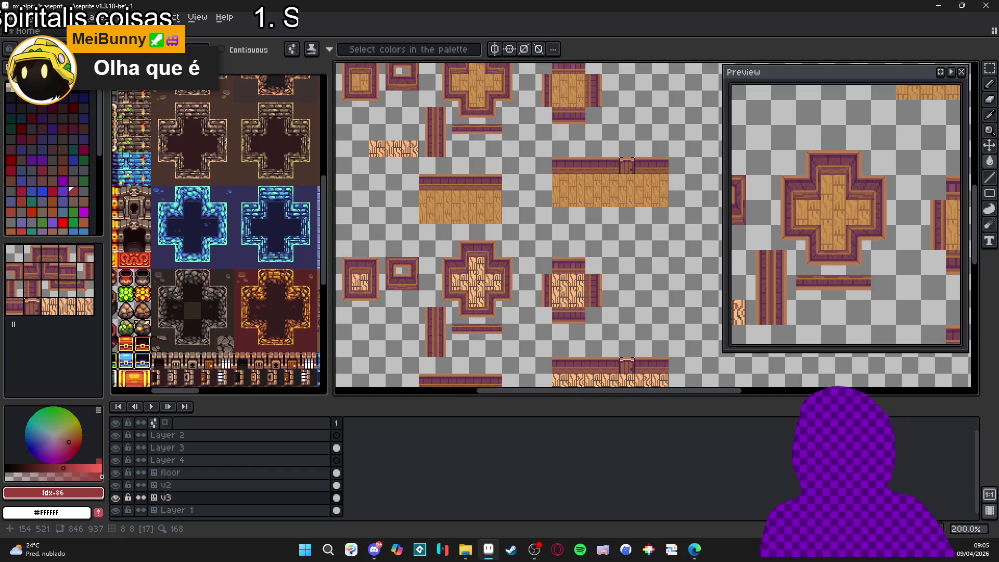
Step: Try tan and other palette colours on the plank lines, undoing each trial fill
alt+click(469, 279)
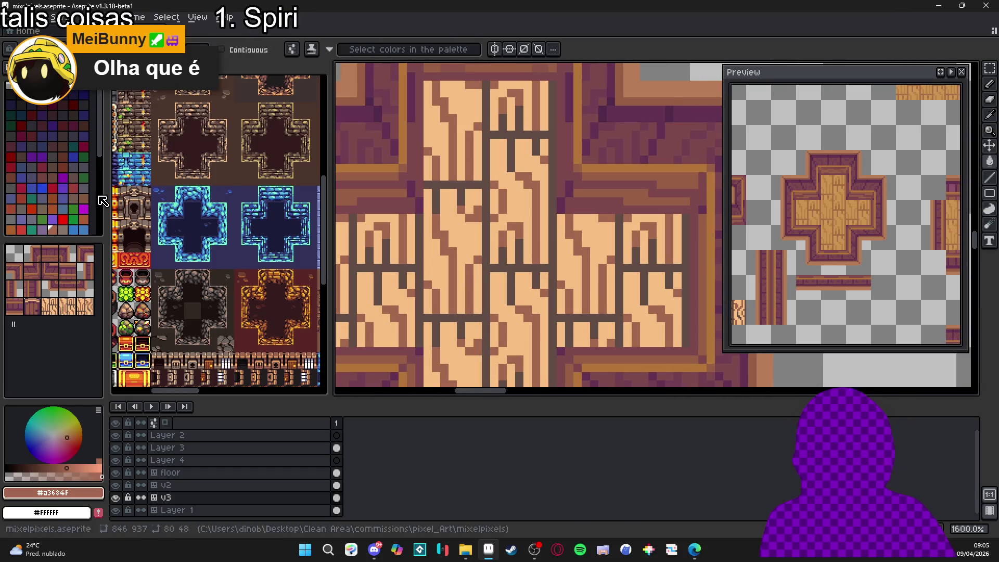
scroll(47, 156, down, 3)
click(73, 209)
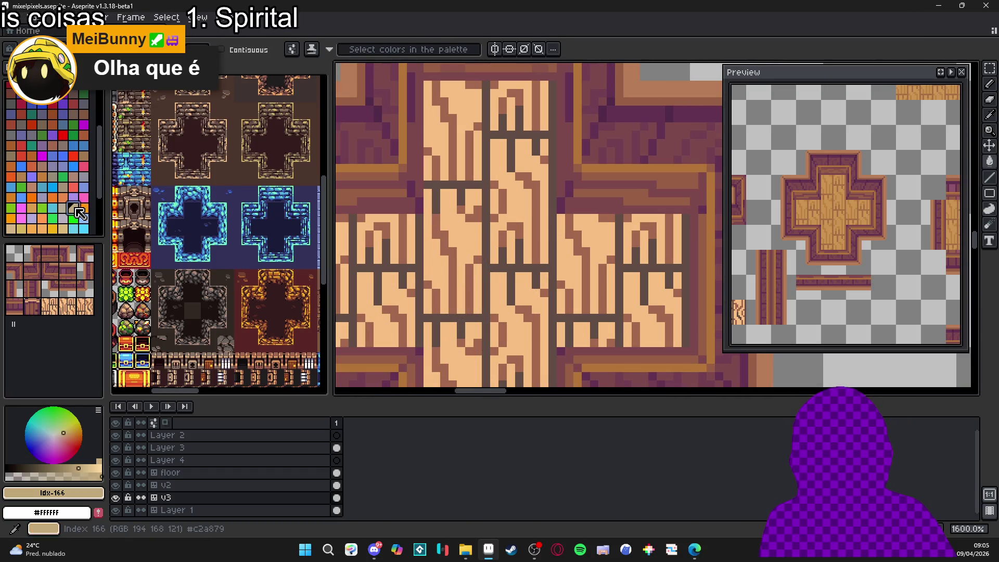
click(488, 272)
key(ctrl+z)
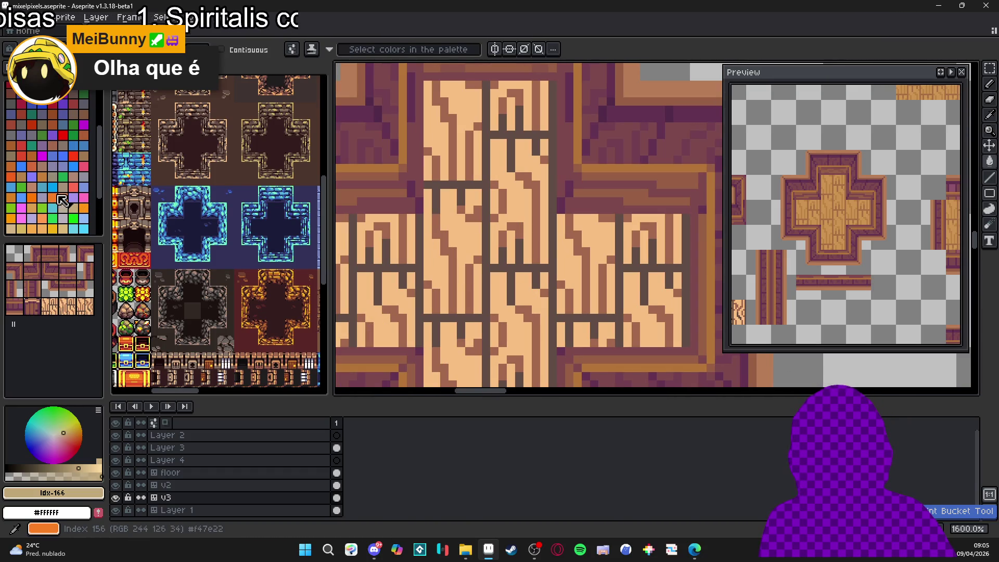
click(56, 199)
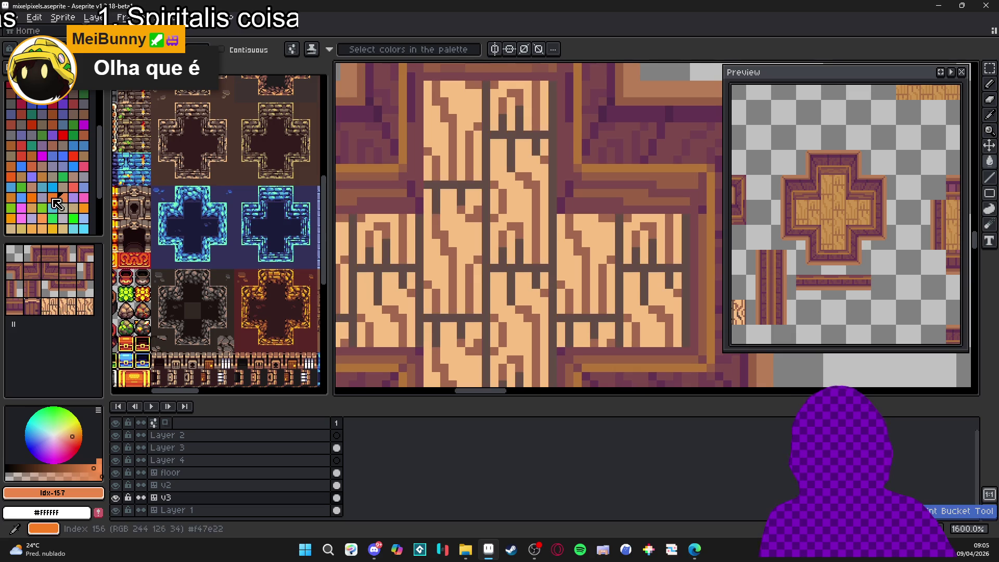
click(32, 155)
click(484, 299)
key(ctrl+z)
Step: Fill the grey plank seam lines with a lighter brown
click(43, 167)
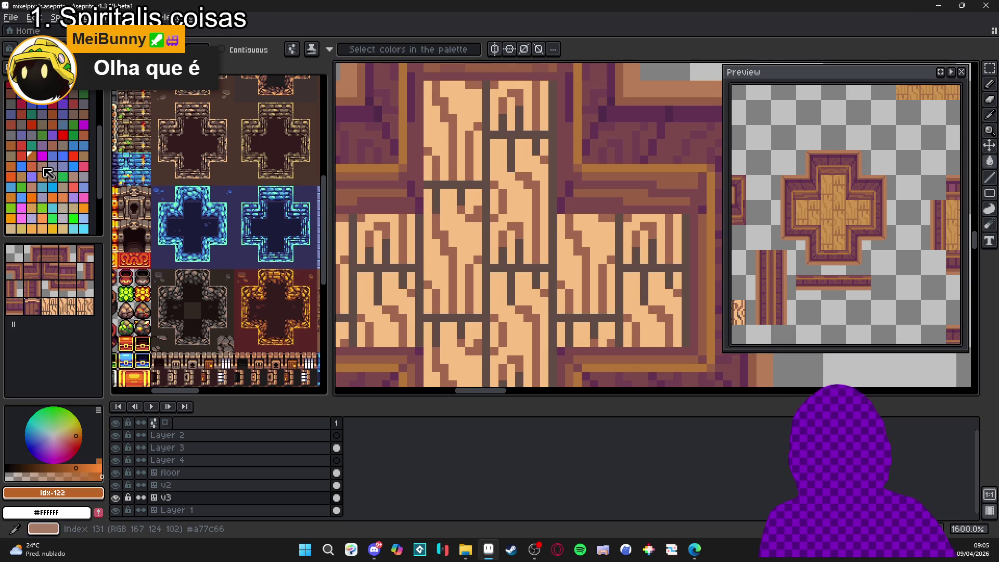
click(487, 284)
scroll(487, 284, down, 4)
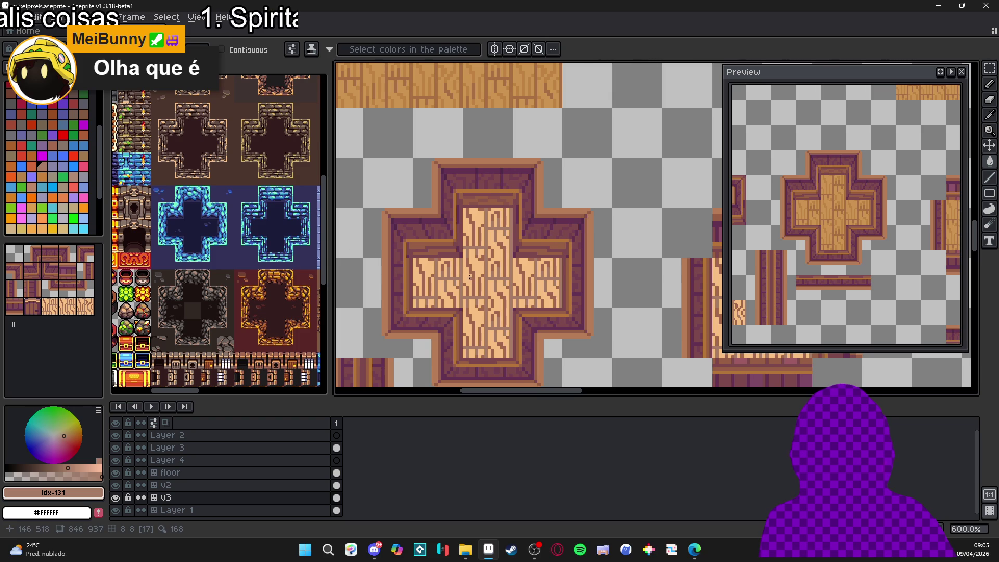
scroll(473, 275, up, 3)
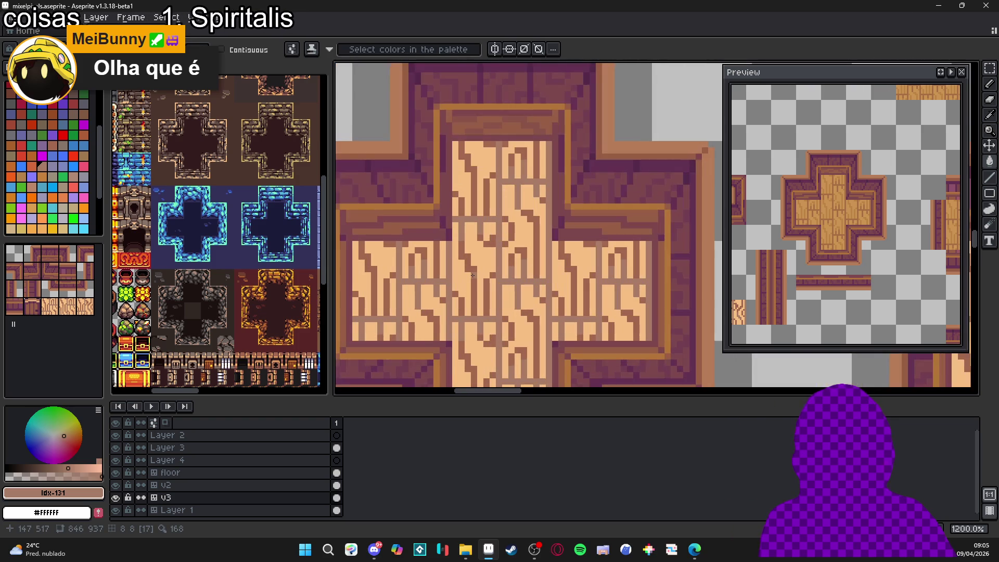
Step: Preview the tile layout over the cross, then select a pink palette colour
key(Tab)
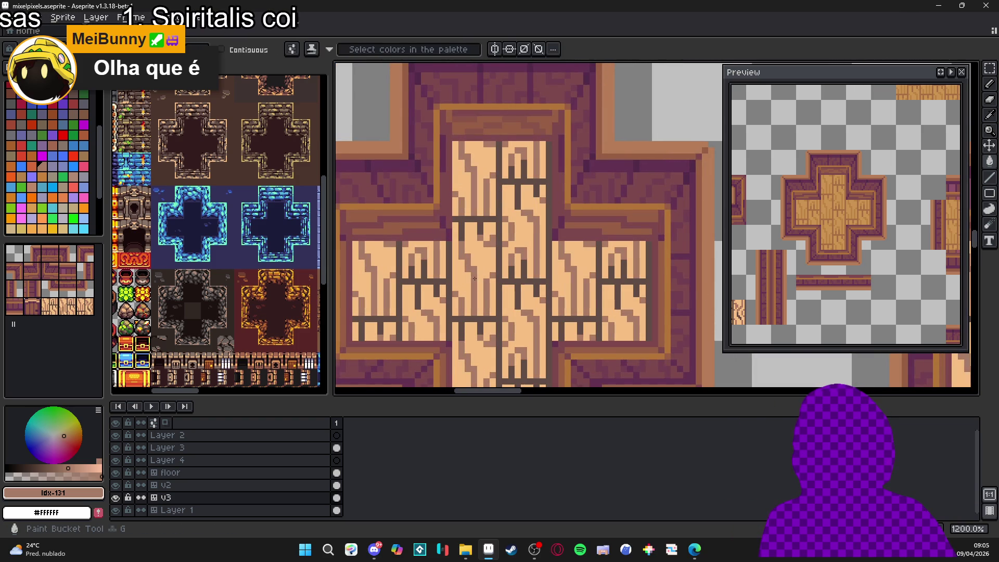
key(Tab)
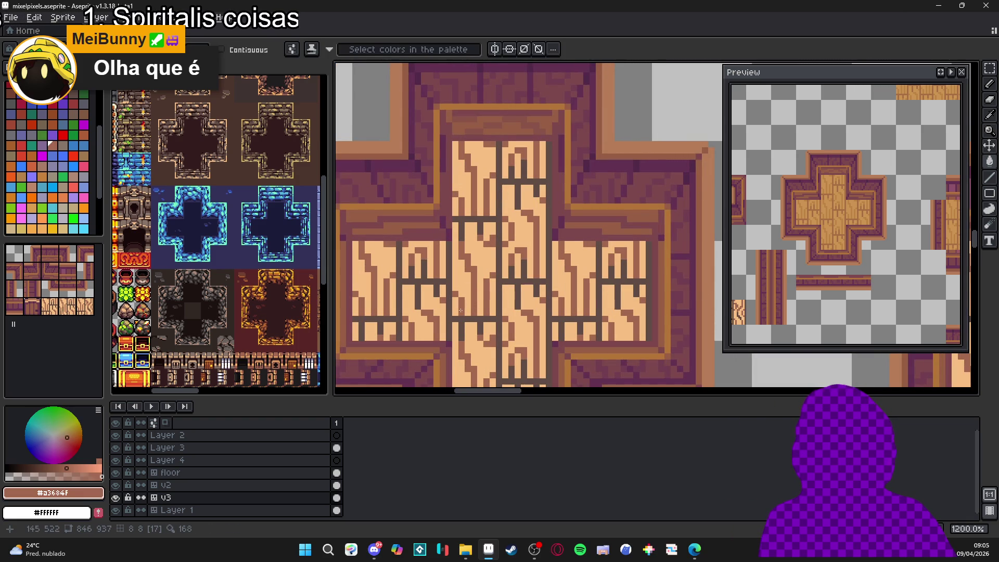
click(84, 166)
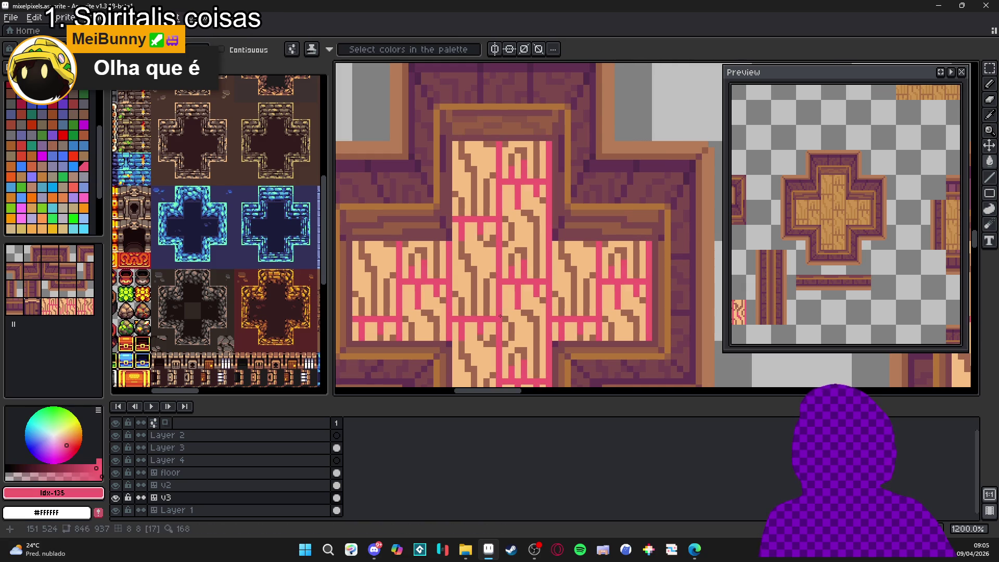
Step: Fill the dark plank seam lines pink to mark them
click(487, 300)
scroll(480, 269, down, 2)
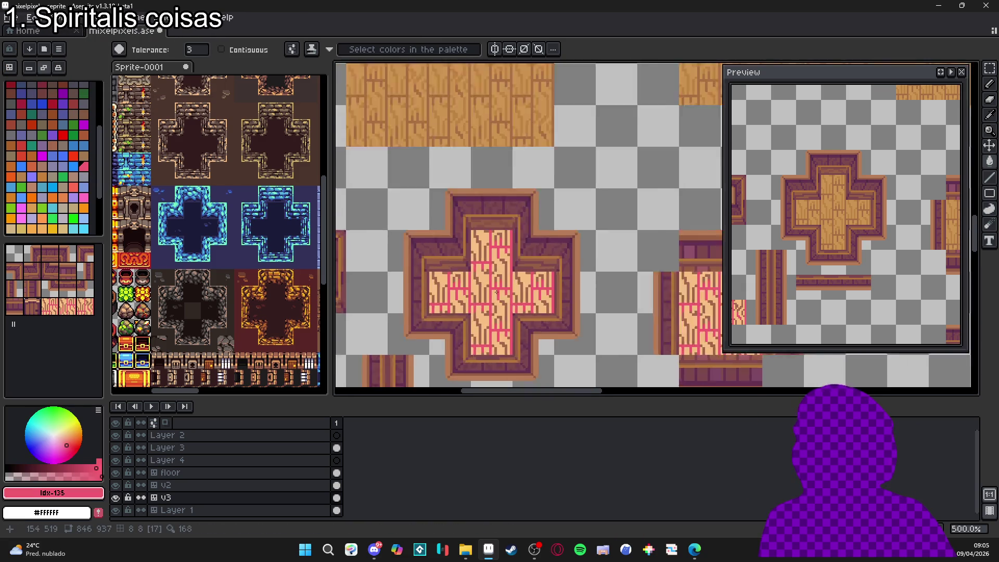
scroll(481, 281, up, 3)
Step: Compare tan and brown swatches, then bucket-fill the pink seams medium brown
alt+click(553, 290)
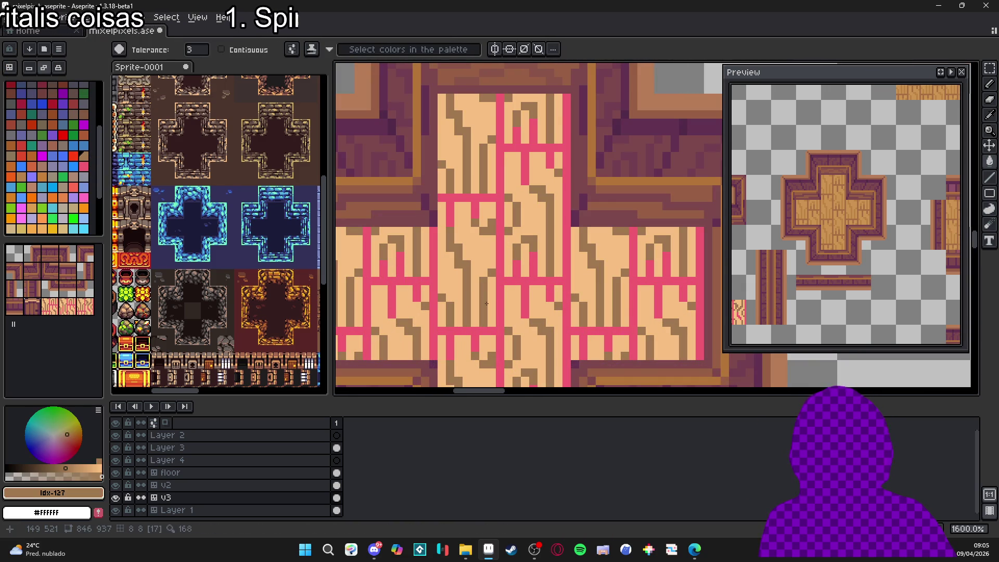
click(43, 167)
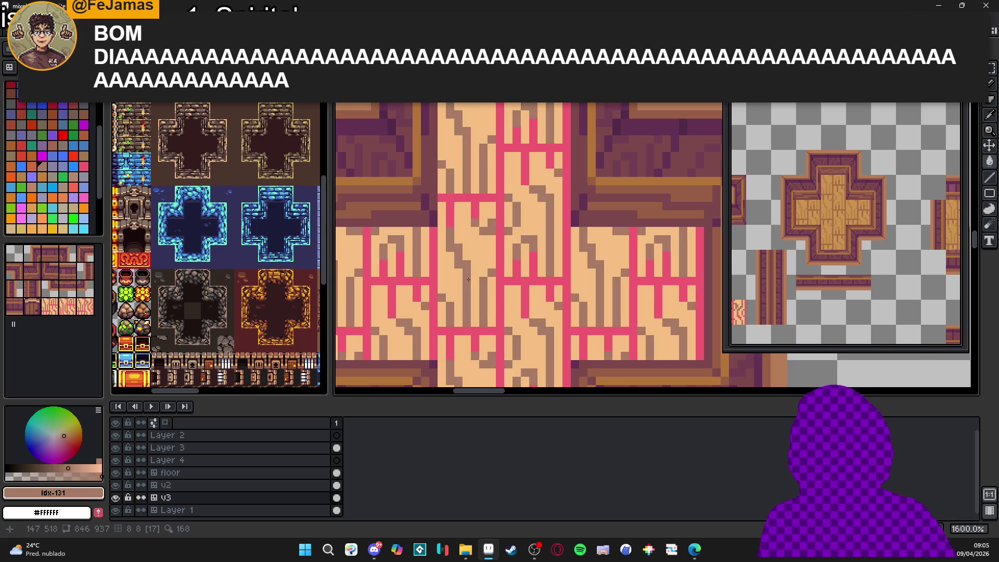
scroll(484, 295, down, 4)
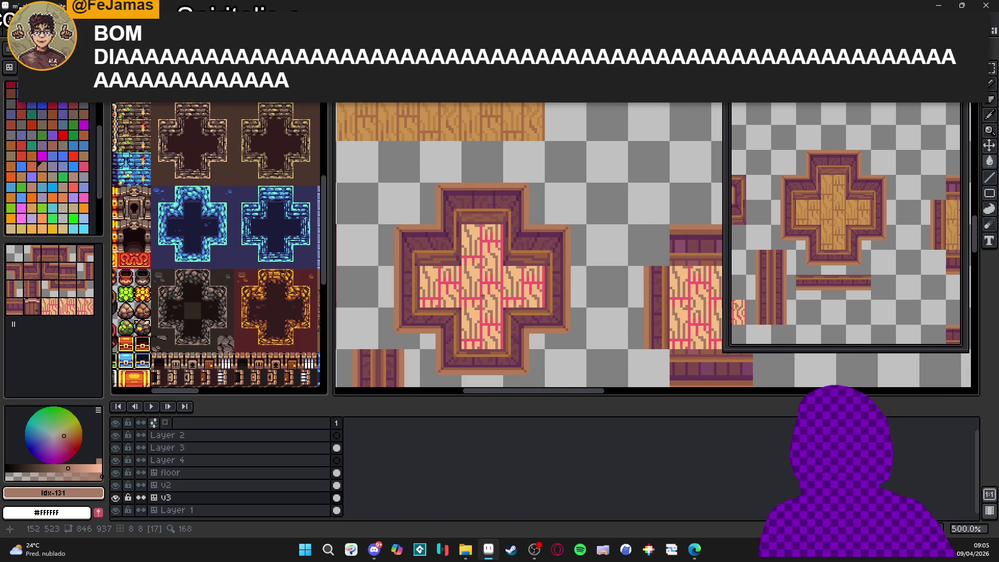
click(53, 177)
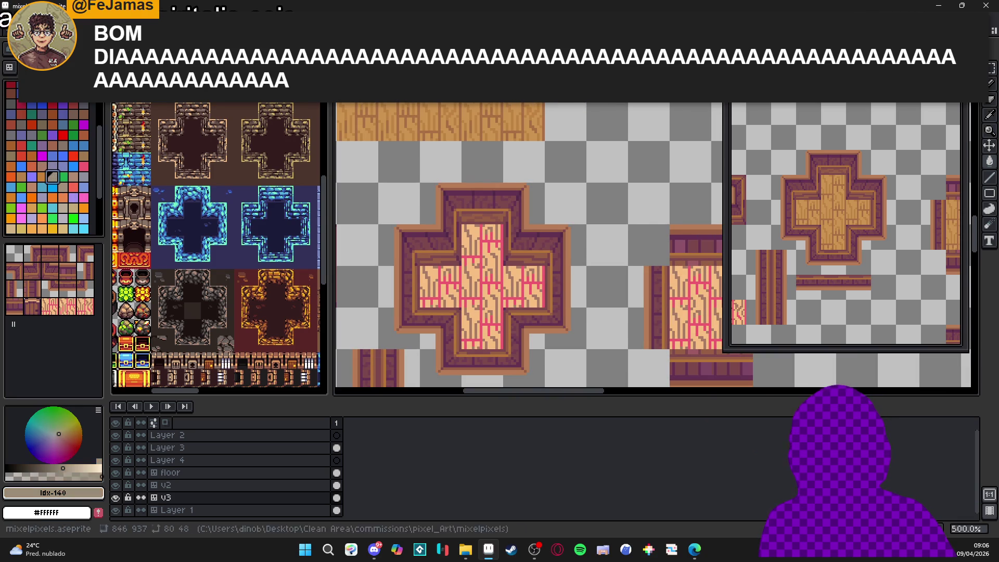
scroll(456, 282, up, 3)
alt+click(462, 296)
key(g)
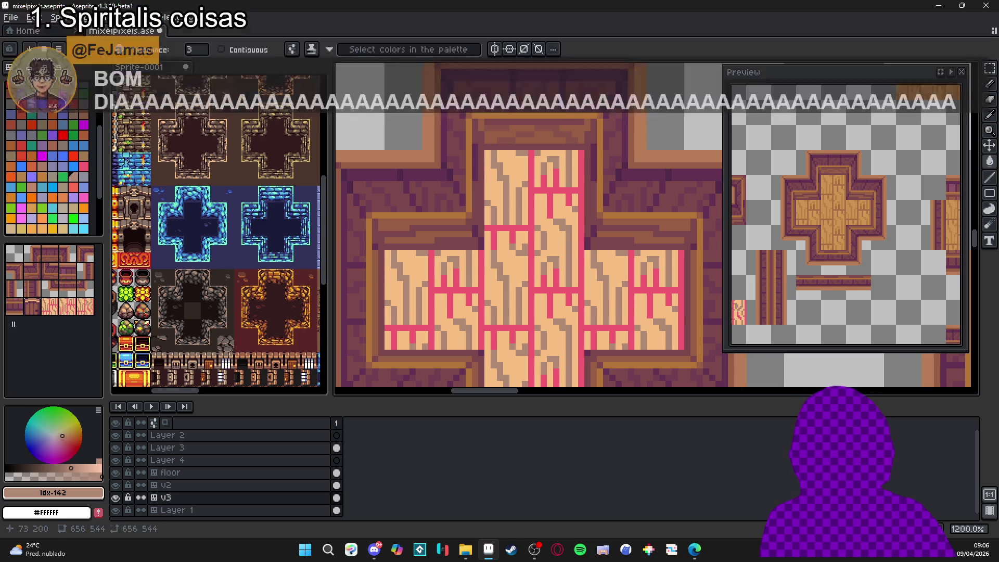
click(83, 135)
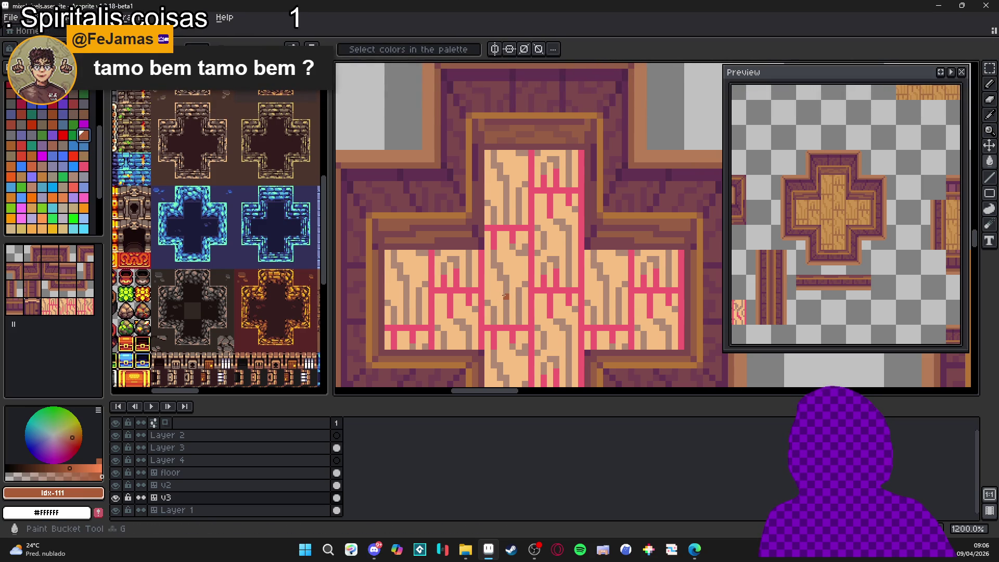
click(525, 307)
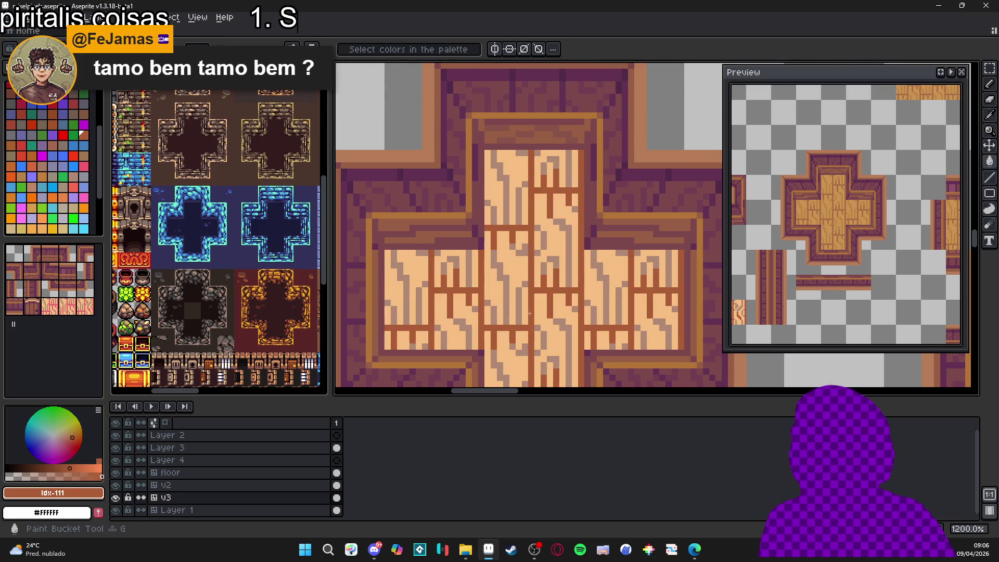
scroll(505, 292, down, 3)
scroll(502, 290, down, 3)
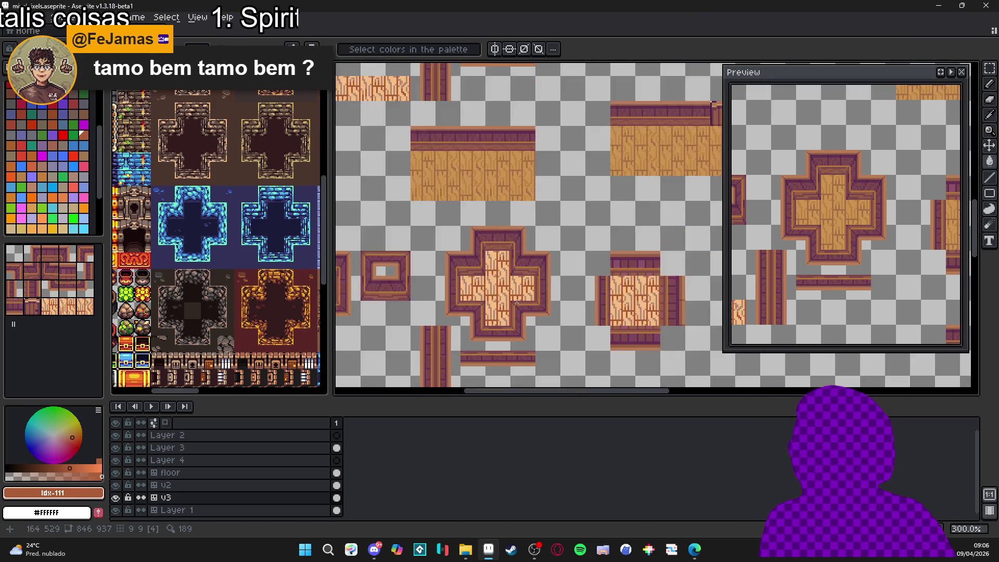
scroll(520, 292, up, 3)
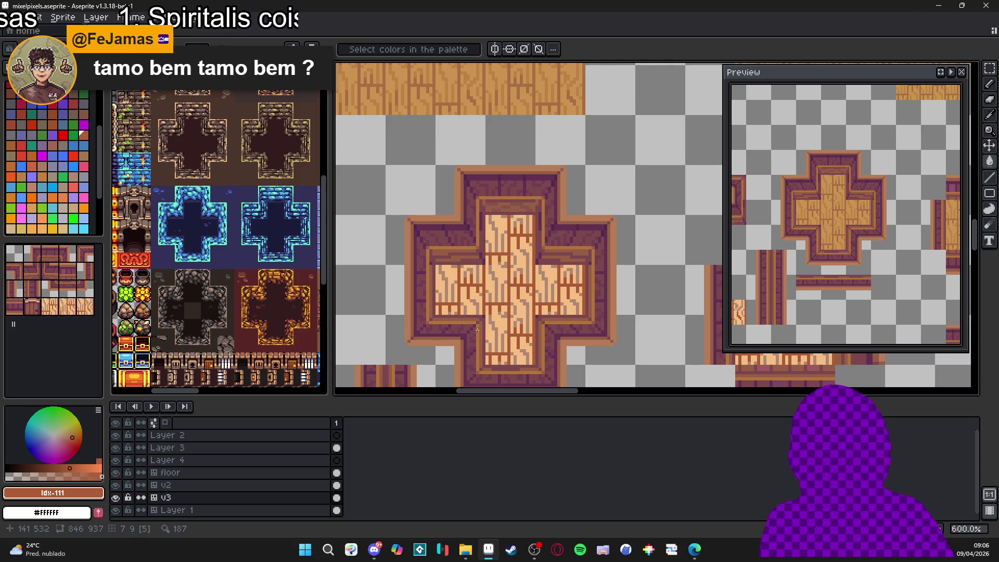
scroll(496, 312, up, 3)
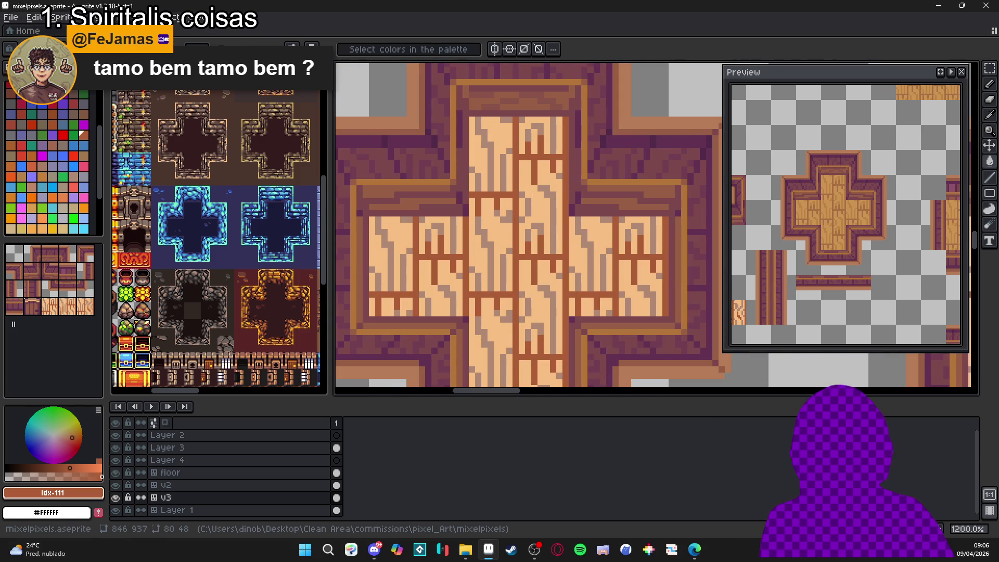
Step: Sort the palette by hue, then sample the brown seam colour and select an orange swatch
click(29, 78)
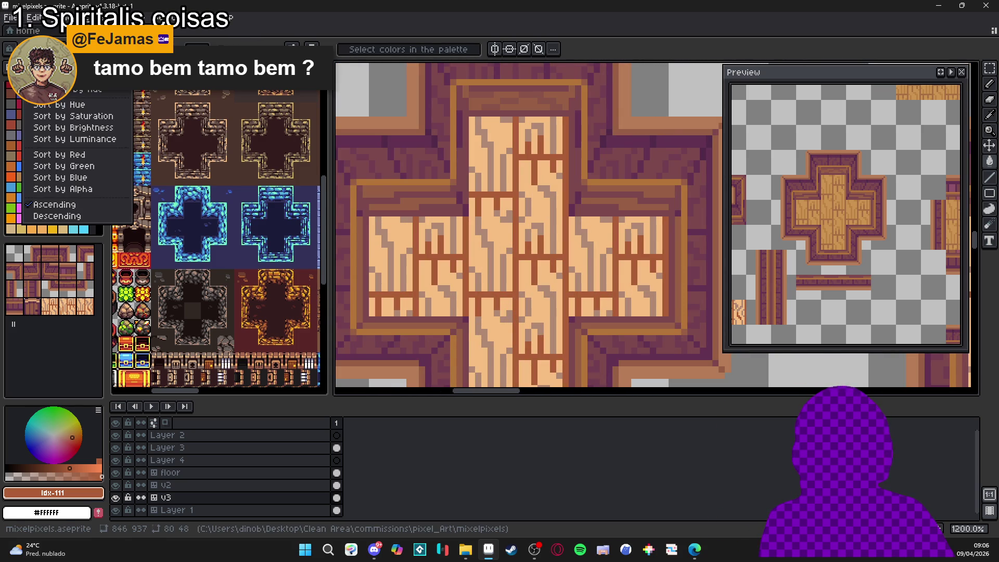
click(104, 105)
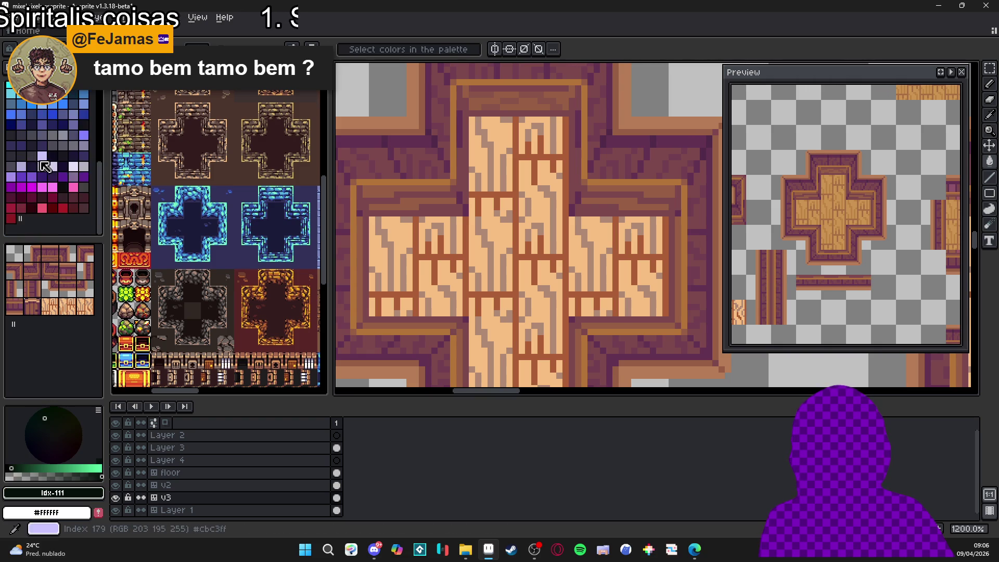
scroll(76, 193, up, 3)
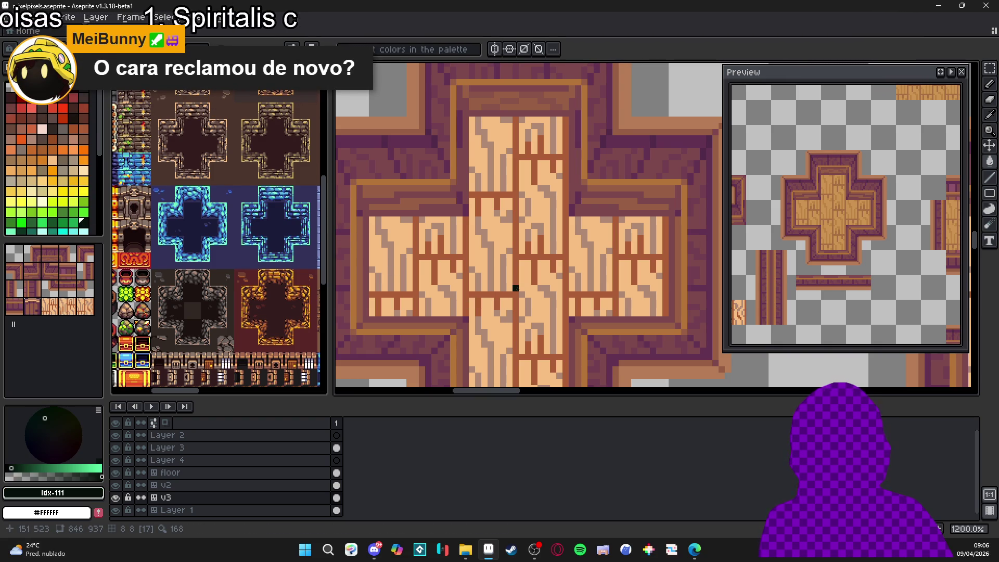
scroll(528, 294, down, 5)
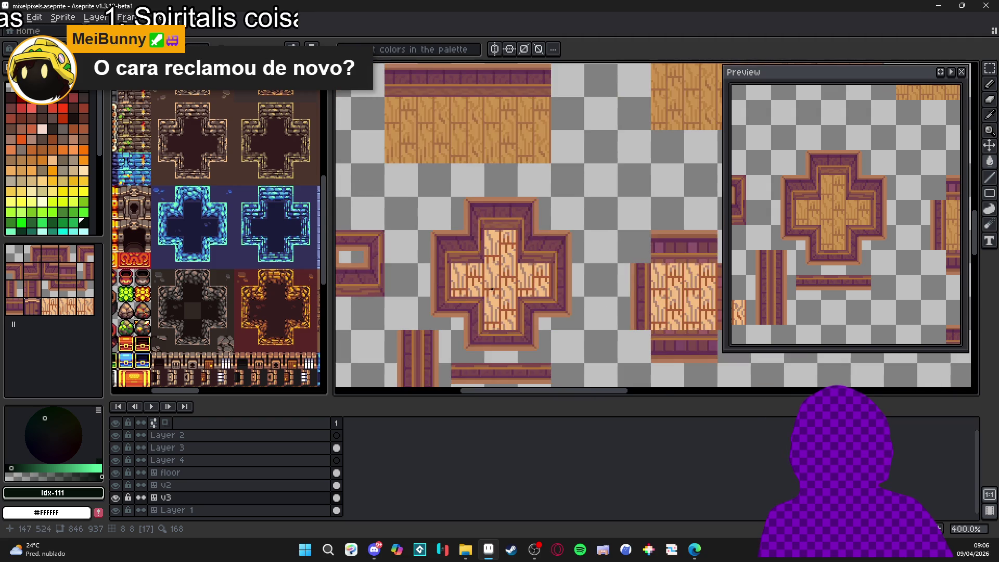
scroll(492, 282, up, 5)
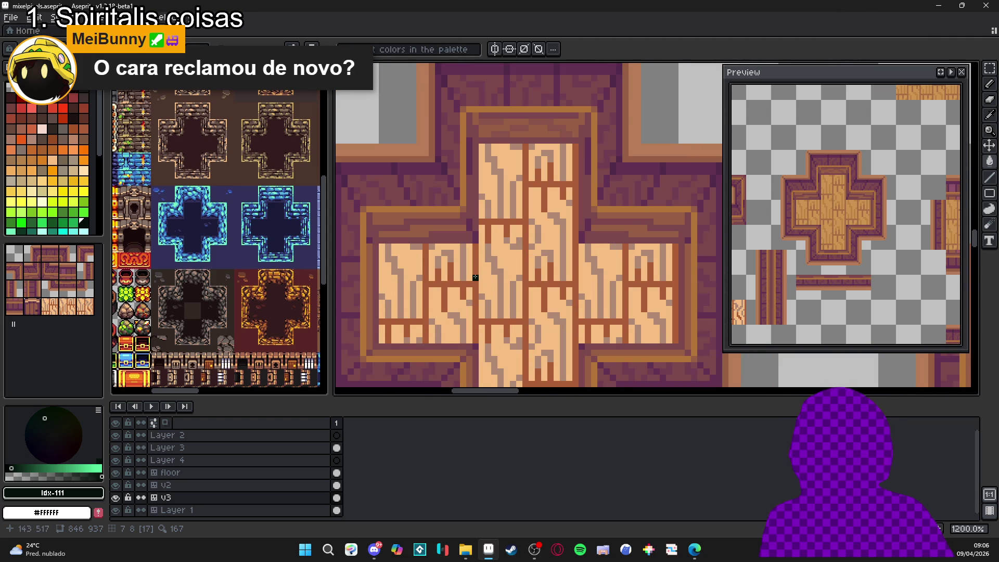
alt+click(475, 277)
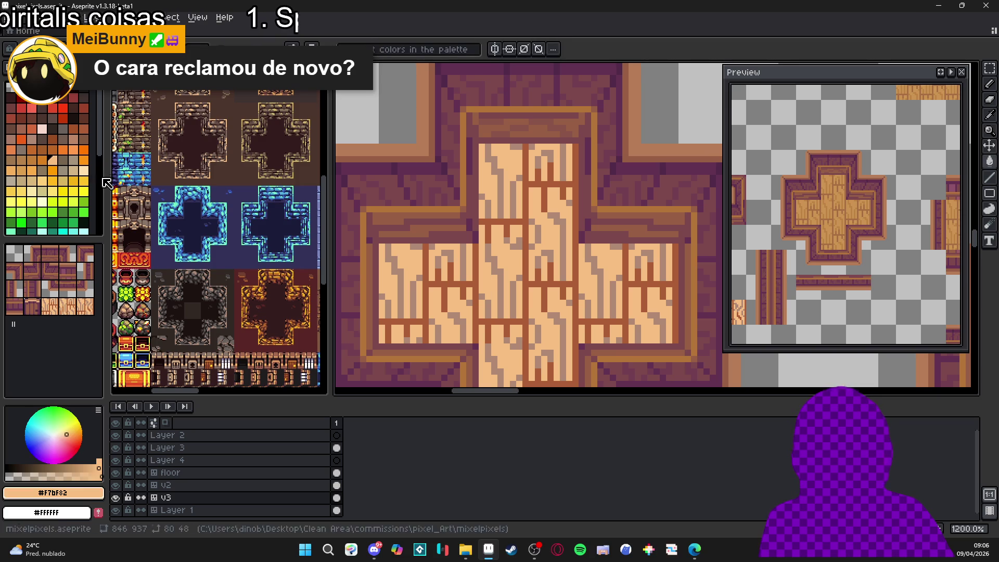
click(44, 161)
click(475, 290)
key(ctrl+z)
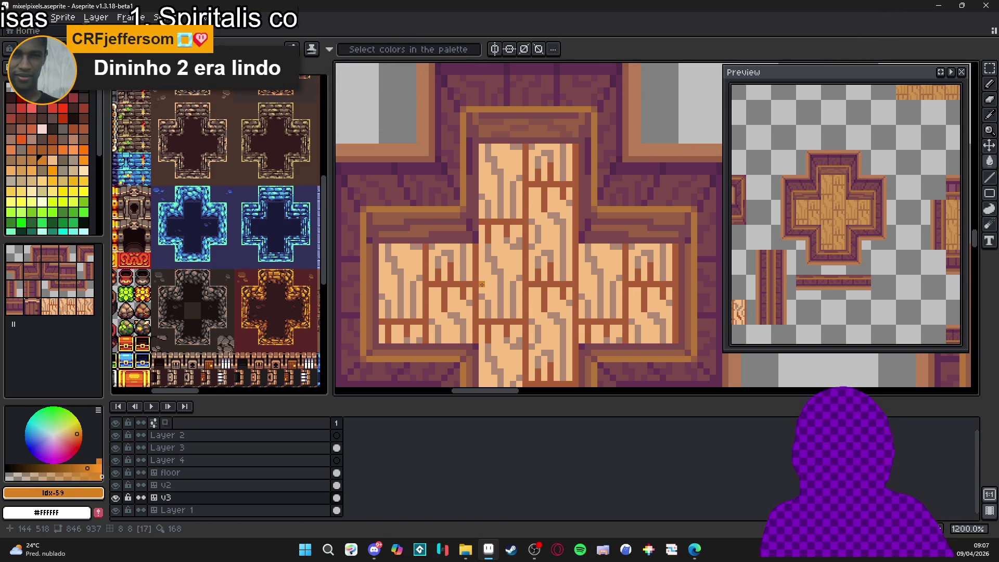
alt+click(495, 270)
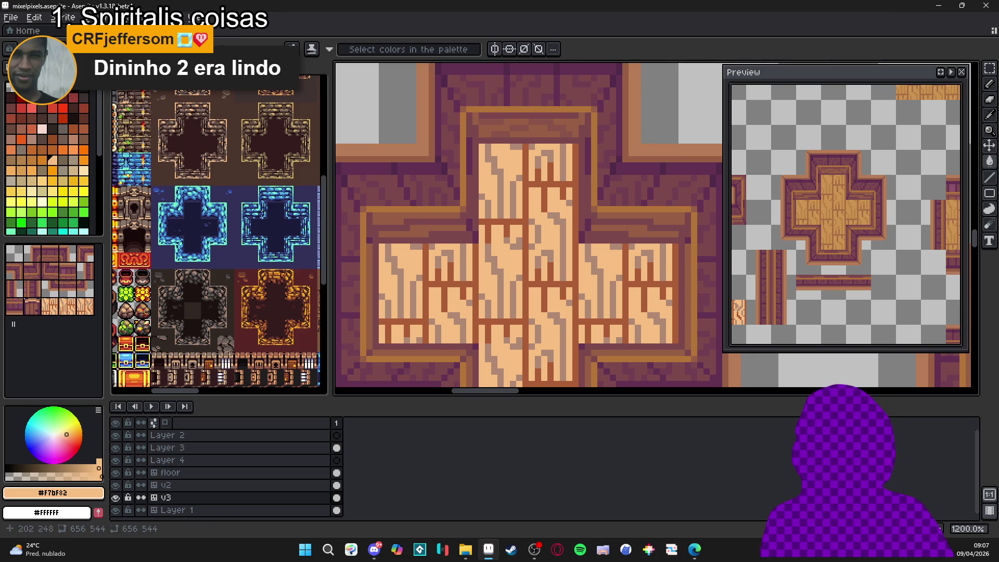
drag(474, 297, 463, 293)
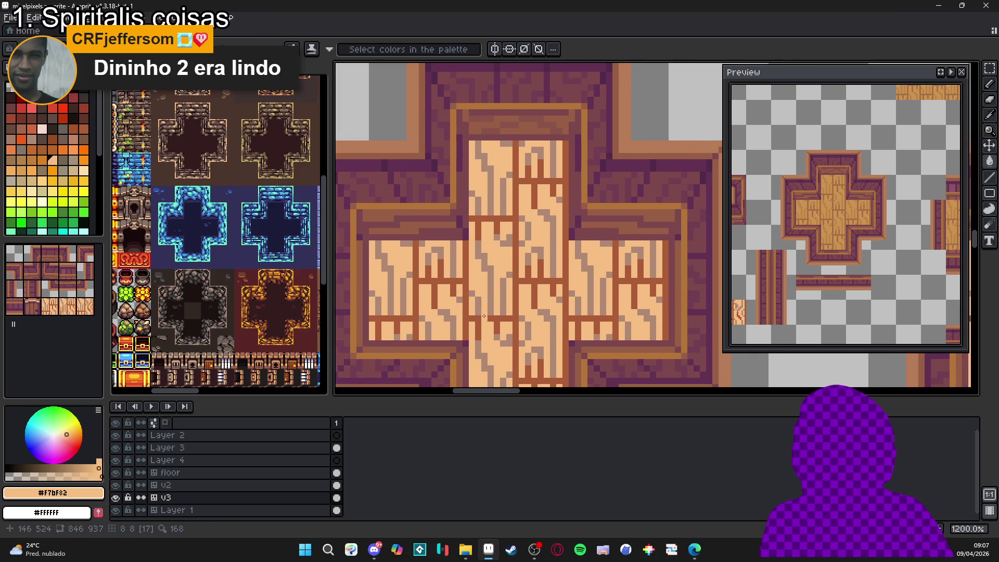
scroll(219, 234, down, 2)
scroll(218, 235, up, 5)
click(497, 281)
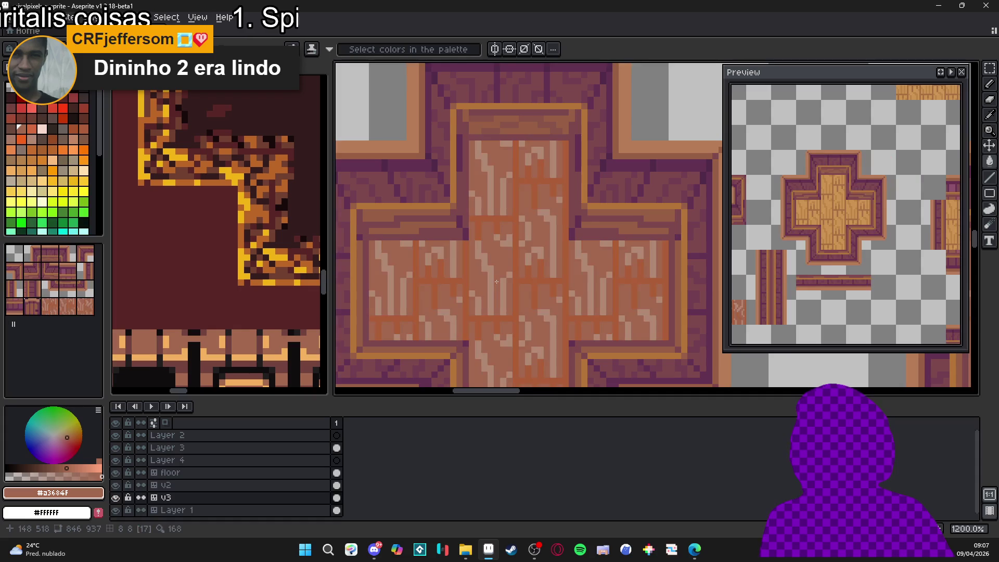
key(ctrl+z)
scroll(468, 293, down, 2)
scroll(467, 293, down, 1)
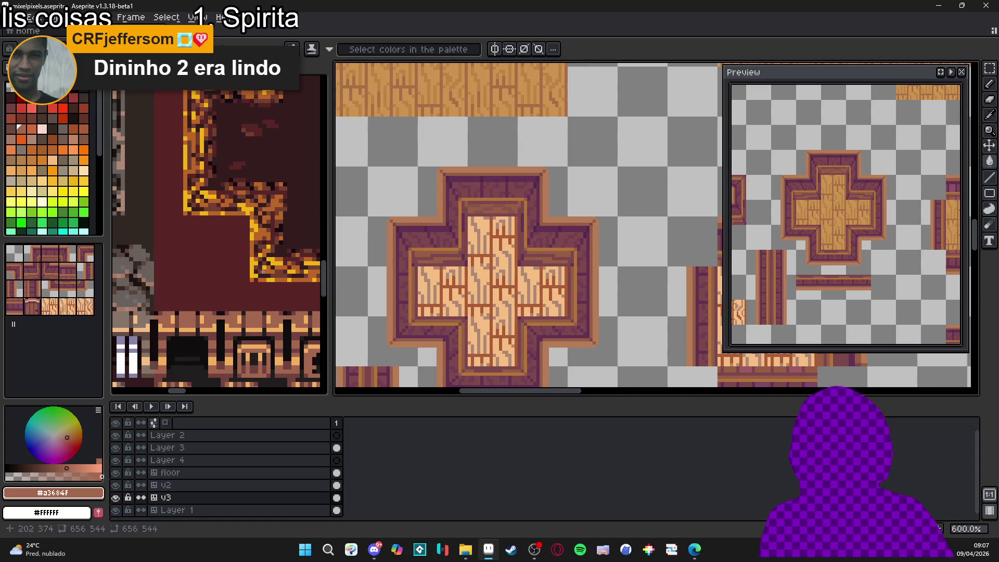
scroll(466, 286, up, 3)
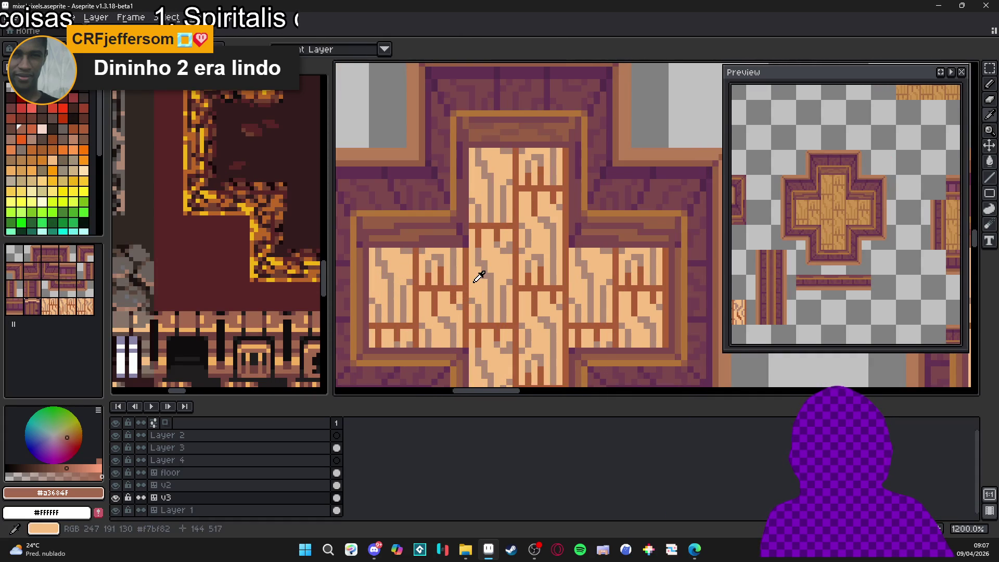
alt+click(479, 274)
click(31, 160)
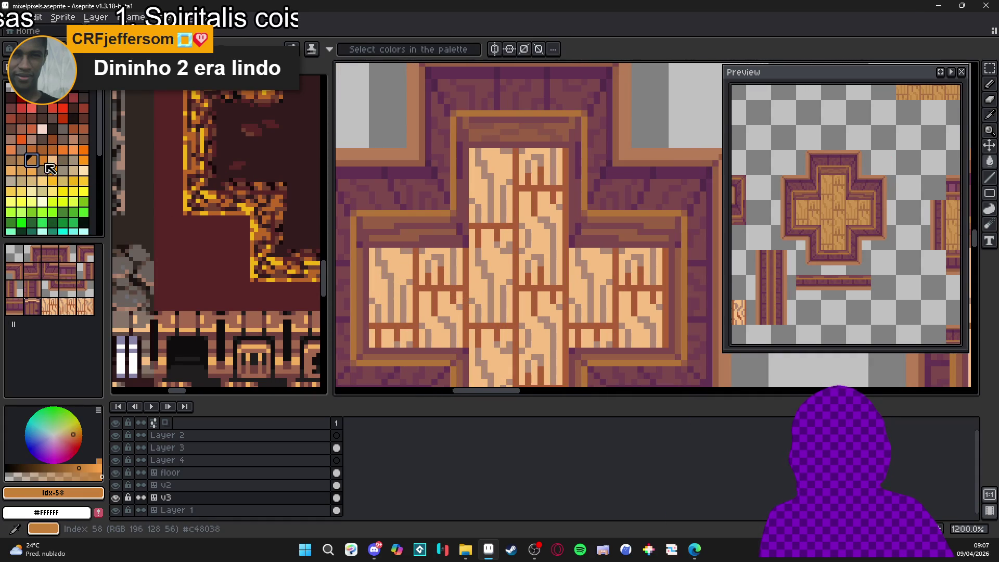
click(468, 279)
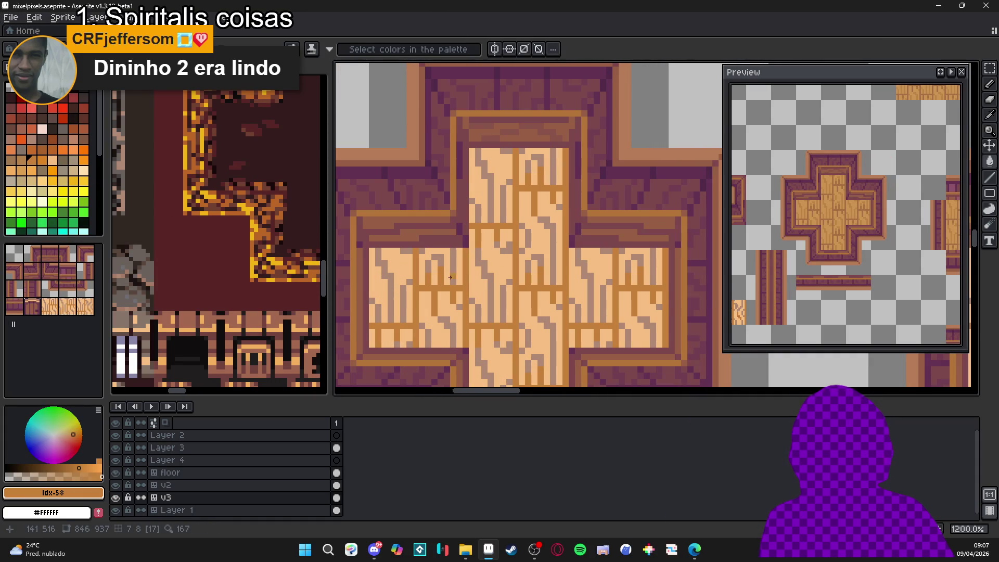
key(ctrl+z)
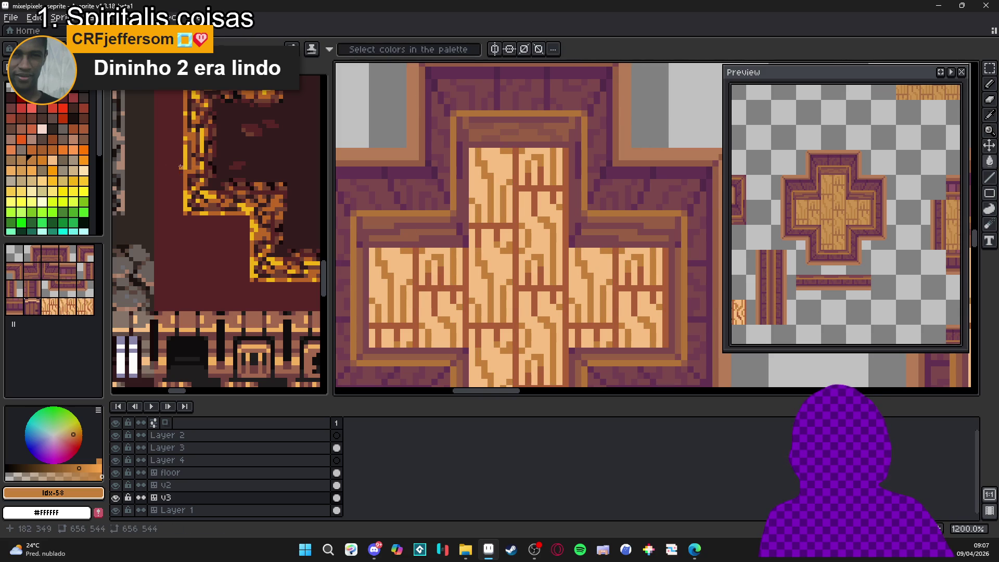
click(22, 160)
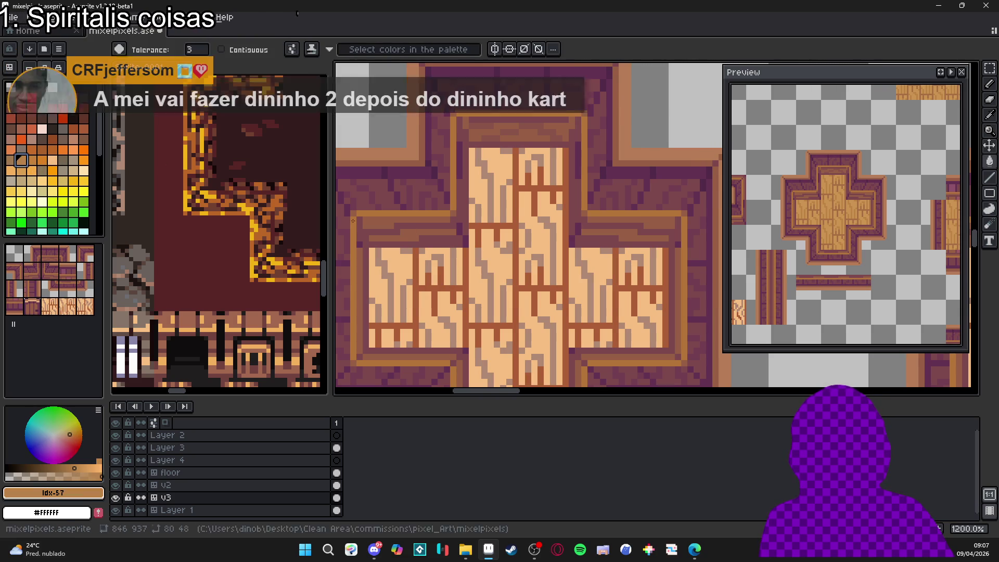
Step: Refill the grain lines golden-brown with palette colour Idx-57
click(466, 272)
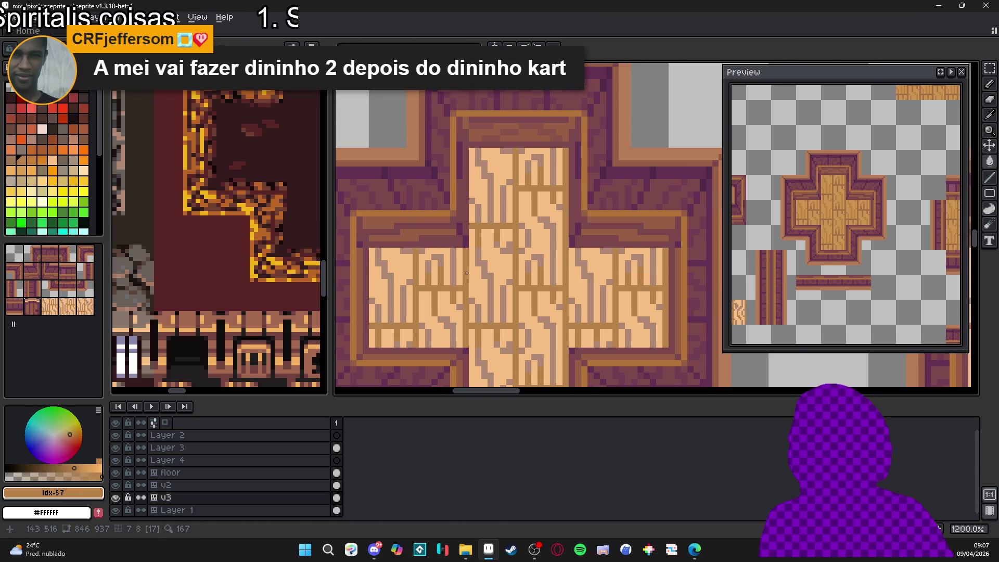
scroll(484, 312, down, 5)
scroll(484, 318, up, 6)
scroll(447, 307, down, 5)
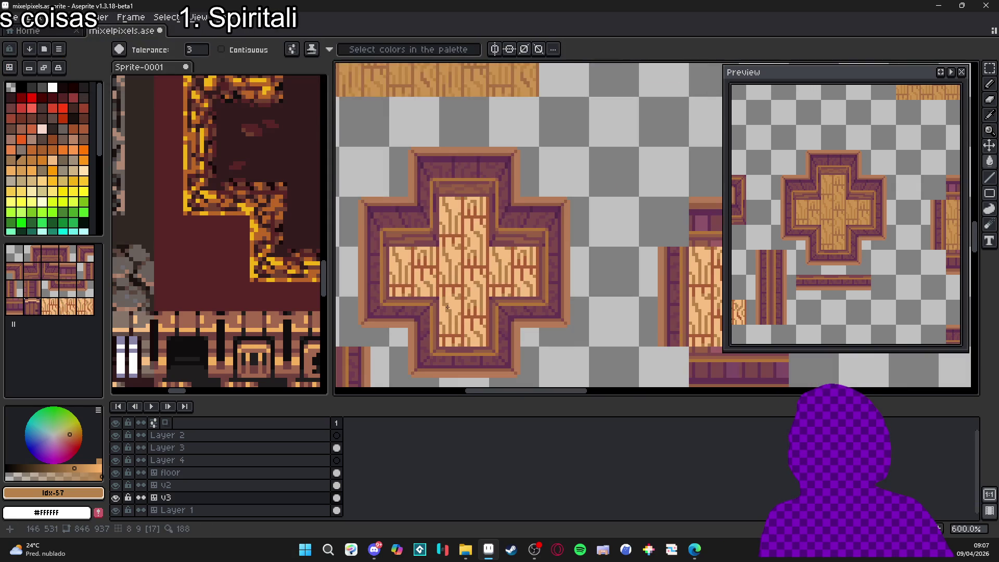
scroll(445, 312, up, 5)
scroll(434, 270, up, 2)
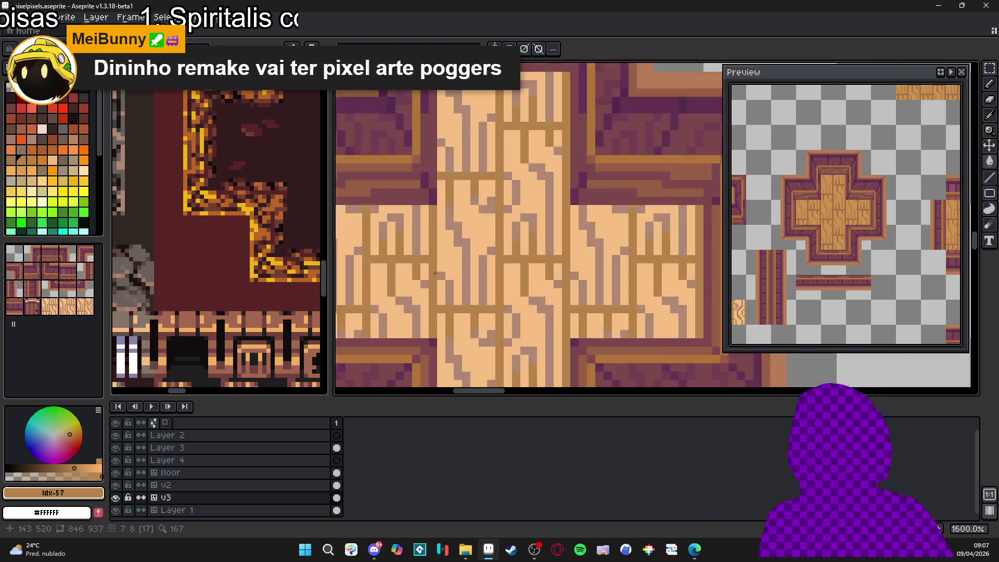
Step: Sample the light wood colour and select a pale tan swatch for filling
alt+click(457, 257)
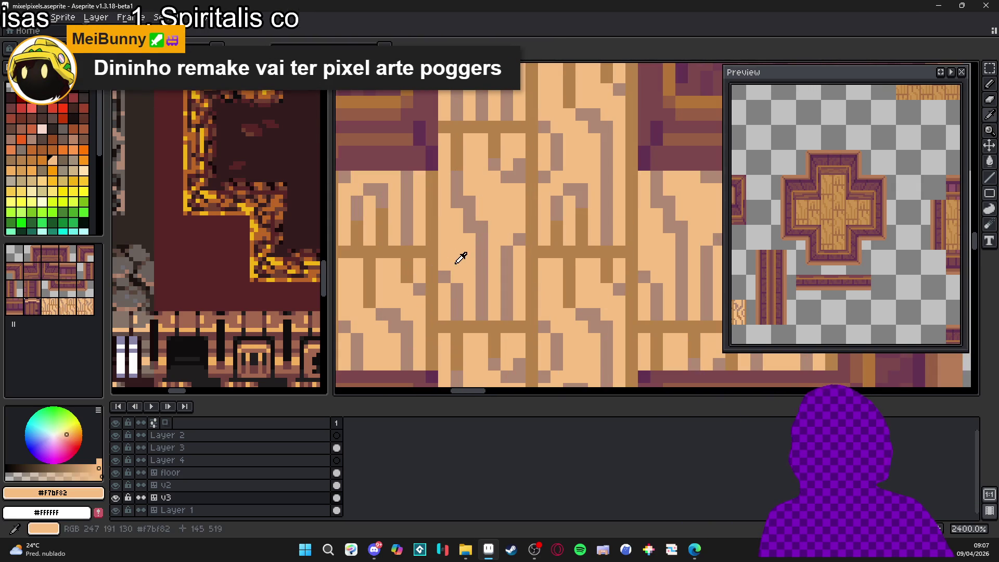
click(21, 181)
key(g)
scroll(480, 243, down, 3)
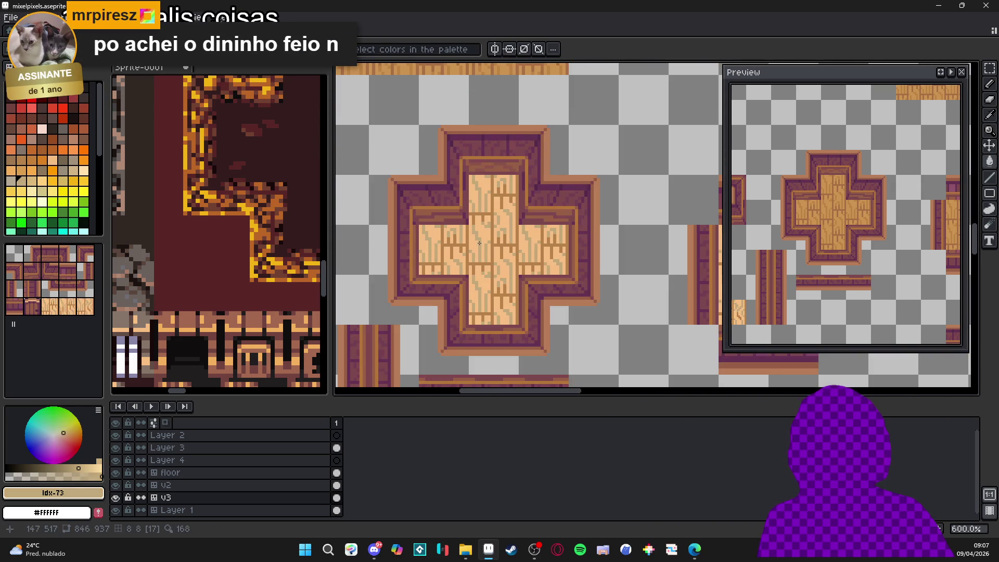
scroll(504, 306, down, 2)
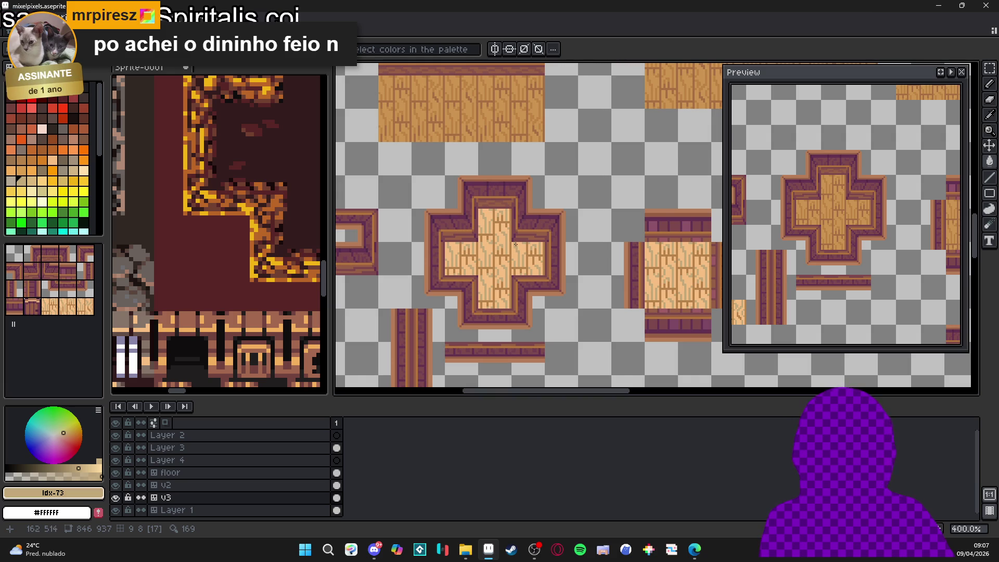
scroll(517, 249, up, 5)
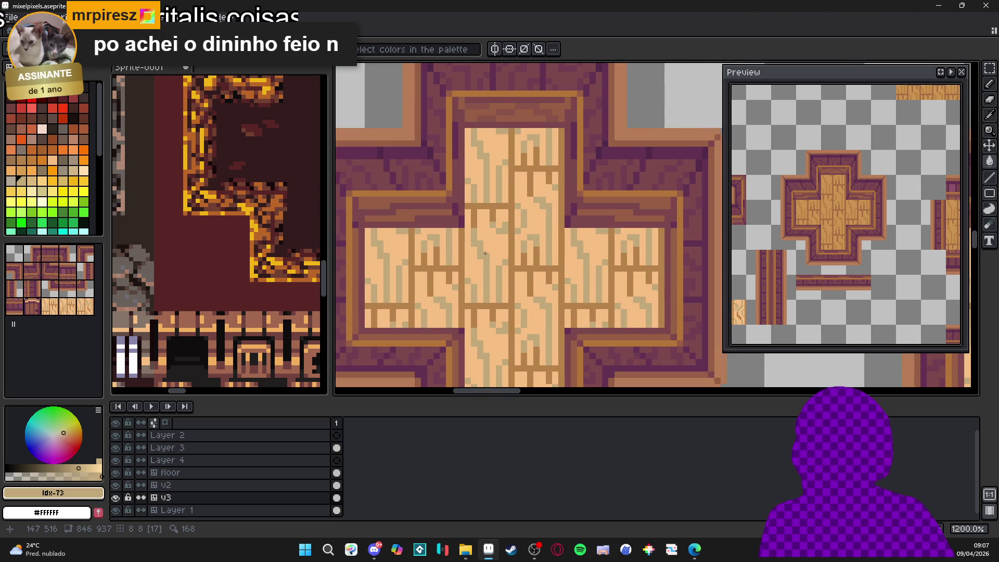
scroll(490, 247, down, 4)
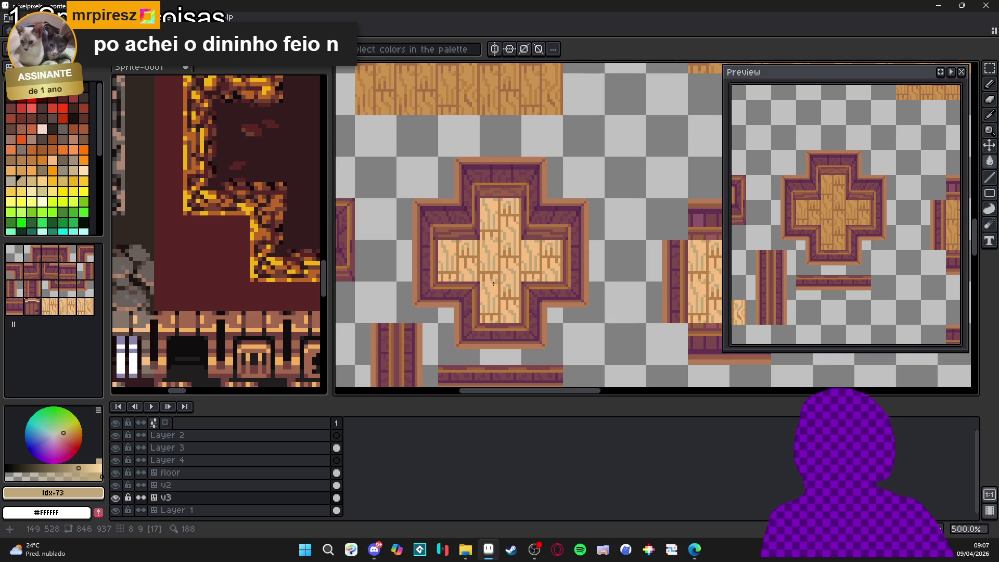
scroll(494, 284, up, 4)
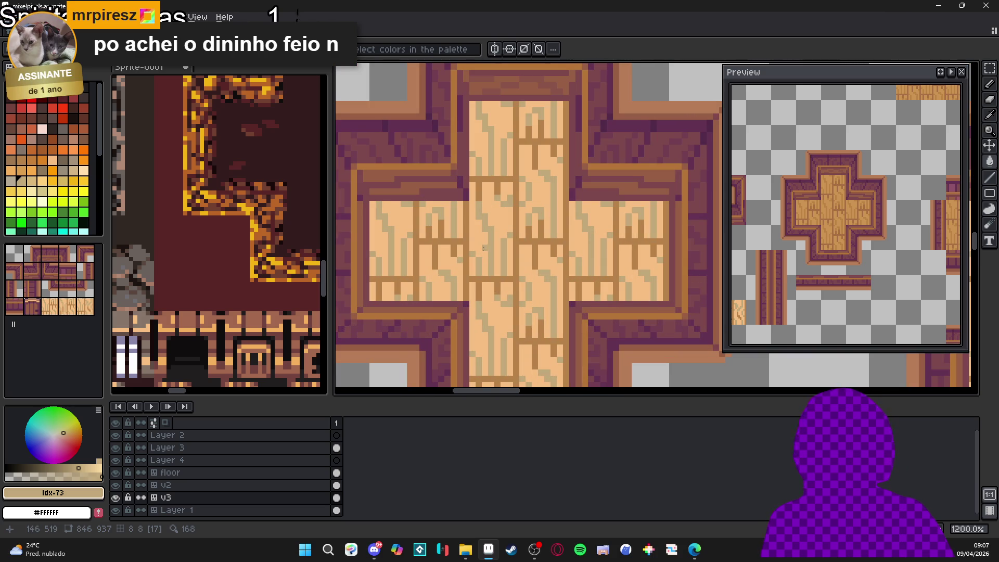
scroll(482, 250, down, 2)
scroll(486, 244, up, 2)
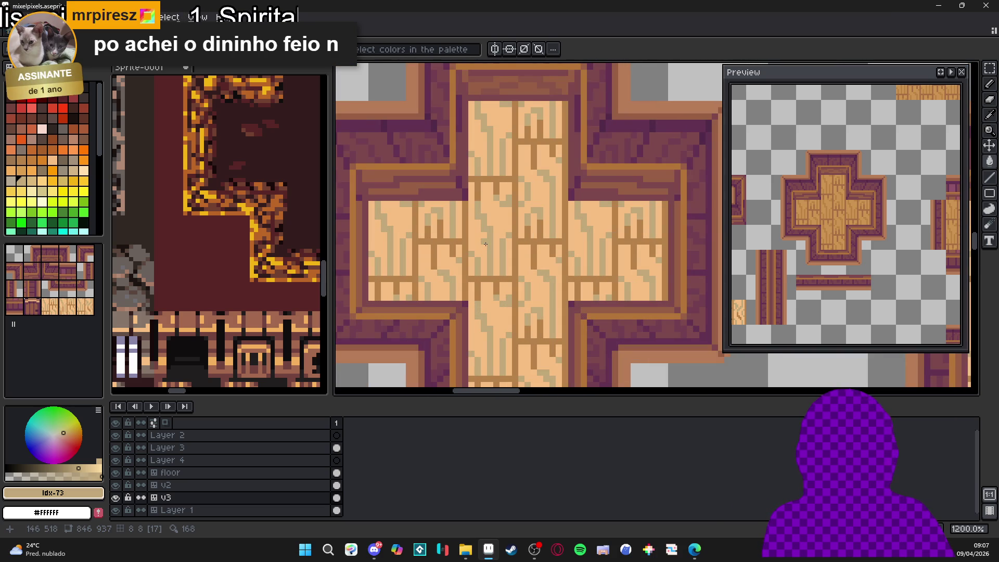
scroll(486, 247, up, 1)
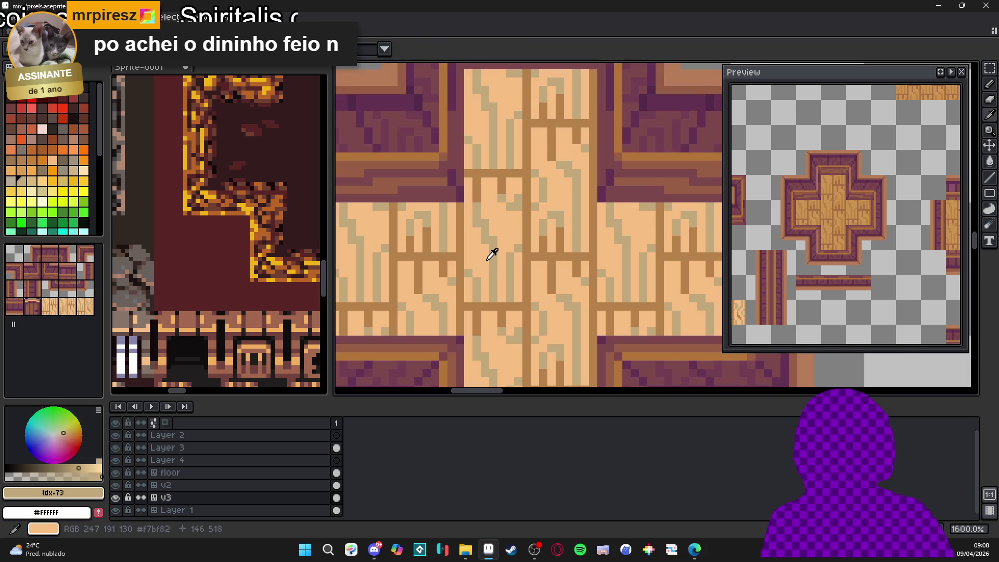
Step: Try neighbouring brown swatches and a darker brown grain fill, undoing it
click(31, 180)
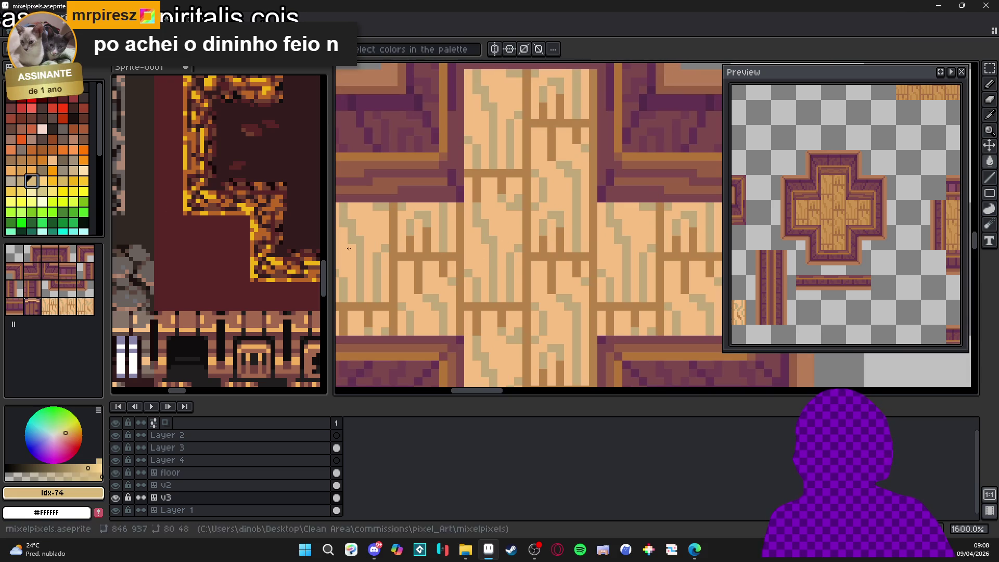
key(g)
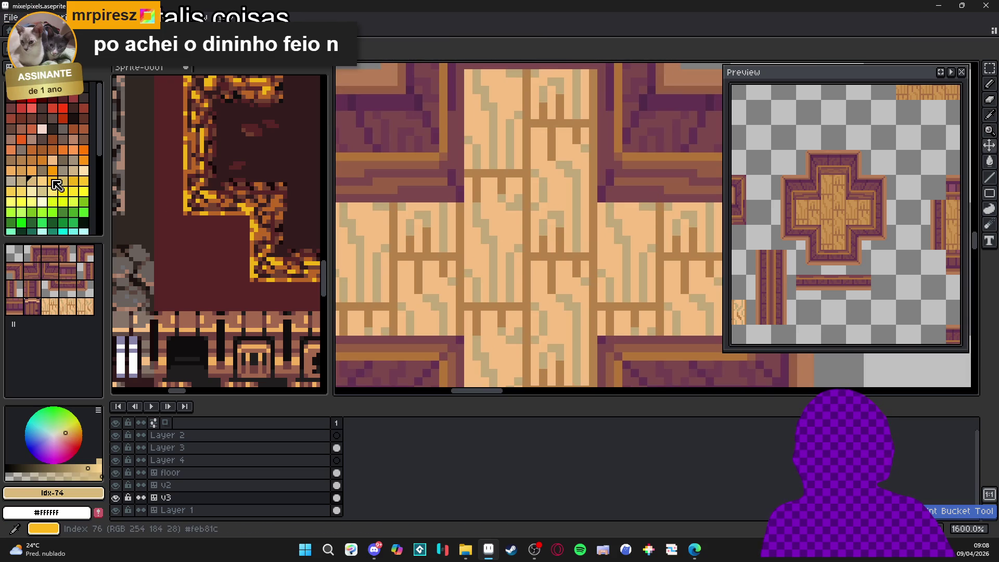
click(73, 171)
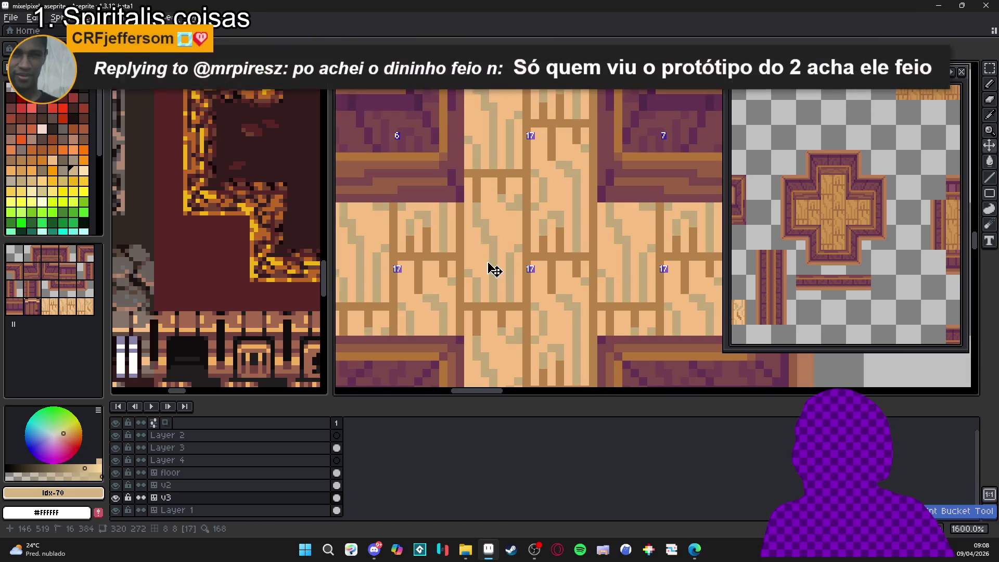
alt+click(473, 185)
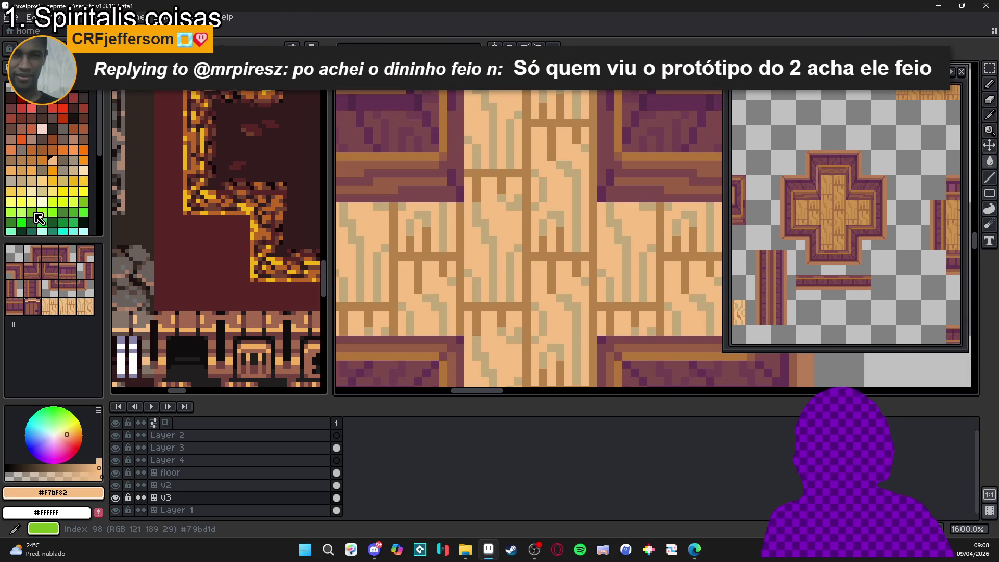
click(21, 161)
click(15, 166)
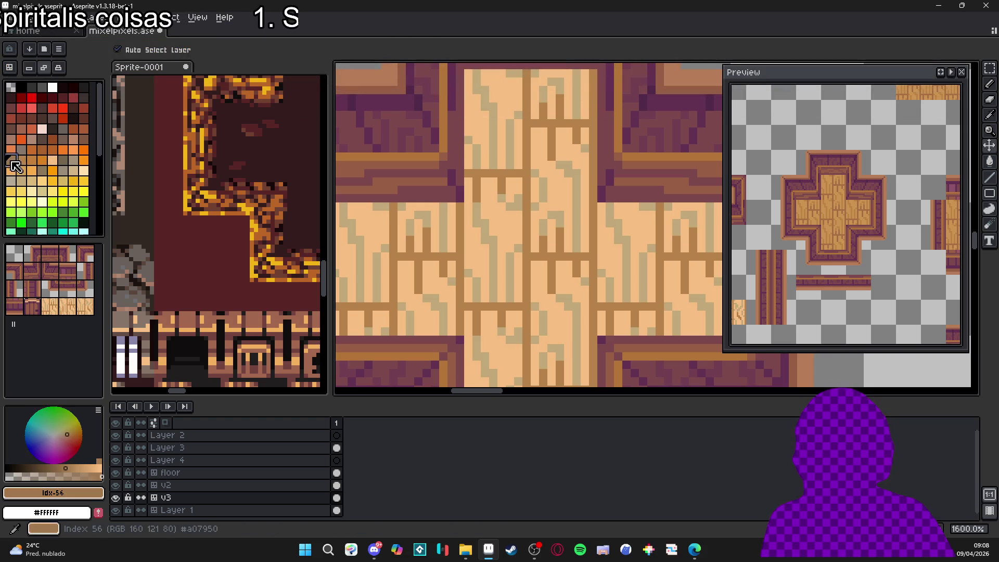
click(494, 267)
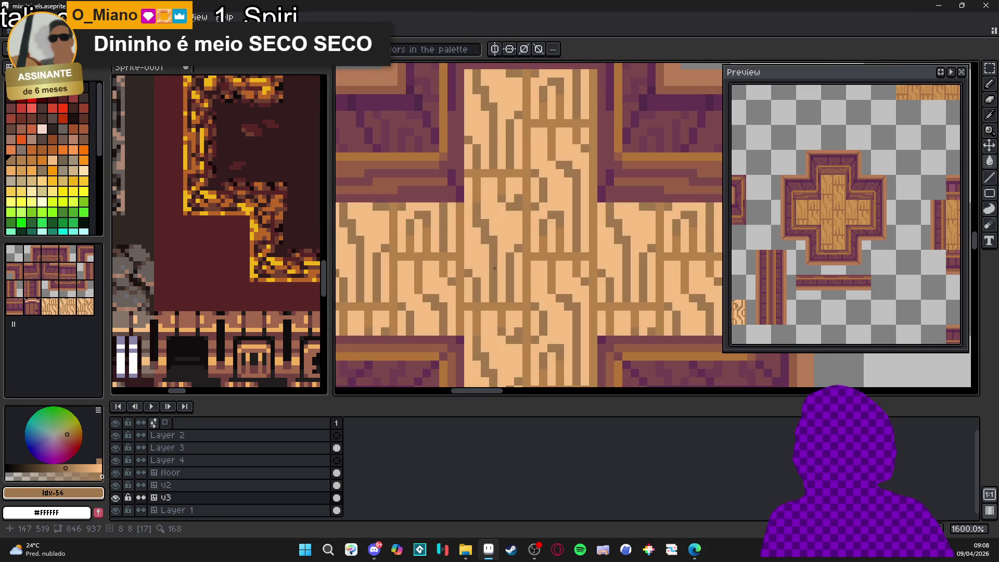
key(ctrl+z)
Step: Sample a mid-brown from the tile and select a light orange palette colour
alt+click(477, 183)
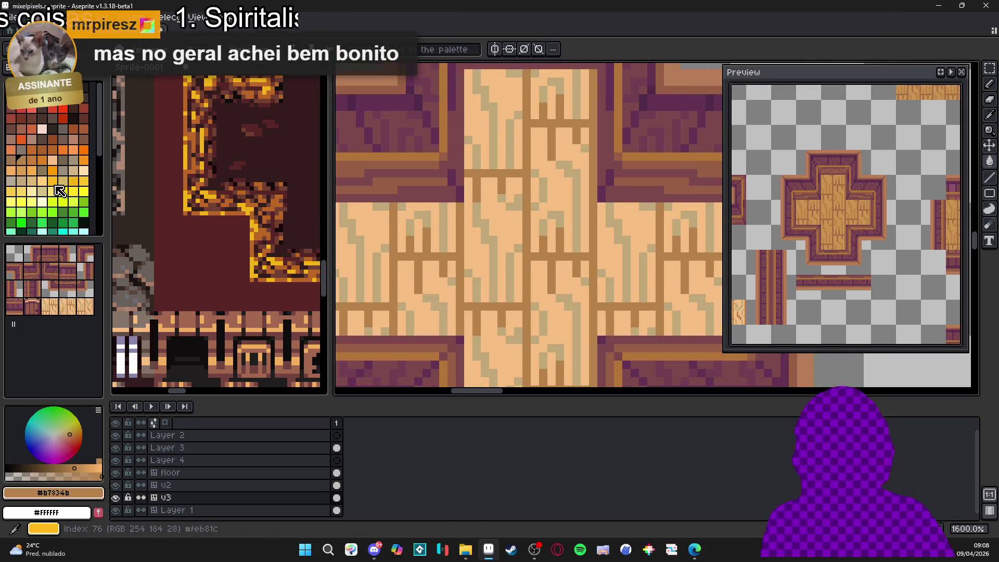
click(18, 176)
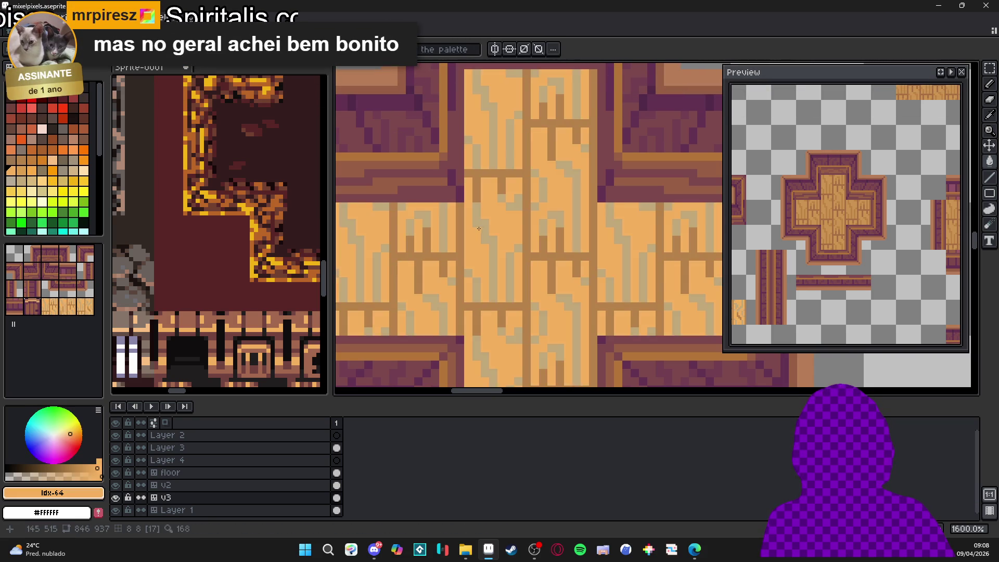
scroll(484, 231, down, 1)
scroll(483, 231, down, 2)
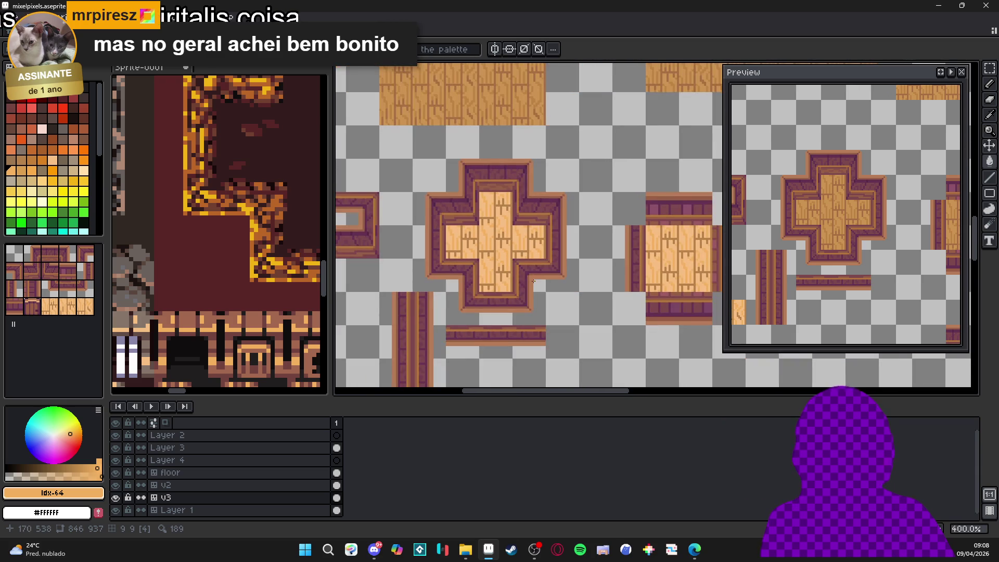
scroll(521, 282, up, 3)
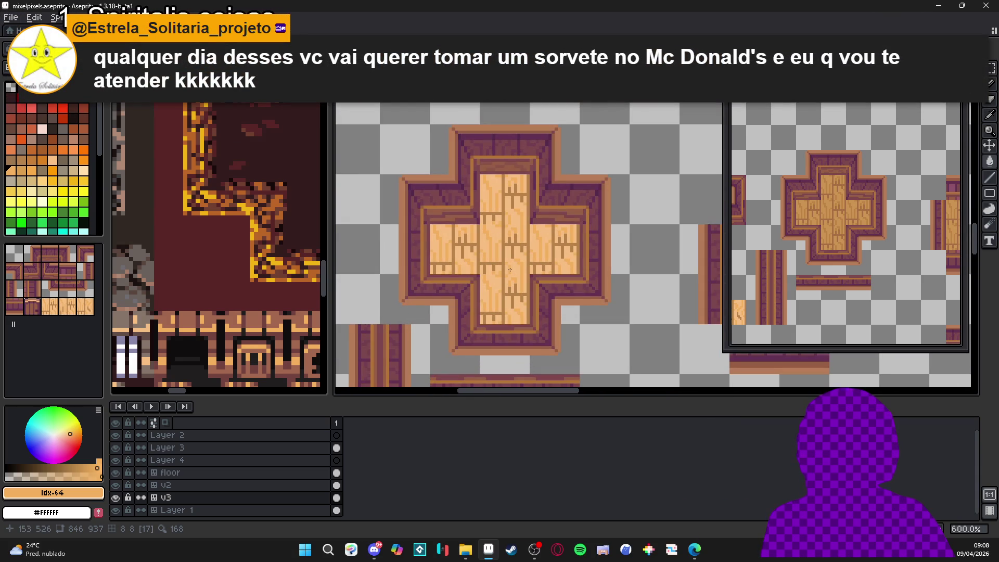
scroll(280, 236, down, 2)
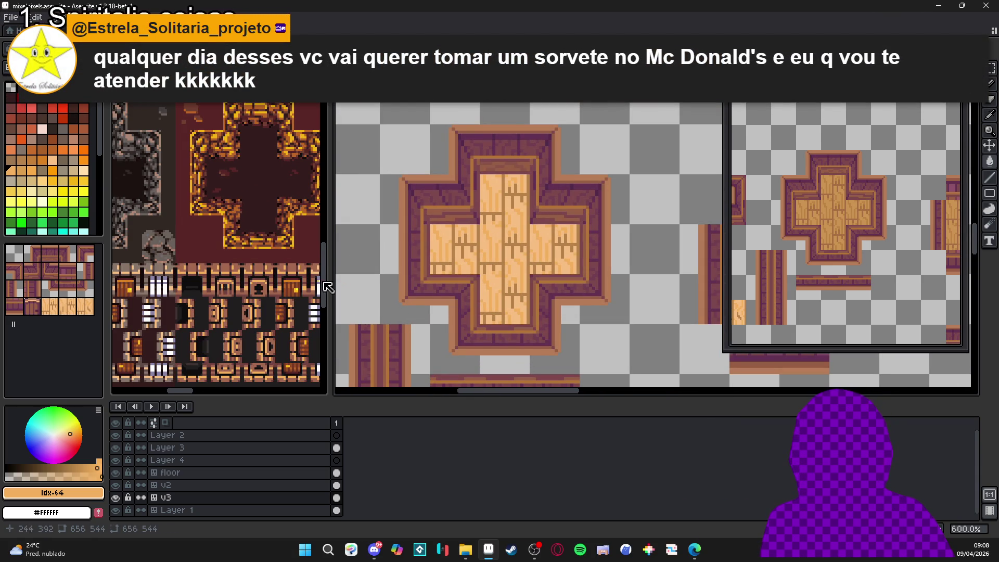
scroll(462, 268, up, 1)
scroll(506, 260, up, 4)
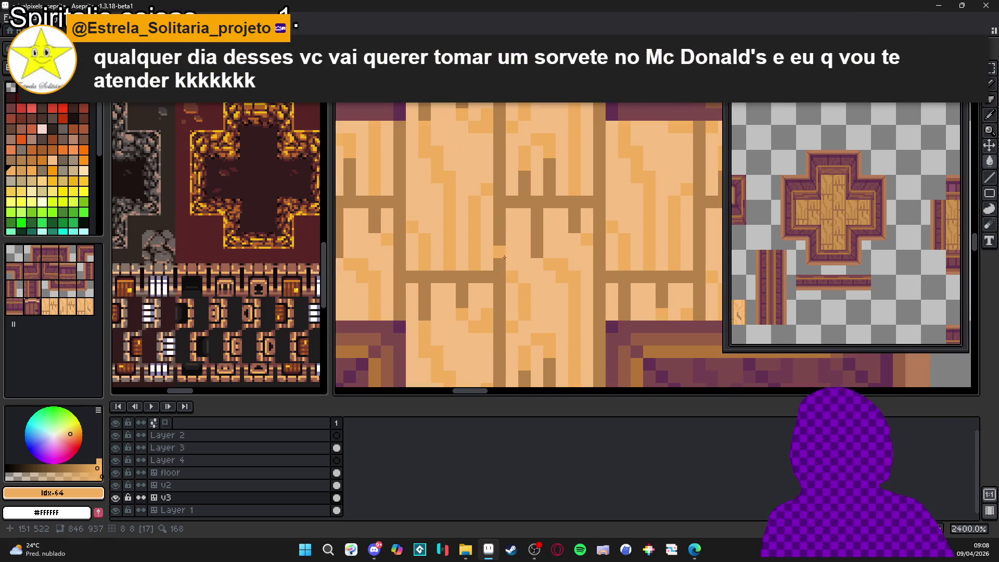
Step: Try an orange recolour of the wood lines, undo it, and paint a short orange stroke
alt+click(492, 256)
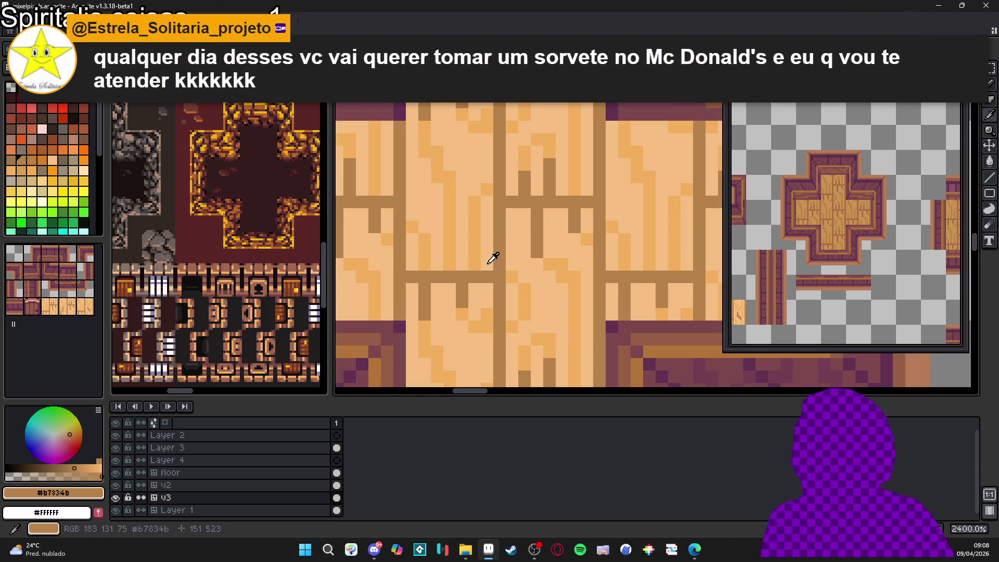
click(52, 150)
click(502, 262)
key(ctrl+z)
drag(500, 302, 495, 271)
scroll(501, 258, down, 4)
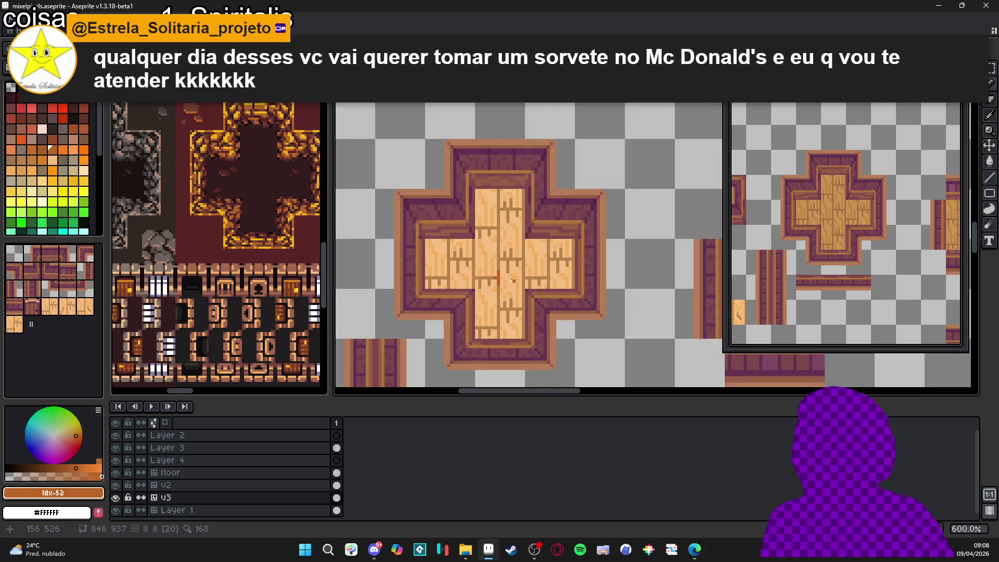
scroll(516, 258, up, 4)
Step: Repaint the orange pixels brown and add a short brown grain line and pixel
click(85, 143)
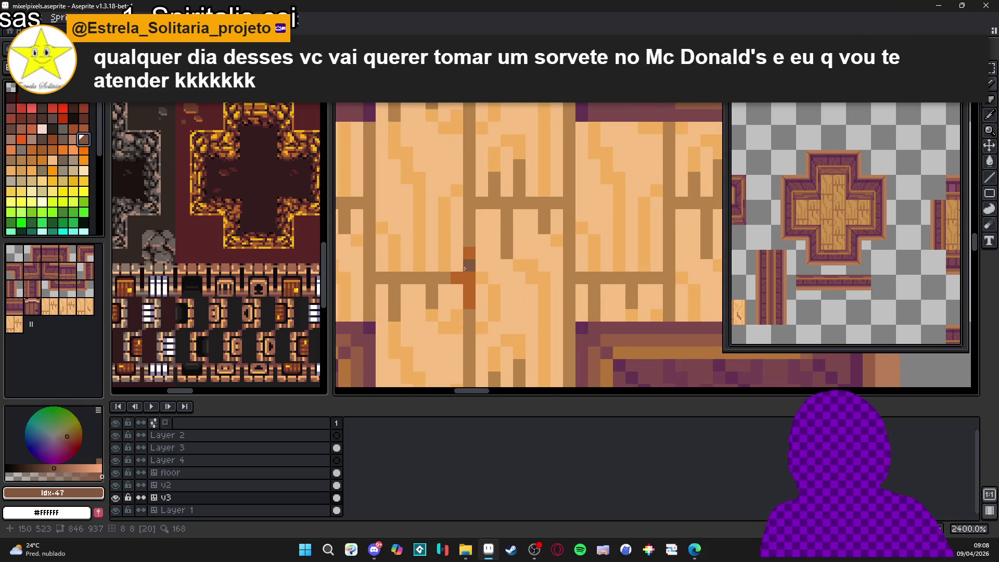
drag(471, 257, 464, 289)
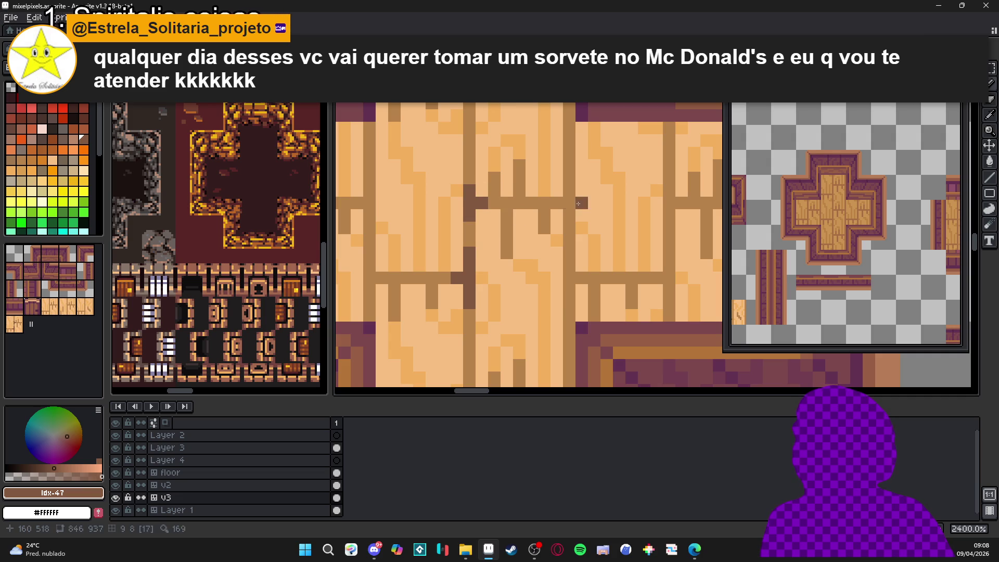
drag(573, 203, 569, 178)
click(558, 227)
scroll(558, 227, down, 5)
scroll(455, 239, up, 4)
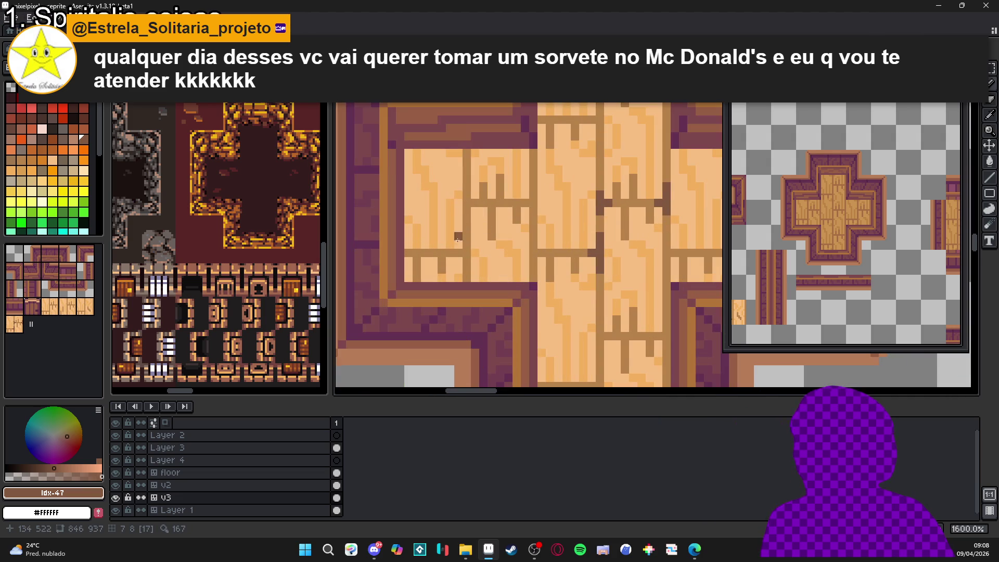
scroll(519, 249, down, 4)
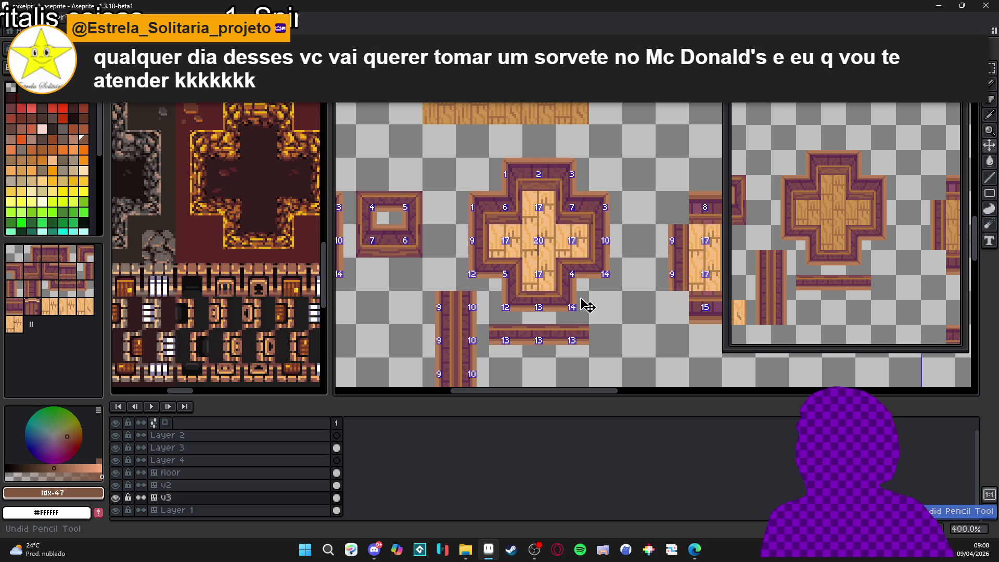
key(ctrl+z)
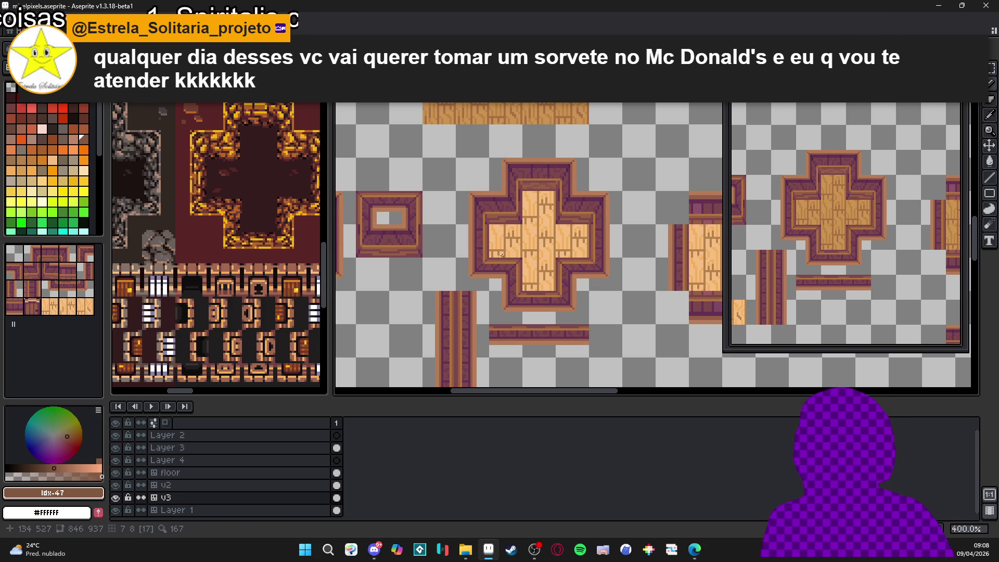
Step: Add dark grain pixels and two dark knot pixels to the planks
scroll(550, 239, up, 3)
scroll(549, 239, up, 2)
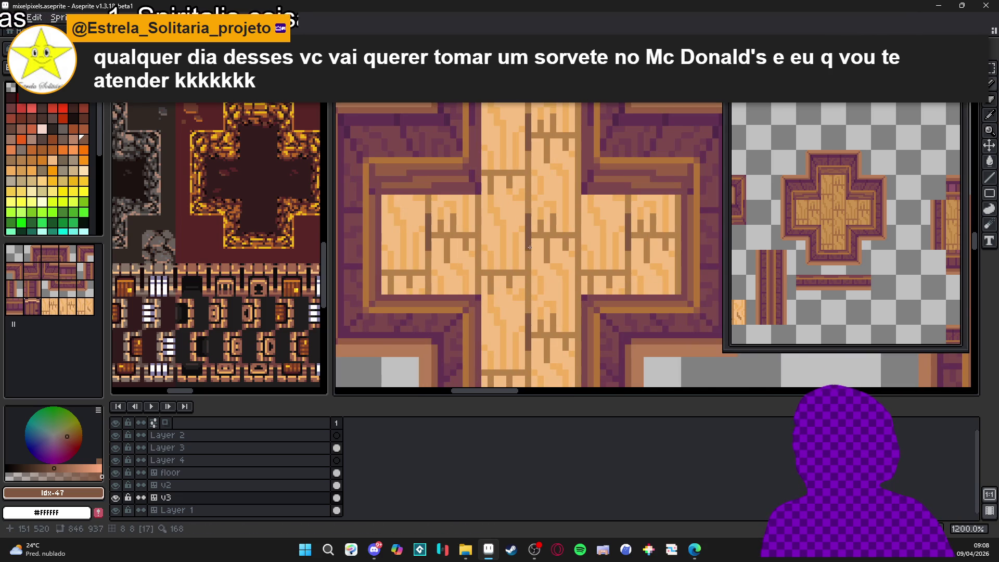
scroll(529, 247, down, 4)
scroll(440, 211, up, 5)
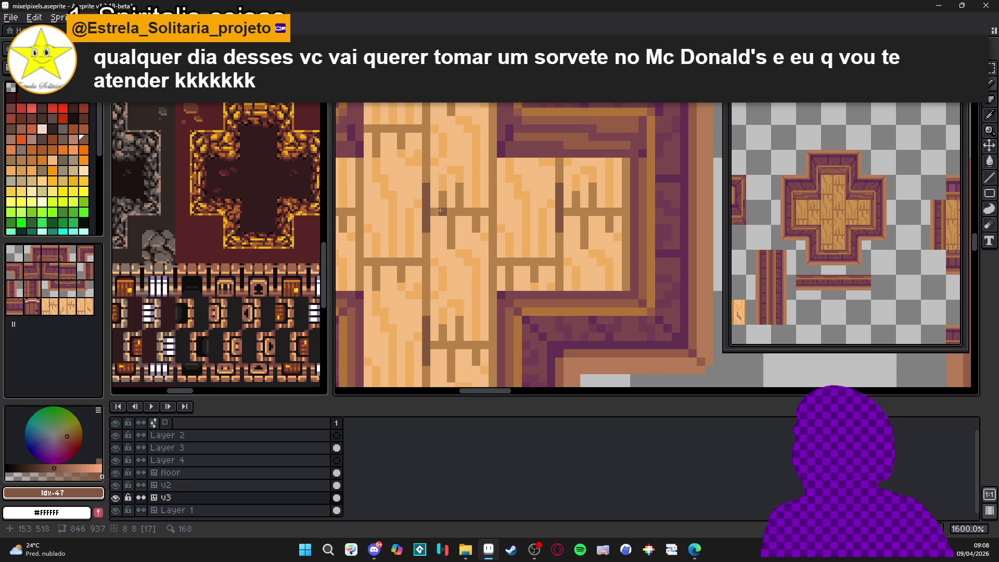
scroll(384, 223, up, 2)
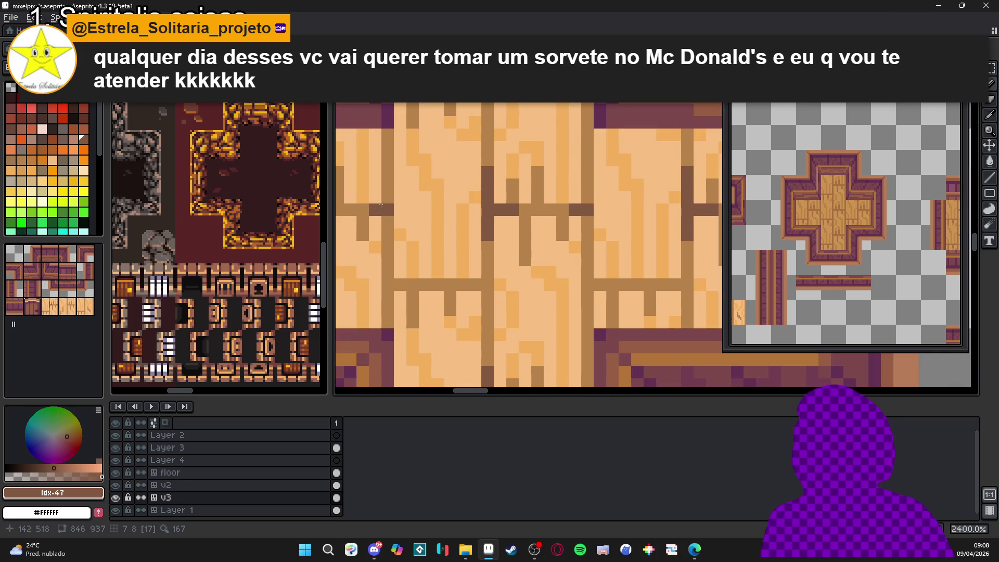
click(389, 284)
click(389, 298)
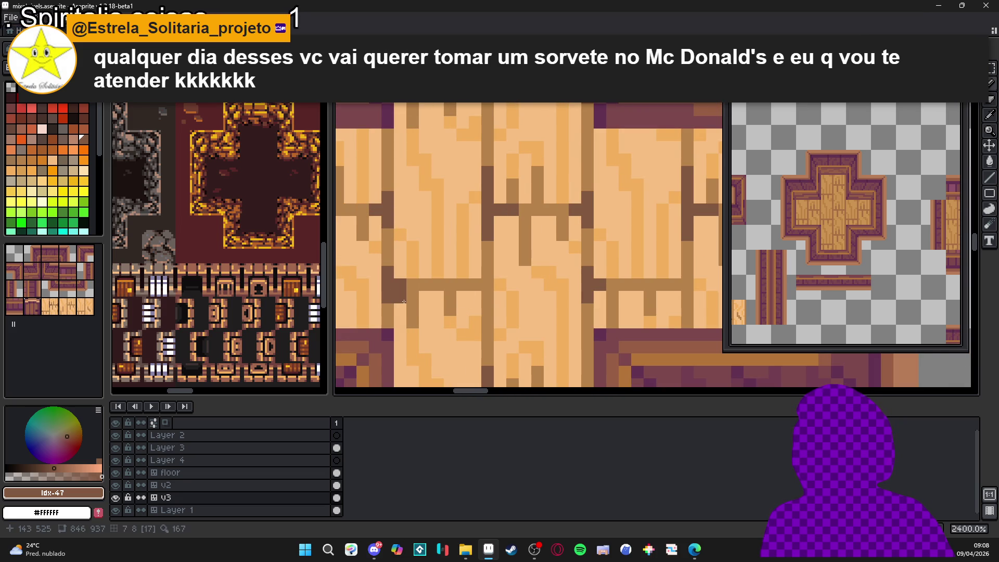
click(475, 285)
click(487, 273)
scroll(487, 295, down, 8)
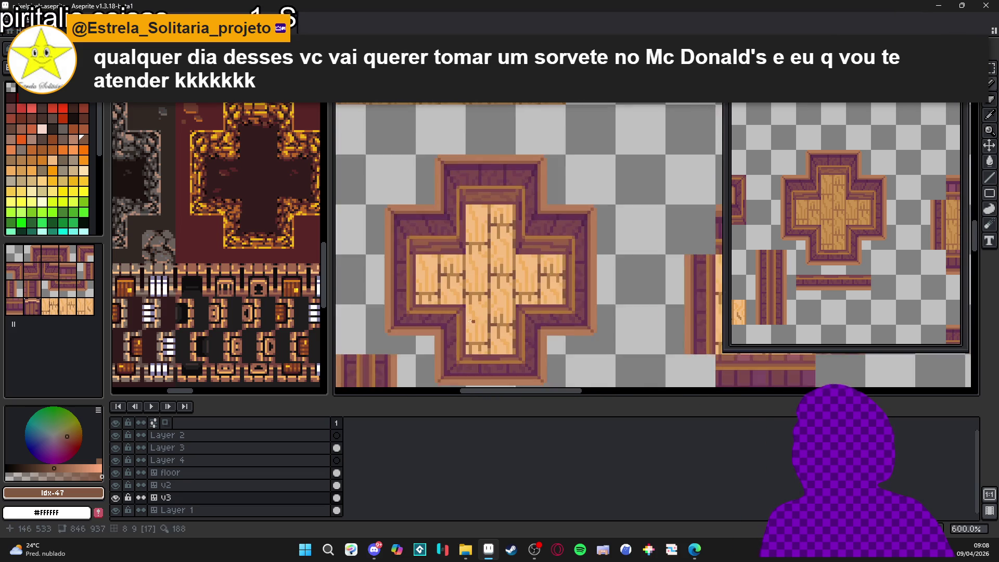
scroll(487, 306, left, 1)
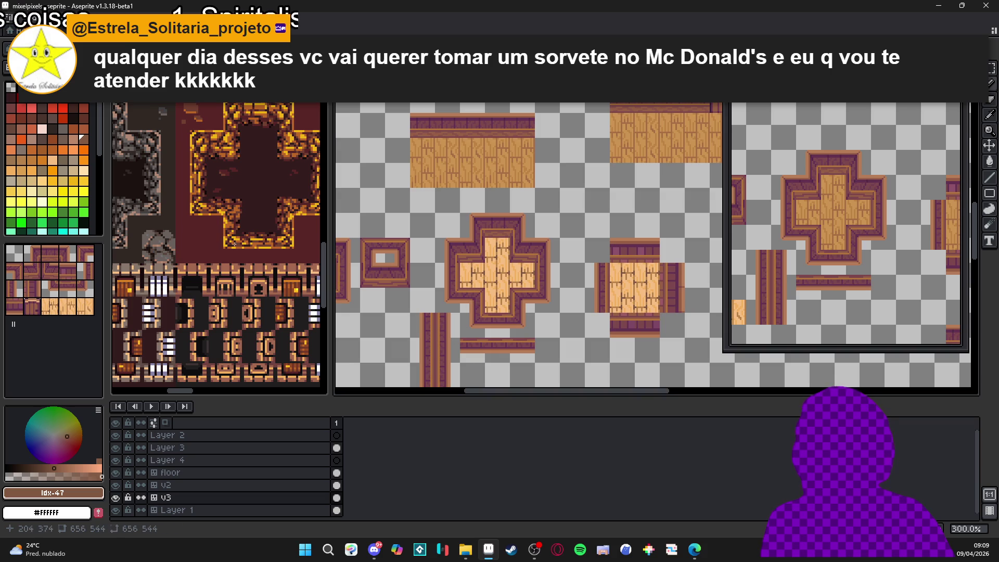
scroll(259, 253, down, 1)
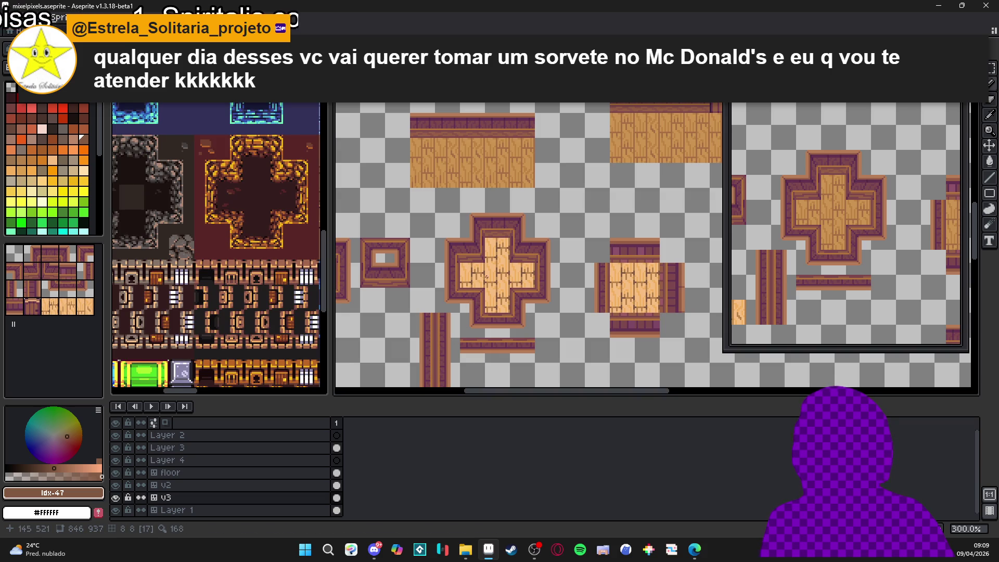
scroll(487, 284, down, 2)
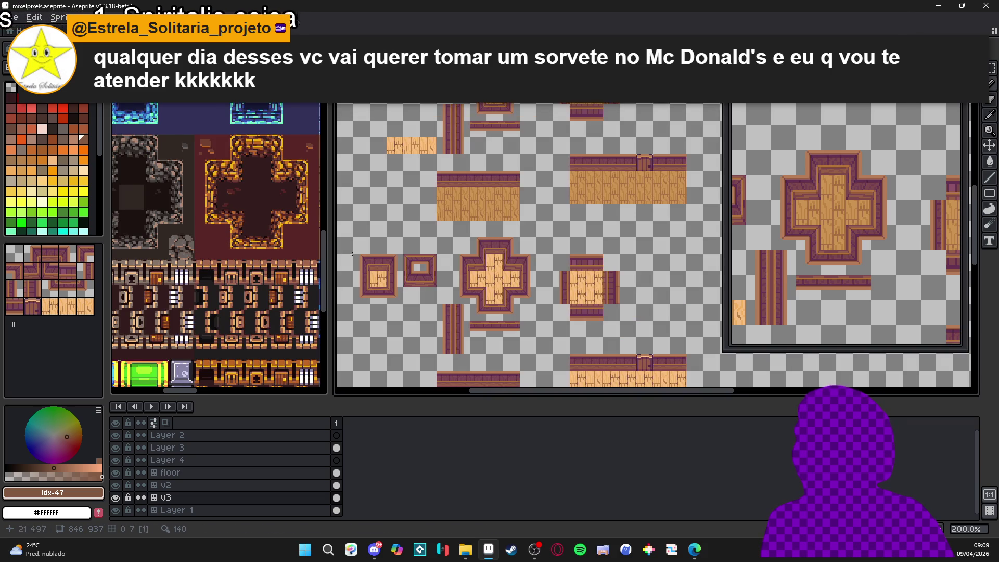
scroll(219, 245, down, 1)
key(ctrl+Tab)
key(ctrl+Tab)
key(ctrl+Tab)
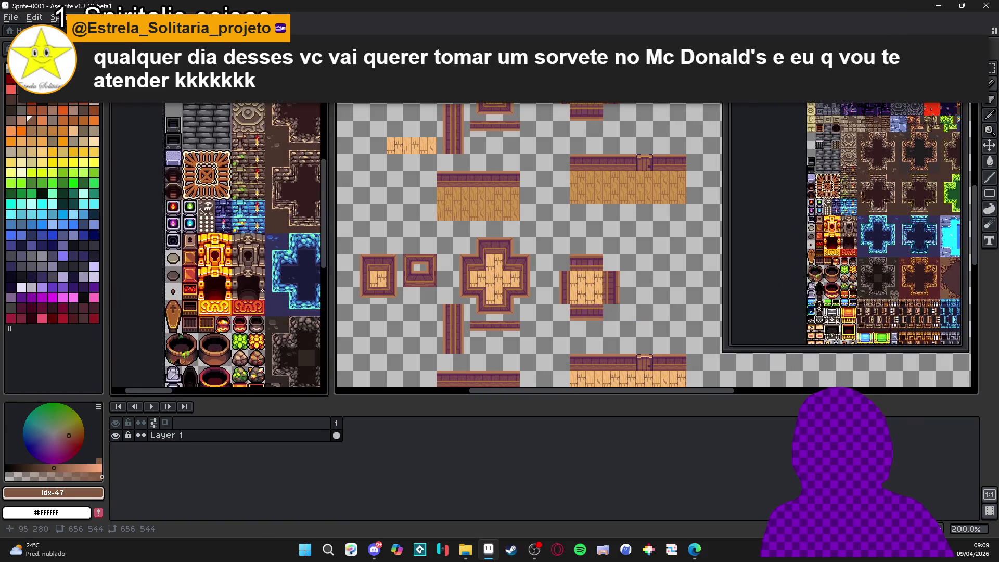
scroll(220, 196, up, 3)
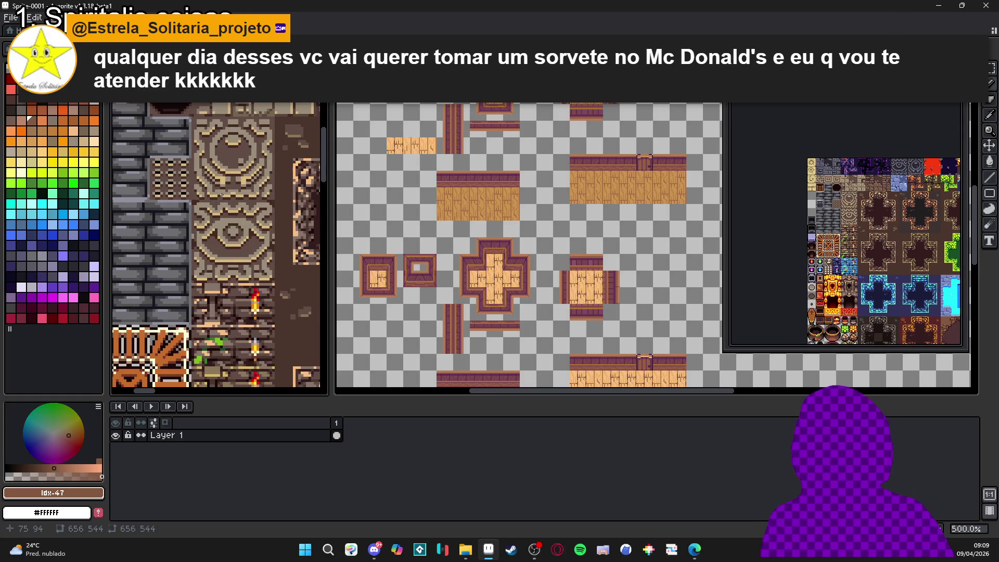
scroll(221, 196, down, 2)
scroll(475, 297, up, 4)
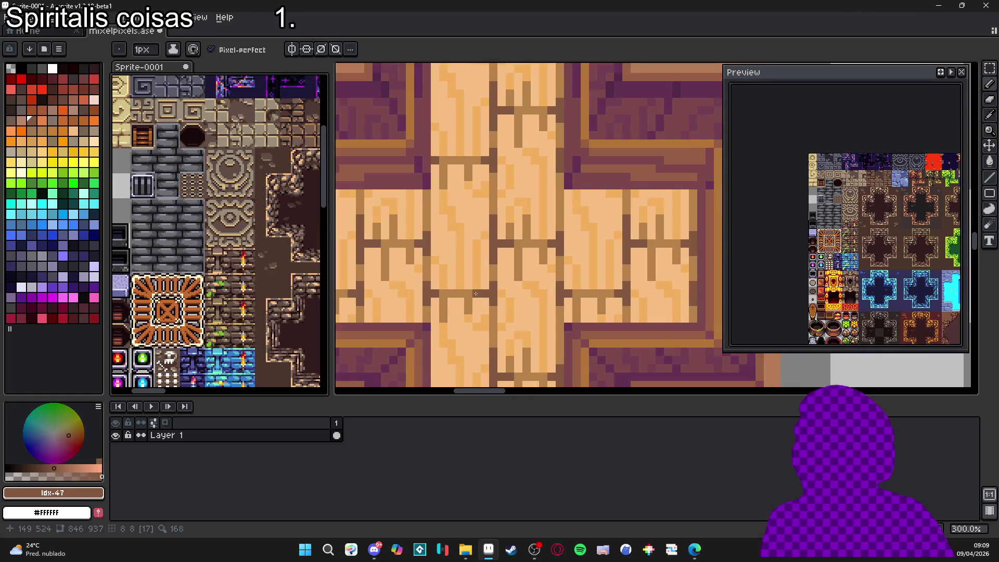
key(ctrl+Tab)
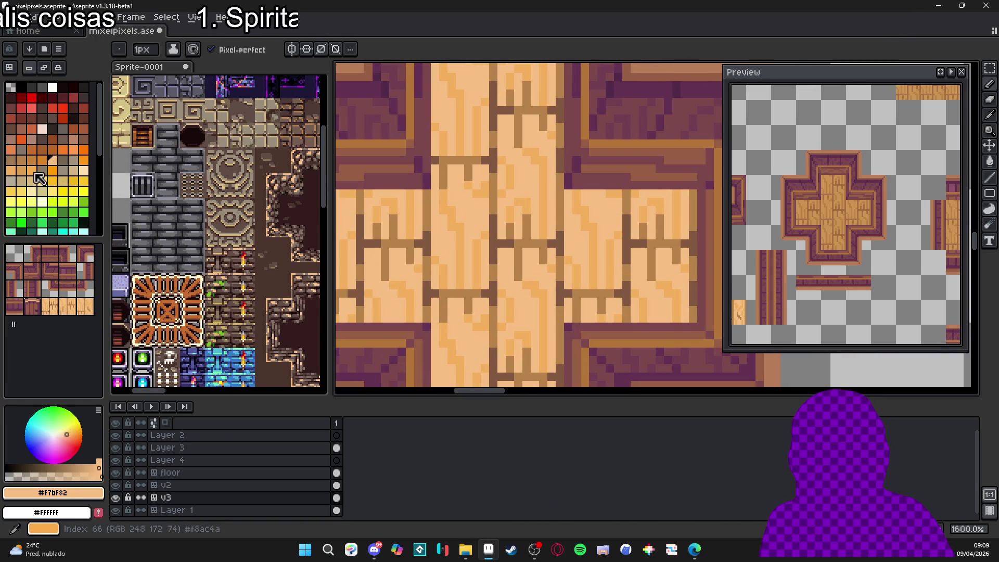
Step: Zoom in on the planks and select the pale wood colour, palette index 71, for highlights
key(plus)
key(plus)
click(83, 171)
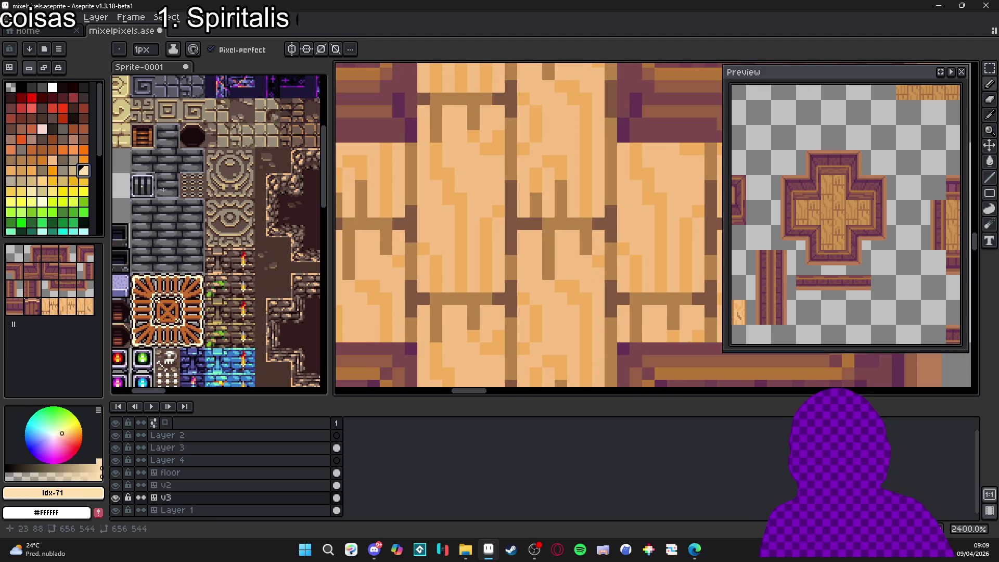
scroll(442, 312, down, 3)
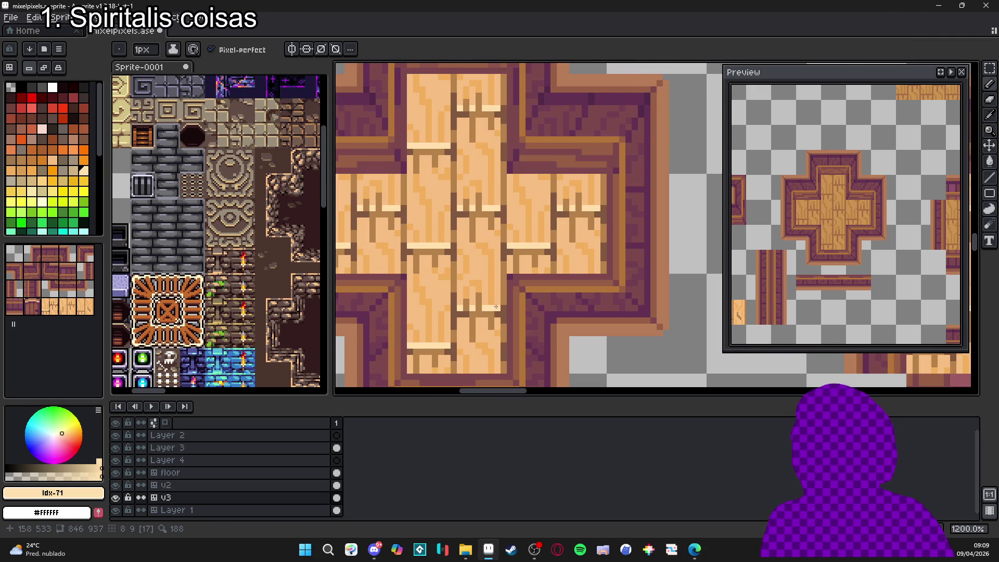
scroll(510, 317, down, 5)
scroll(507, 315, down, 2)
scroll(483, 312, up, 2)
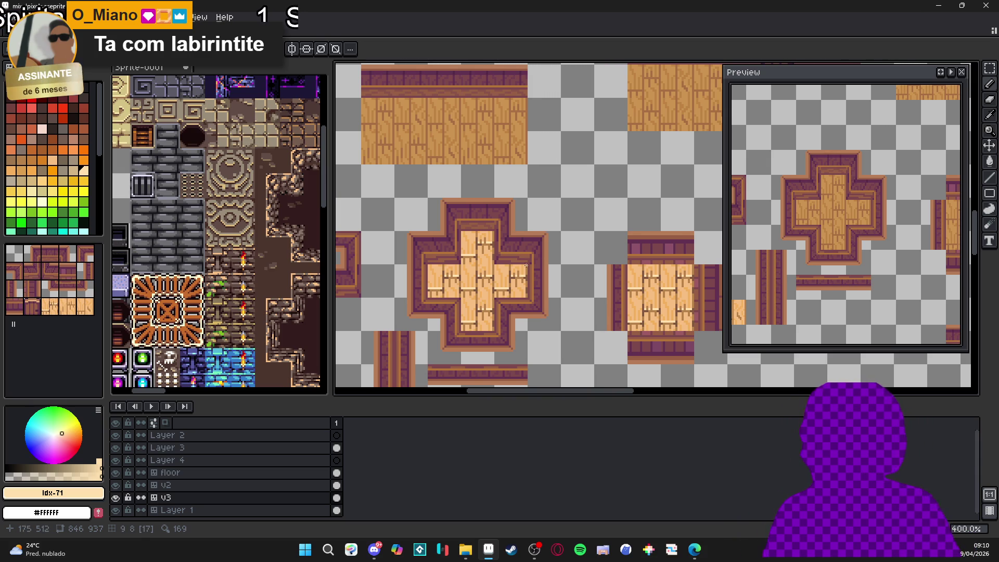
Step: Eyedrop the medium brown #825840 from the cross tile
scroll(453, 258, right, 2)
scroll(452, 258, down, 1)
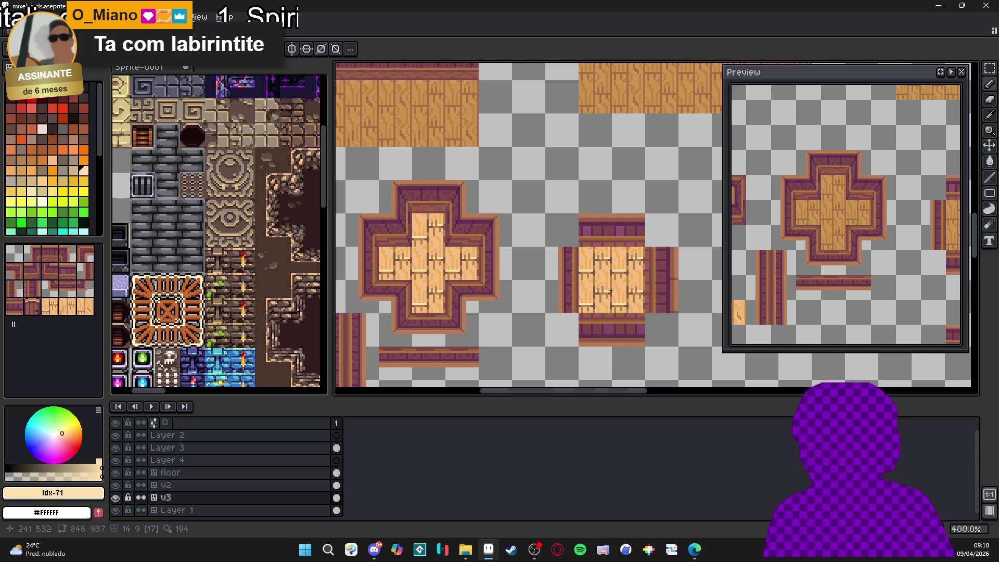
scroll(454, 285, down, 2)
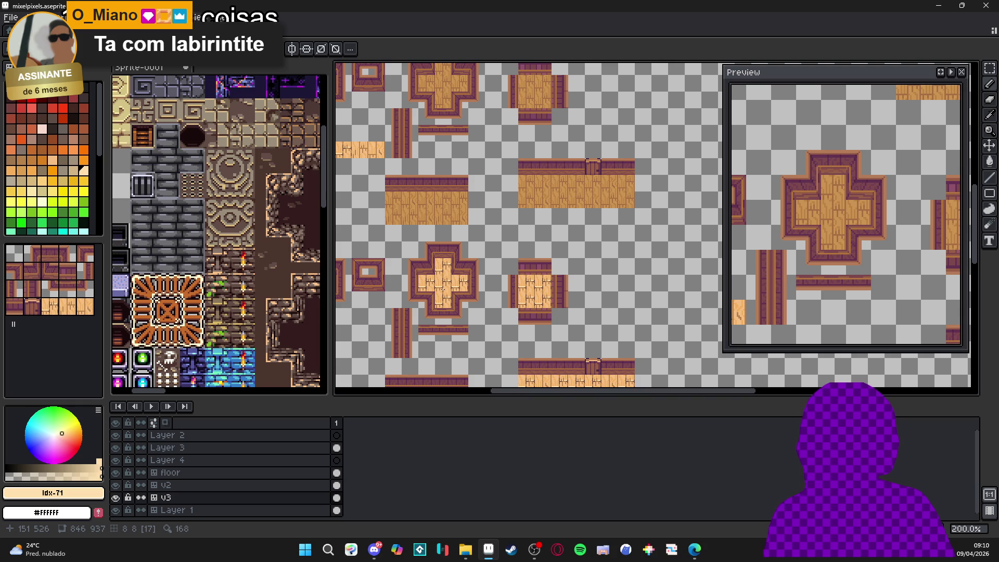
scroll(446, 296, up, 6)
alt+click(413, 261)
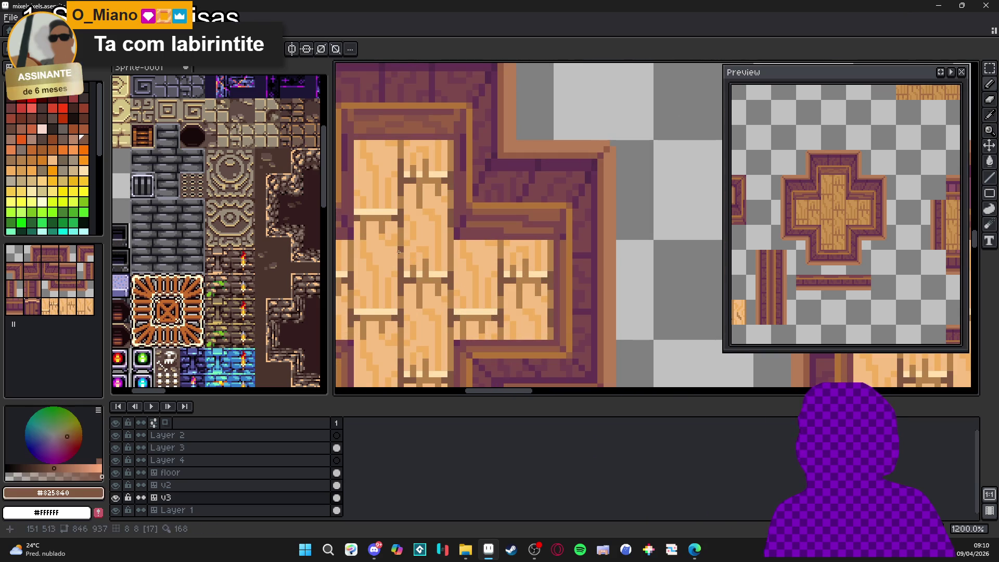
scroll(434, 283, down, 3)
scroll(434, 282, down, 2)
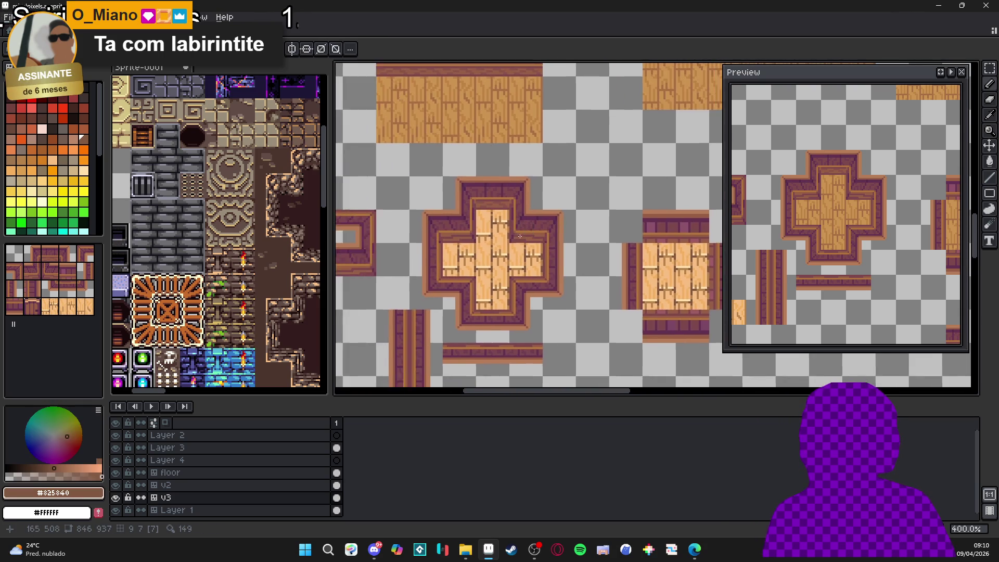
scroll(455, 280, down, 2)
scroll(482, 266, up, 1)
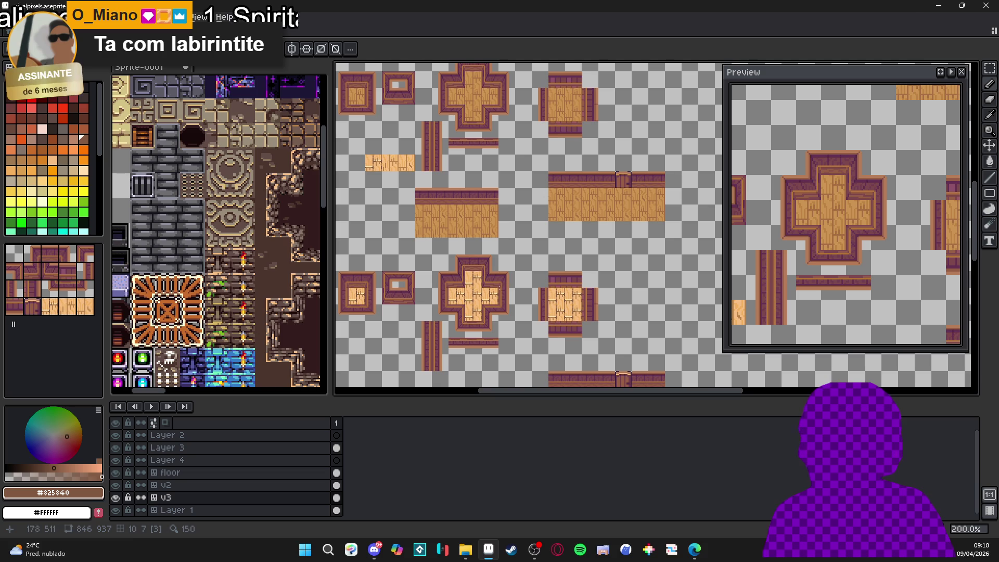
scroll(480, 289, down, 1)
scroll(468, 284, up, 3)
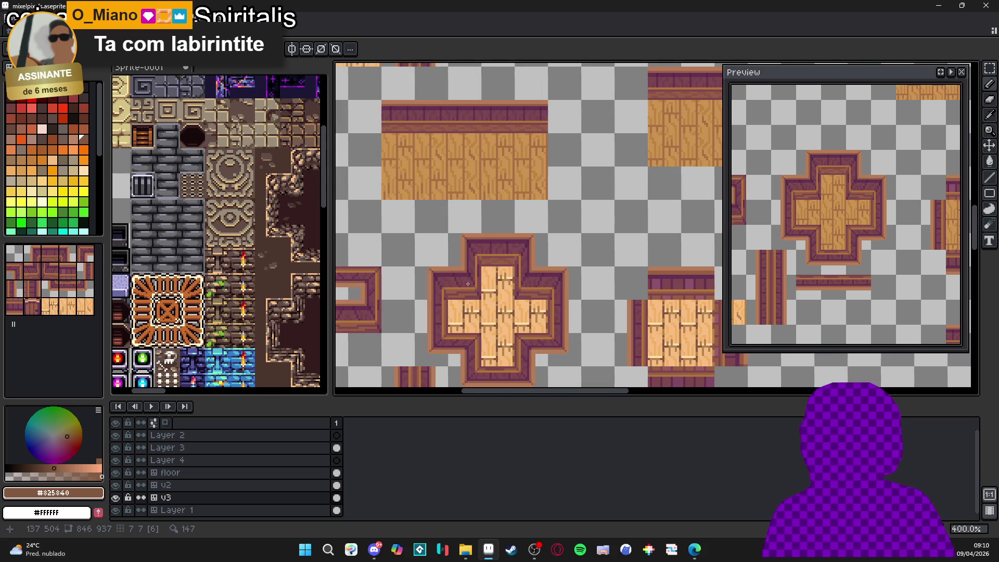
Step: Switch focus to the Sprite-0001 reference tileset, then back to the cross tile canvas
scroll(468, 284, down, 2)
scroll(484, 294, up, 1)
scroll(489, 297, up, 2)
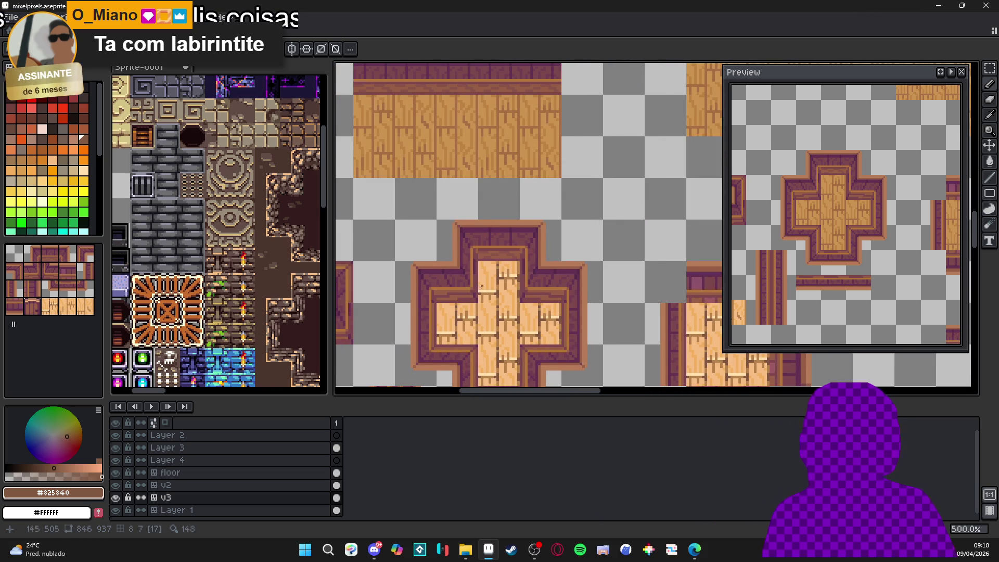
scroll(489, 297, up, 1)
scroll(279, 293, down, 1)
click(259, 249)
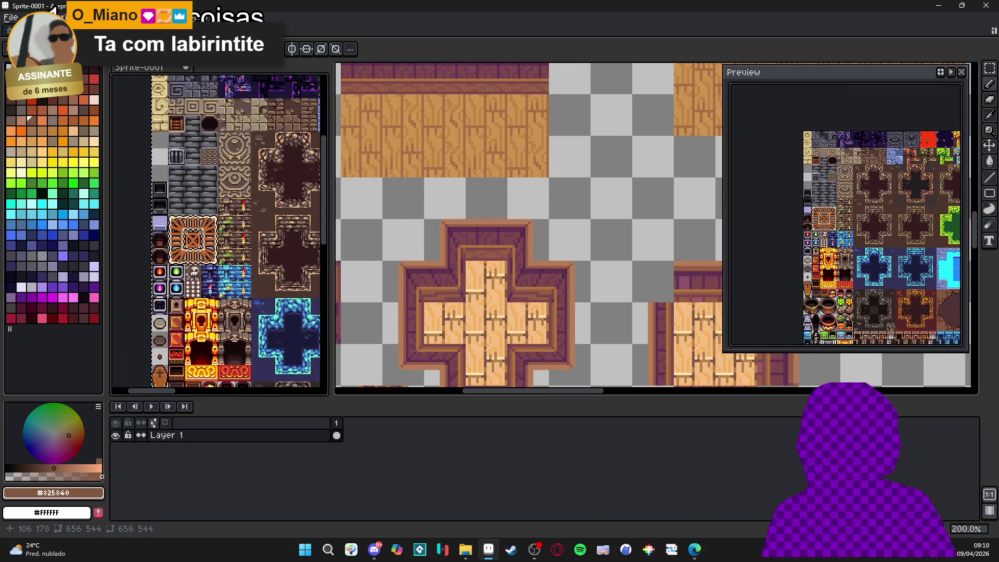
scroll(228, 268, down, 1)
scroll(228, 269, up, 3)
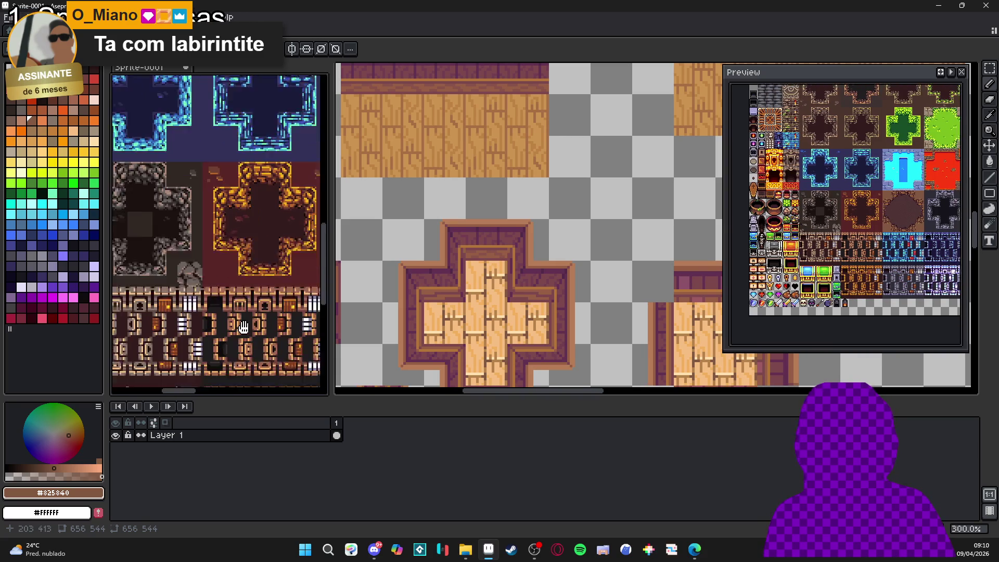
scroll(419, 257, up, 2)
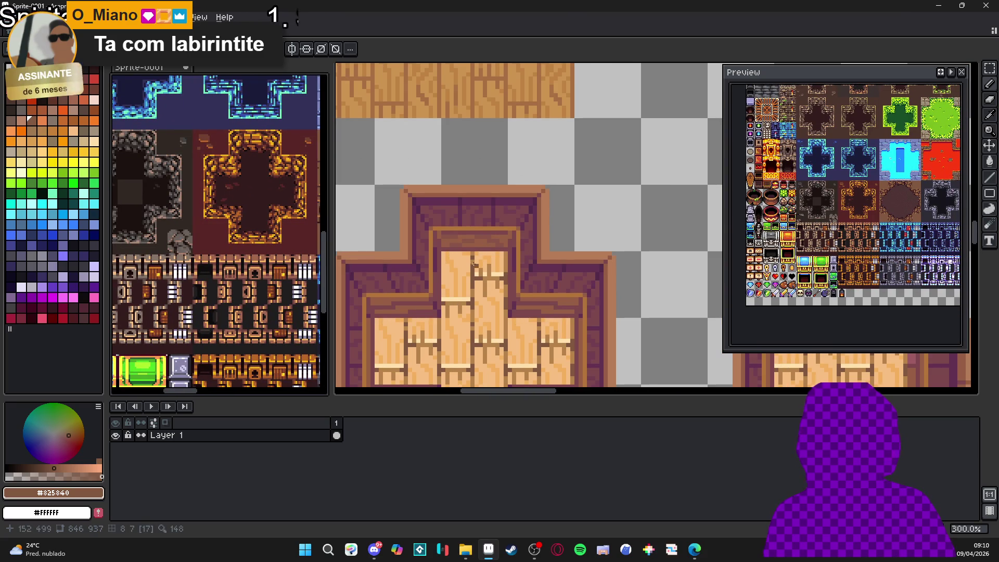
scroll(261, 267, up, 4)
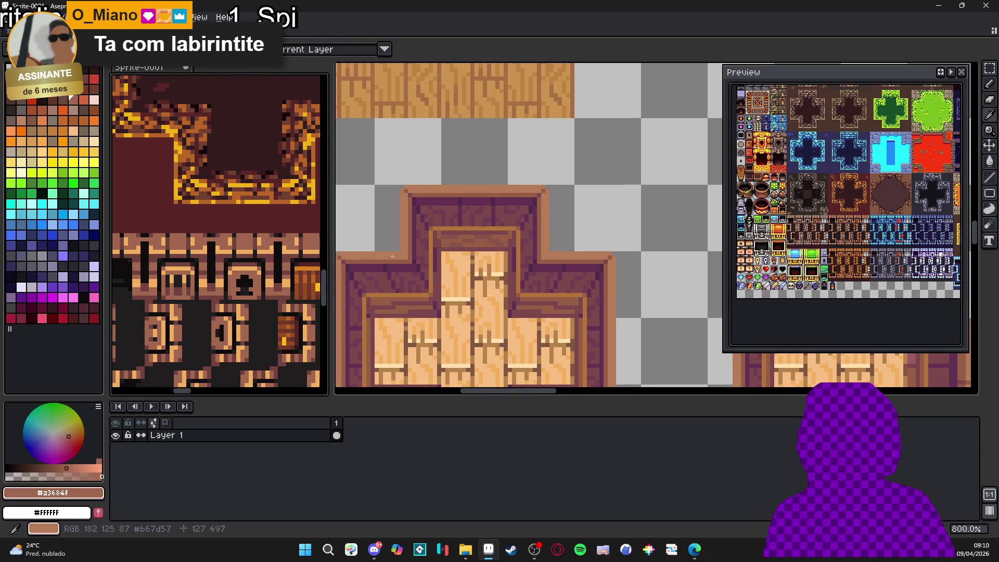
click(484, 246)
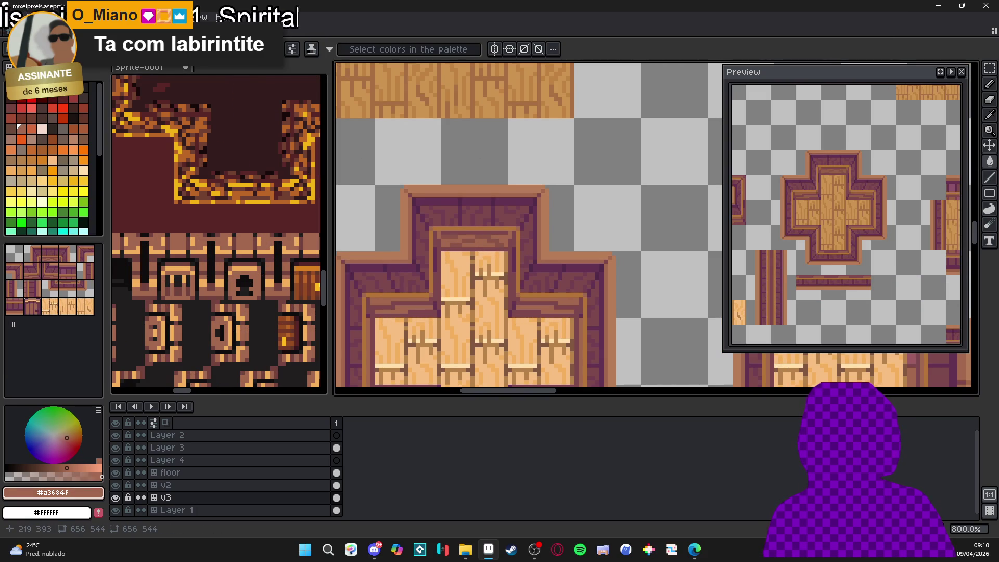
Step: Sample the dark brown #72433f from the reference tileset
click(257, 299)
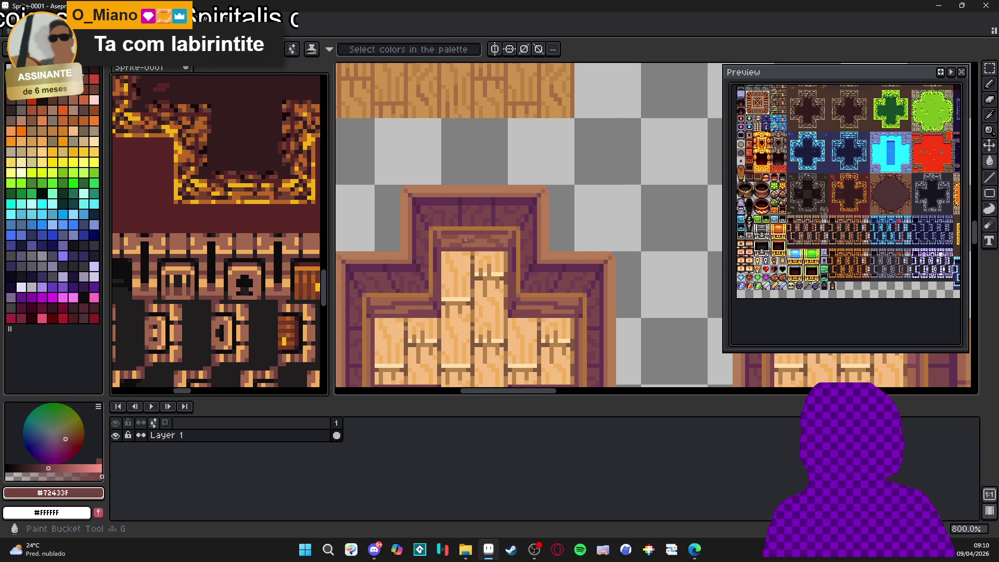
click(465, 240)
scroll(513, 263, down, 3)
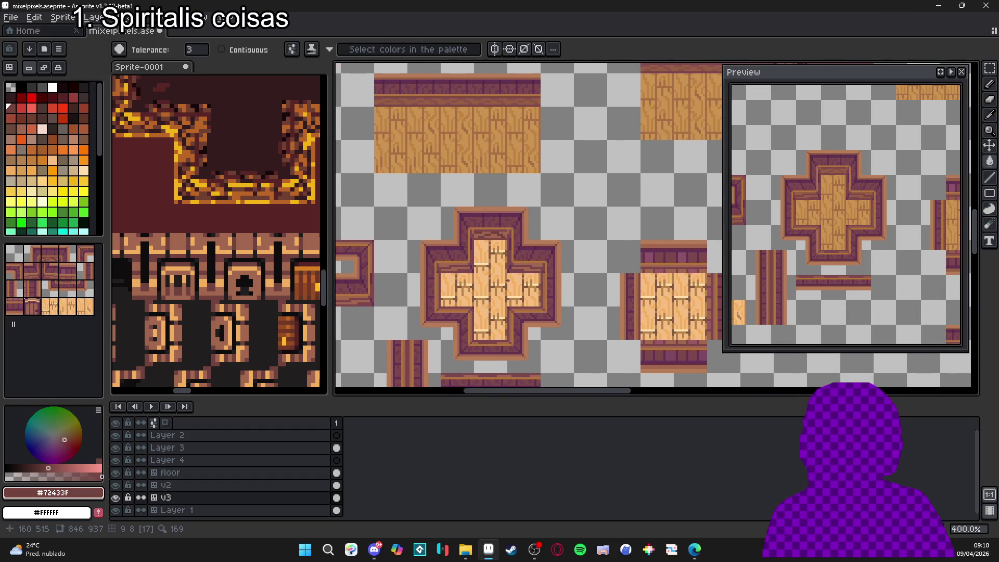
scroll(485, 263, down, 1)
scroll(485, 263, up, 6)
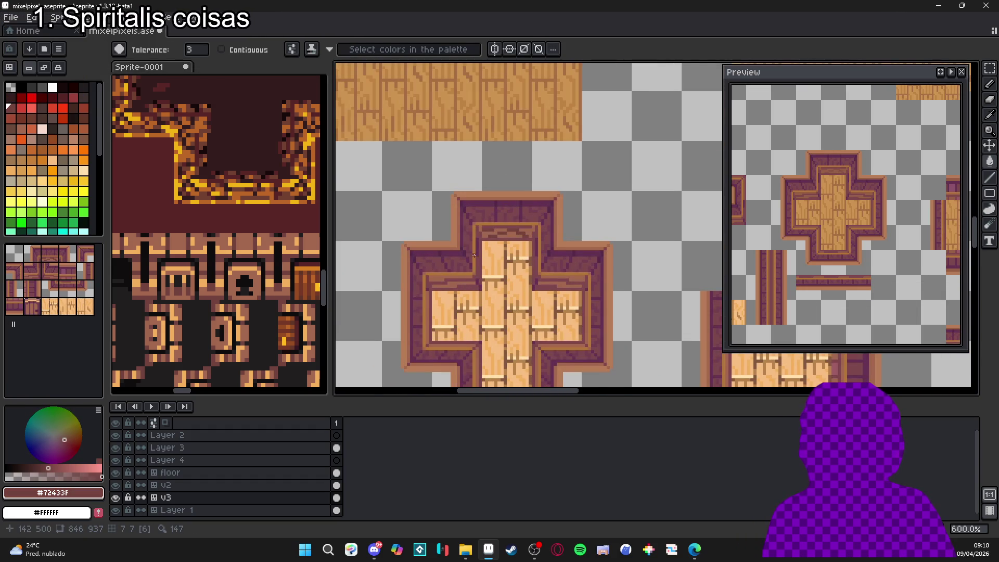
Step: Fill the cross's outer border with light orange #F3B05C
alt+click(485, 228)
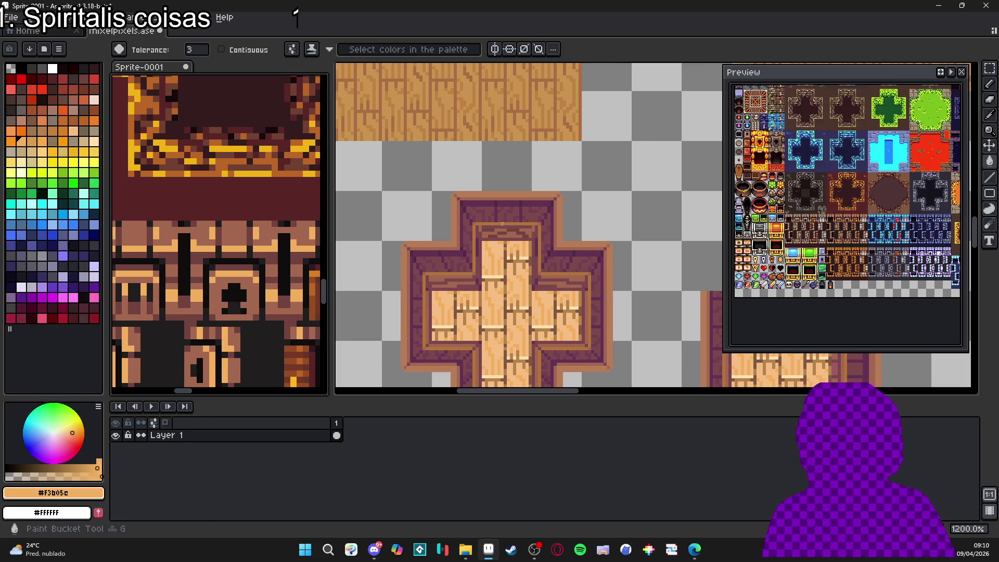
click(515, 235)
scroll(515, 235, down, 2)
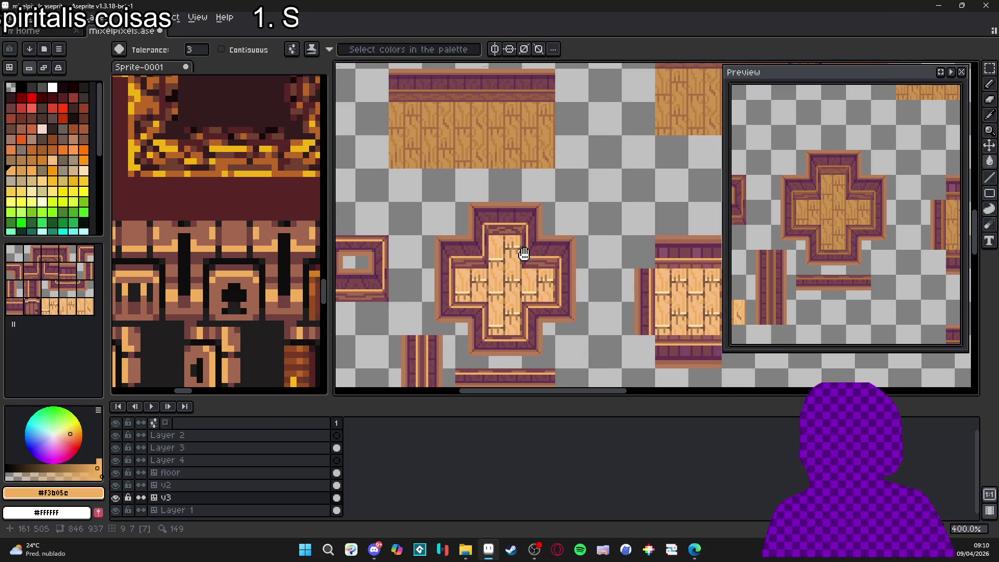
scroll(524, 257, down, 1)
scroll(486, 226, up, 3)
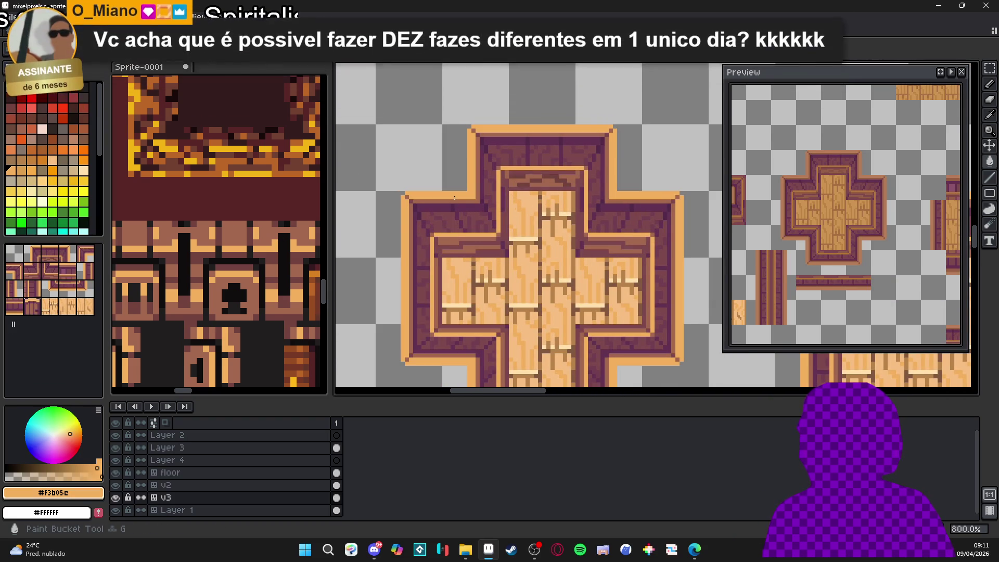
Step: Redo the cross tile's outer border fill in light orange #f3b05c
key(ctrl+z)
alt+click(474, 247)
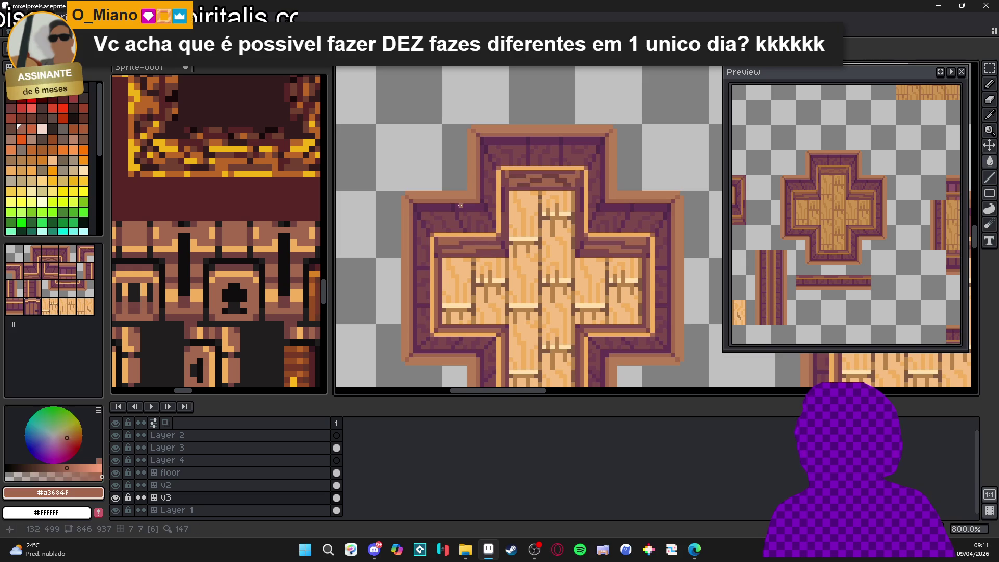
alt+click(481, 235)
key(g)
click(440, 198)
Step: Draw a short straight edge line at the cross's upper-left corner, plus a vertical line upward
scroll(440, 198, down, 3)
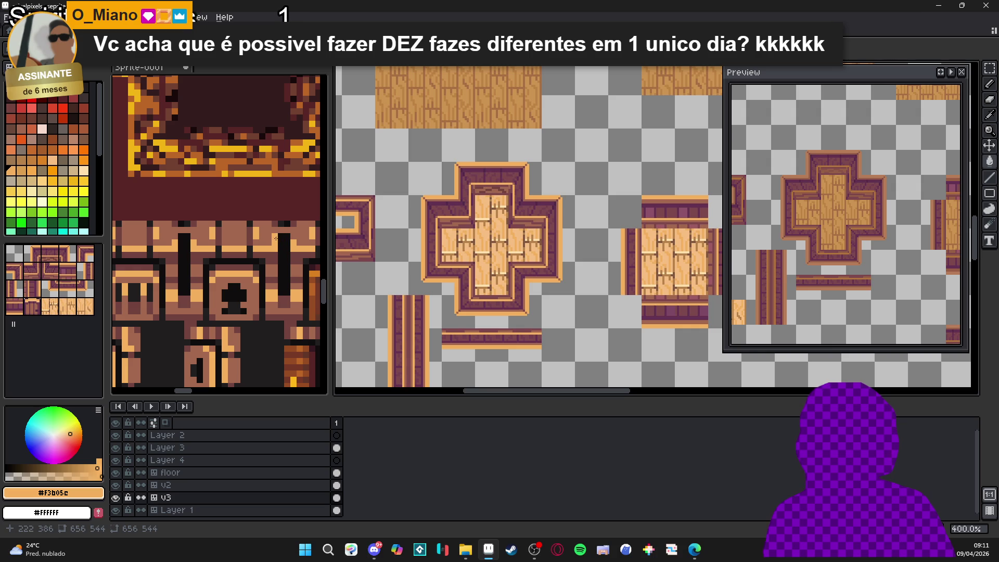
click(276, 238)
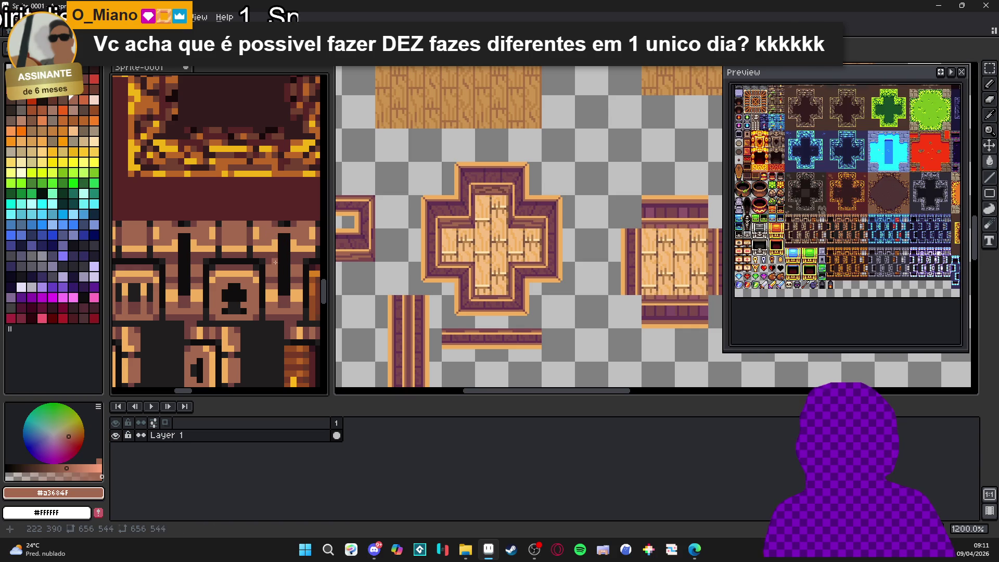
scroll(272, 252, up, 1)
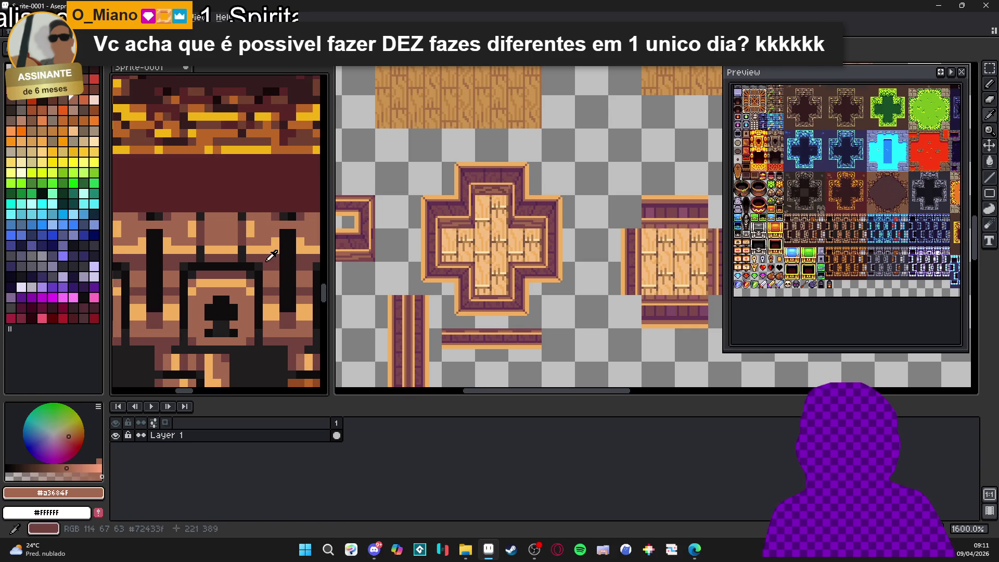
scroll(454, 202, up, 2)
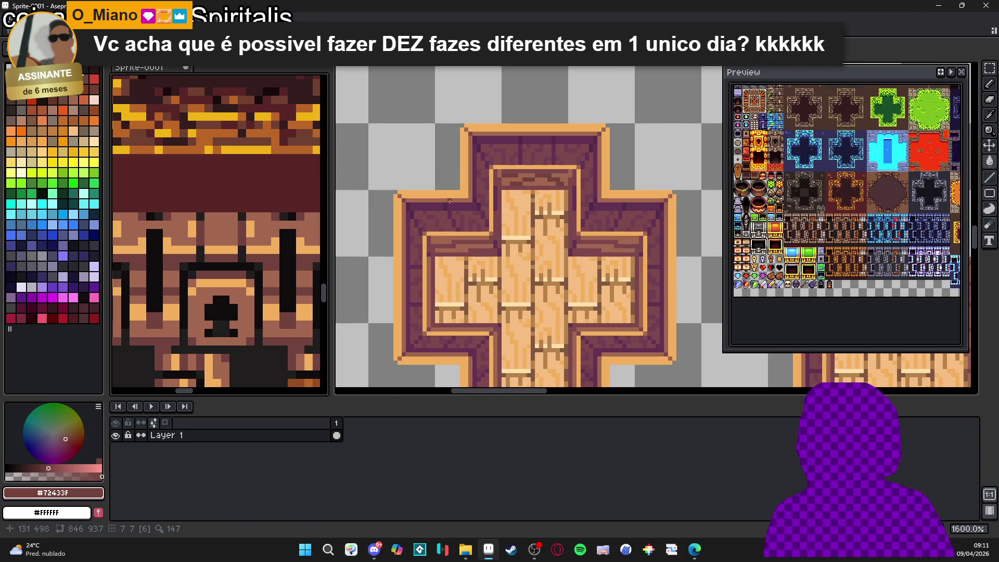
click(450, 202)
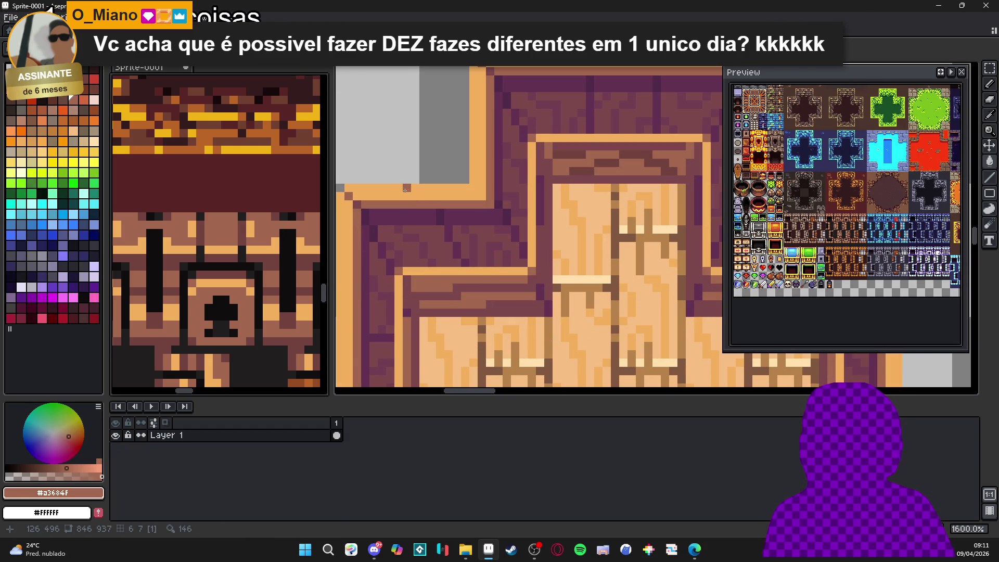
scroll(406, 190, down, 3)
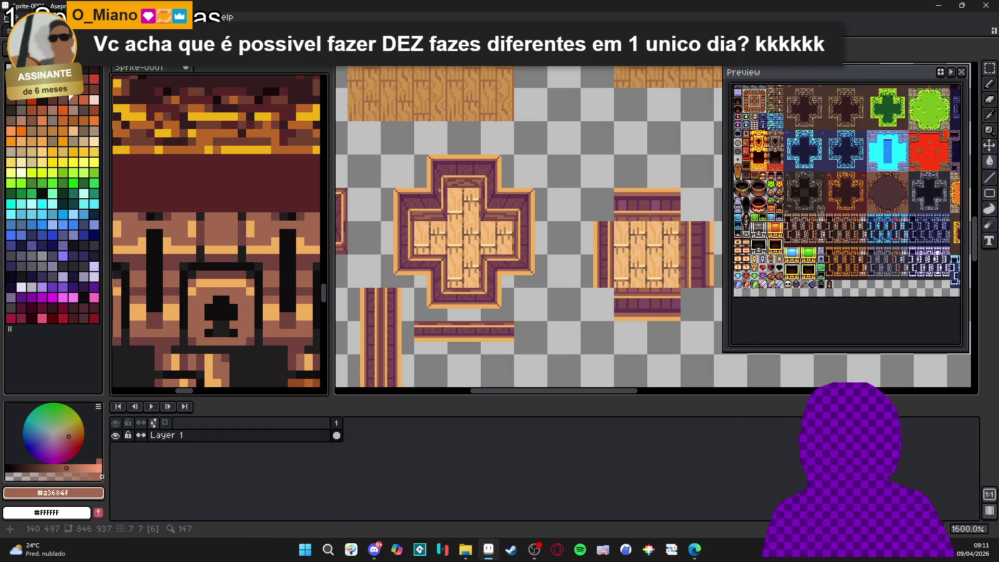
scroll(439, 190, down, 1)
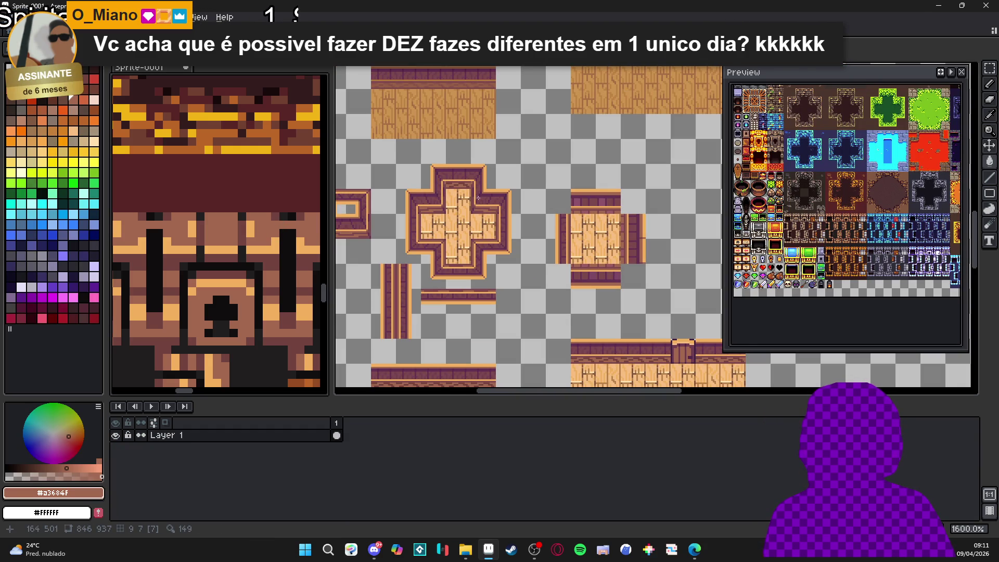
scroll(423, 204, up, 2)
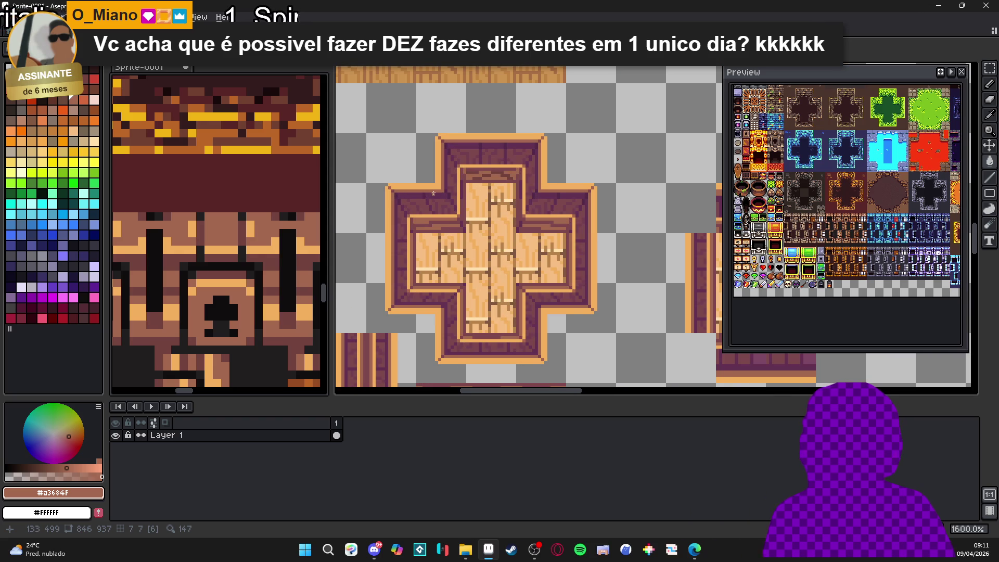
scroll(432, 195, up, 2)
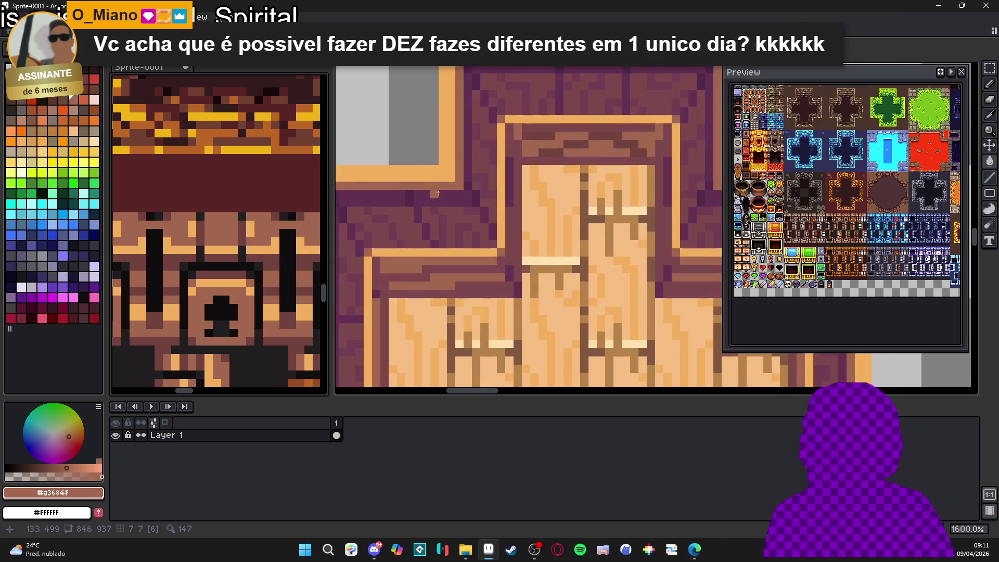
mouse_move(434, 171)
mouse_down()
mouse_move(524, 164)
mouse_move(414, 163)
mouse_up()
drag(470, 221, 468, 100)
scroll(467, 100, down, 4)
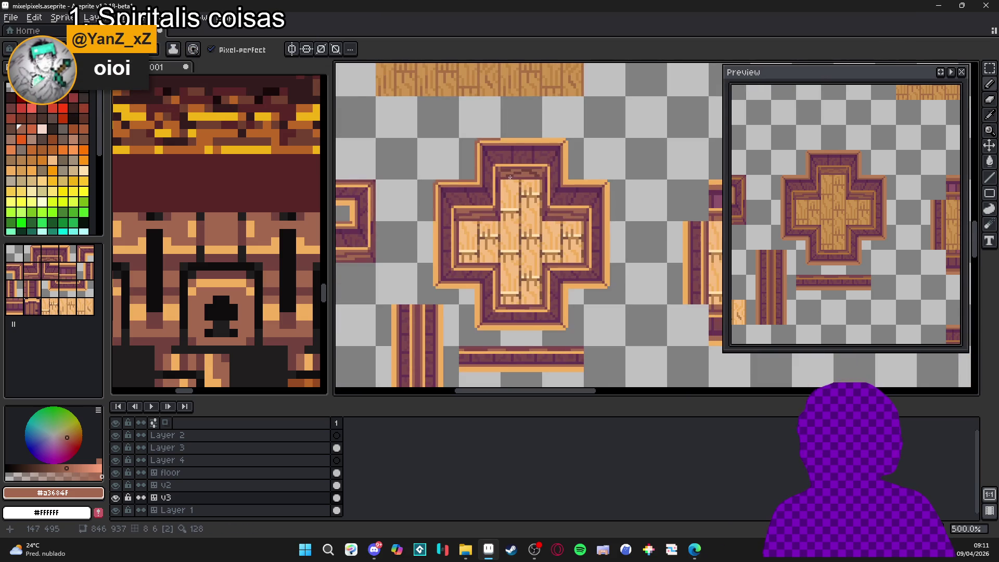
key(v)
key(b)
scroll(429, 174, up, 3)
alt+click(125, 158)
click(32, 171)
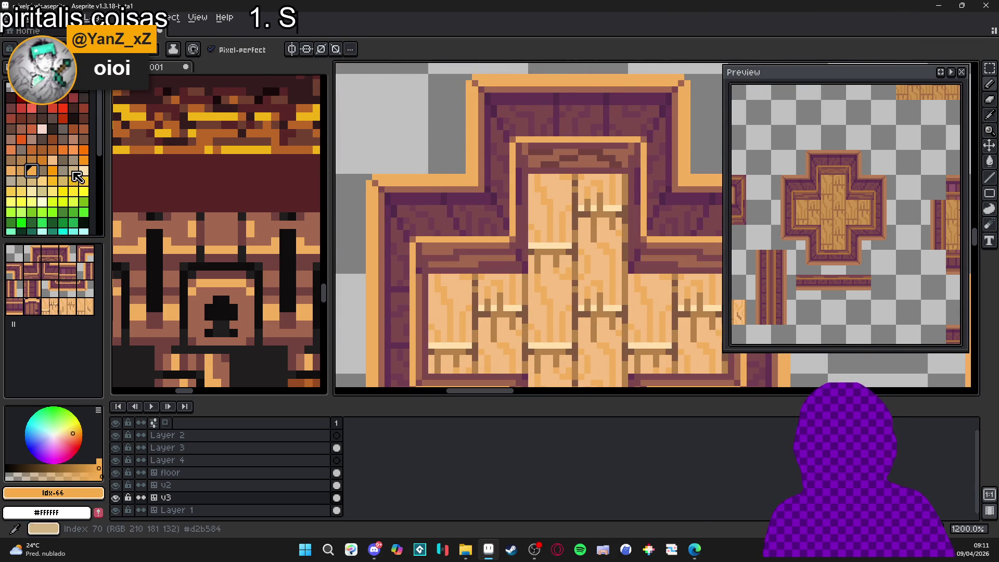
scroll(402, 194, up, 3)
click(83, 171)
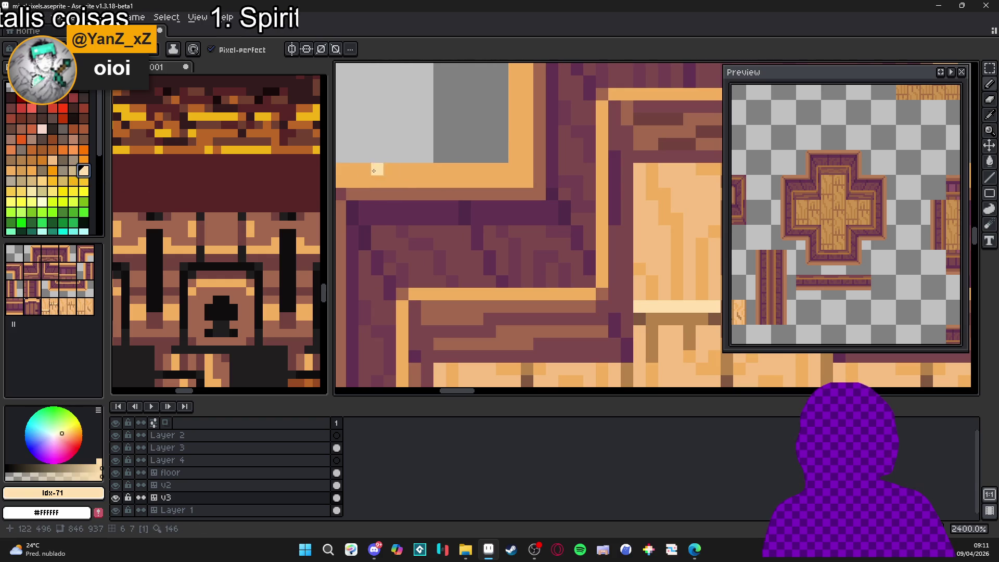
shift+click(519, 182)
scroll(519, 182, down, 6)
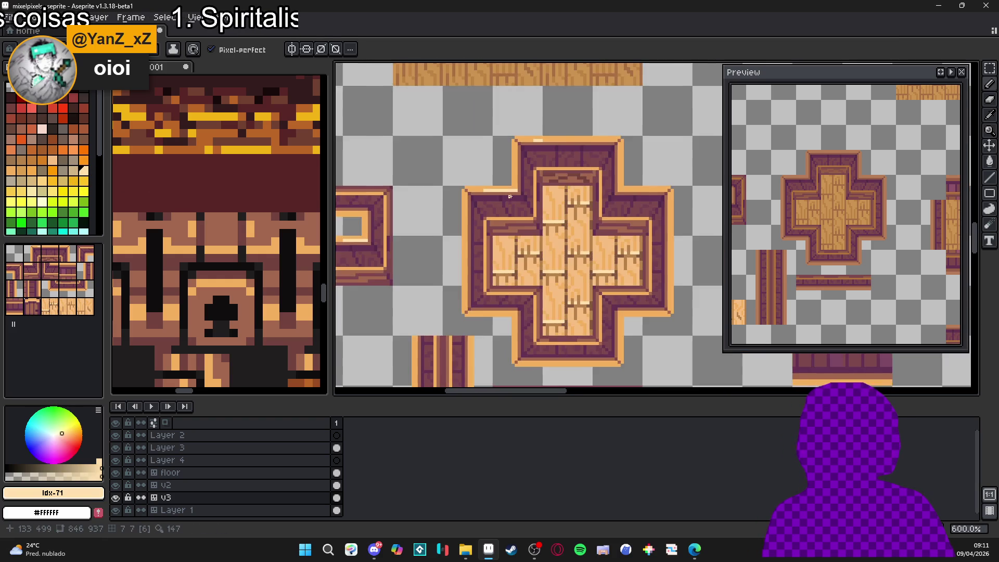
scroll(503, 200, up, 3)
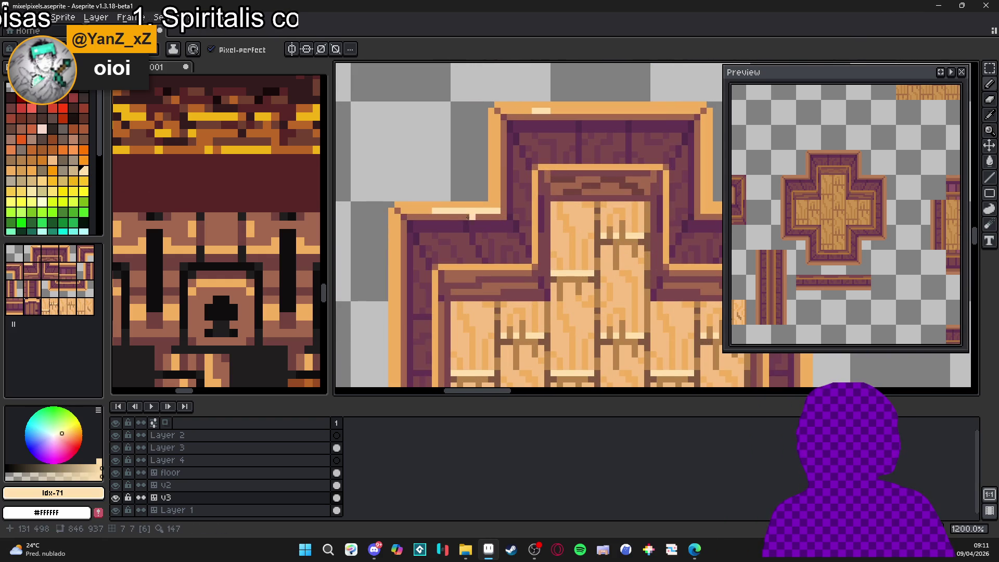
click(405, 211)
scroll(408, 210, down, 1)
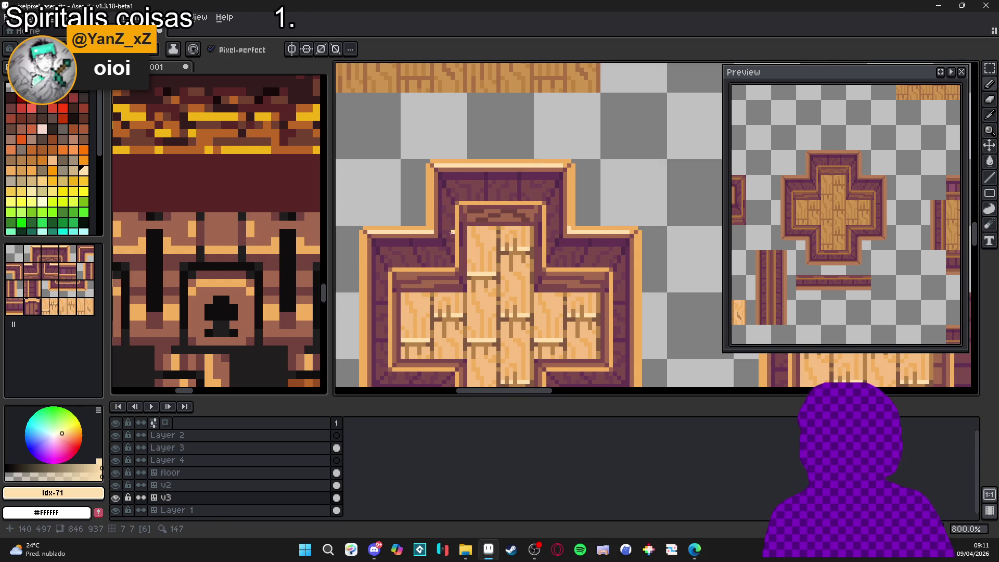
scroll(432, 227, down, 2)
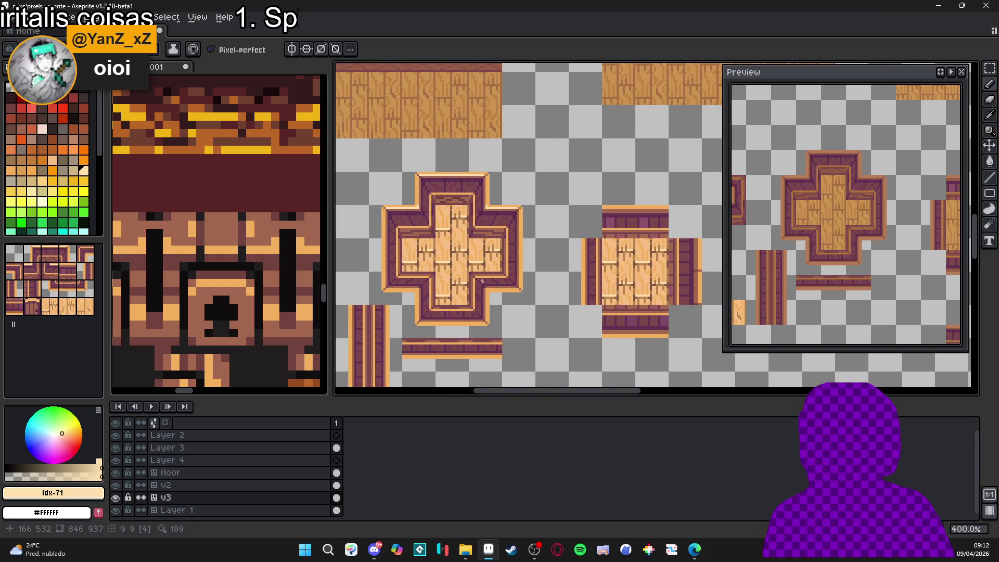
scroll(462, 306, up, 2)
drag(395, 328, 534, 326)
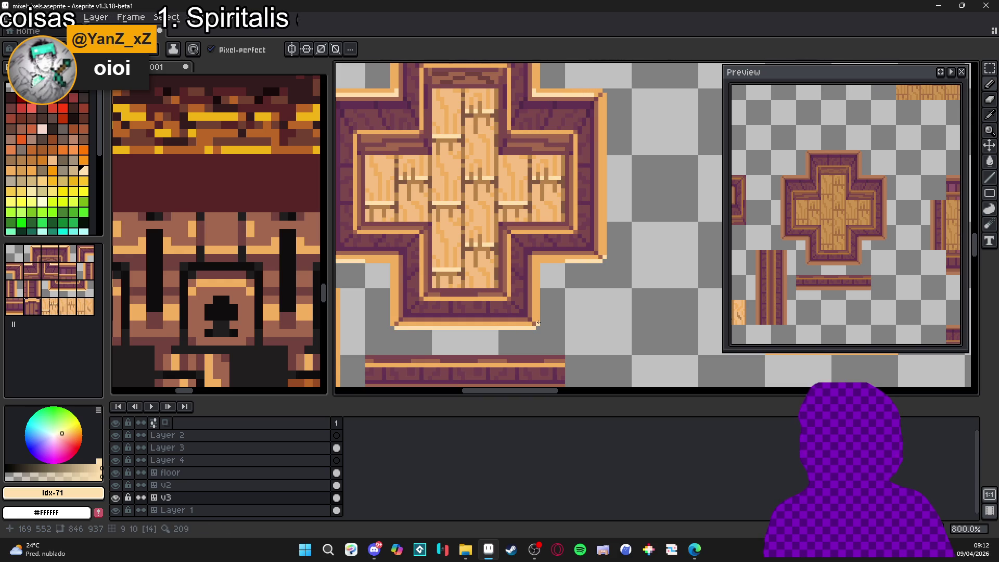
scroll(392, 319, down, 3)
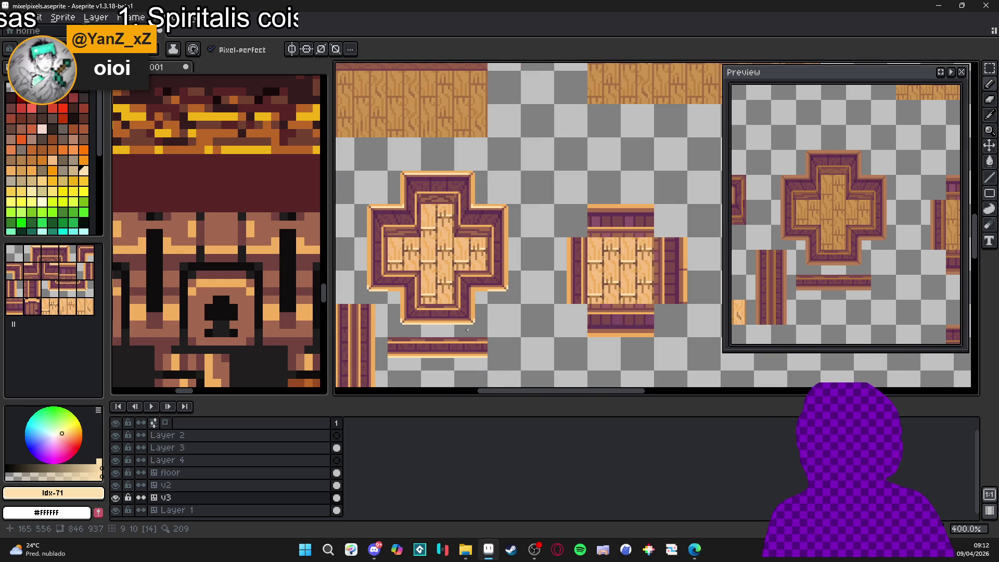
drag(471, 328, 484, 331)
scroll(407, 301, up, 4)
drag(398, 283, 429, 284)
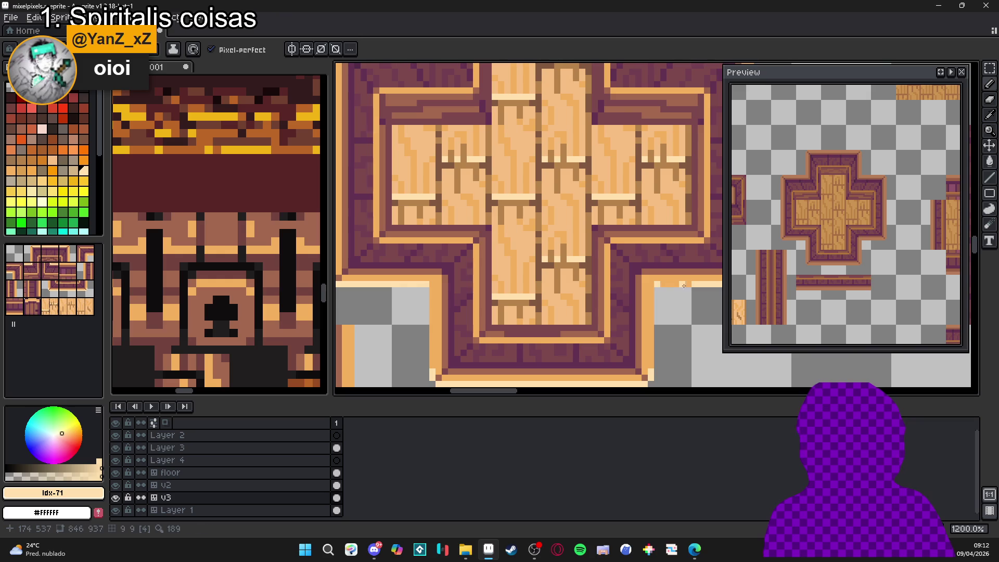
scroll(607, 319, down, 4)
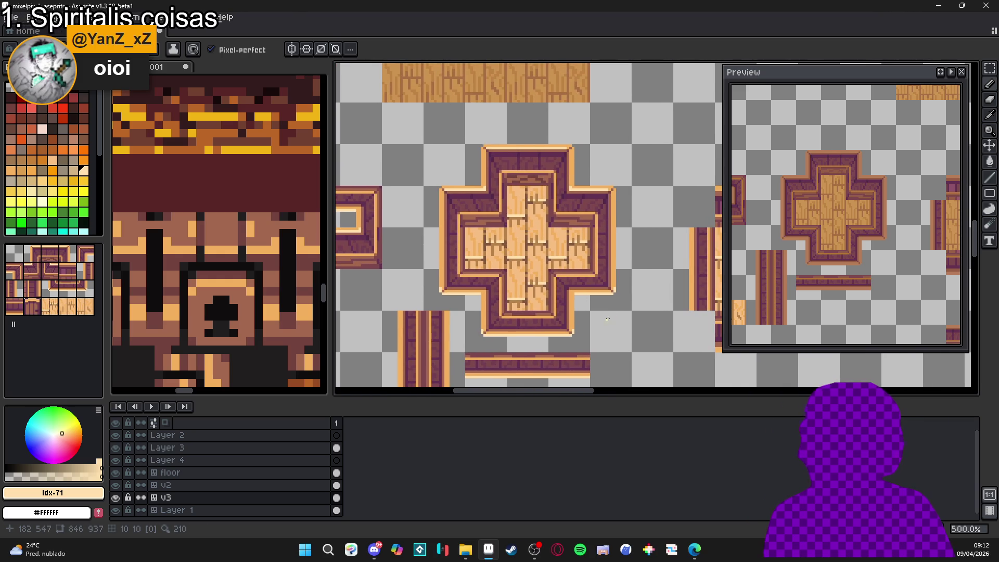
scroll(594, 288, down, 1)
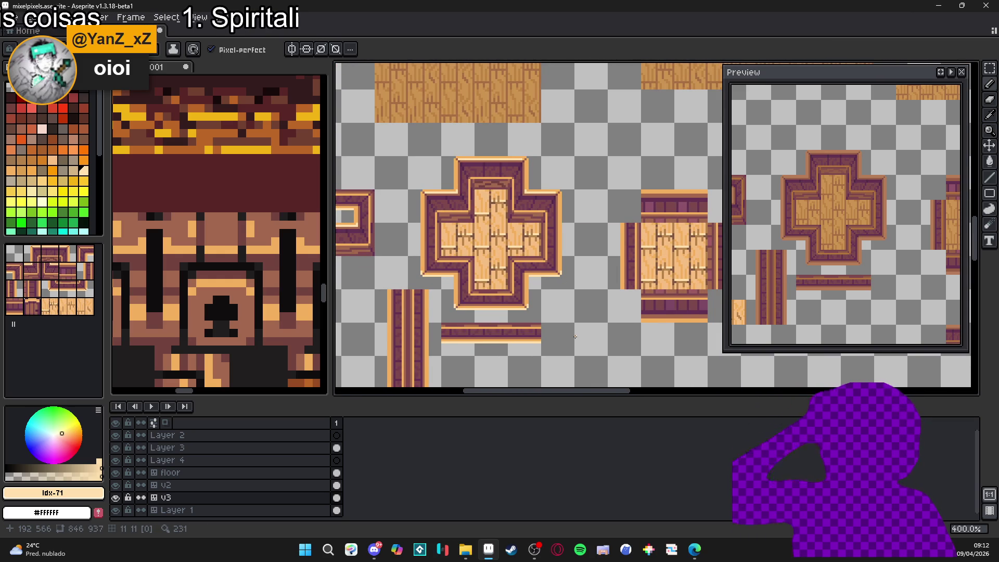
drag(497, 273, 506, 277)
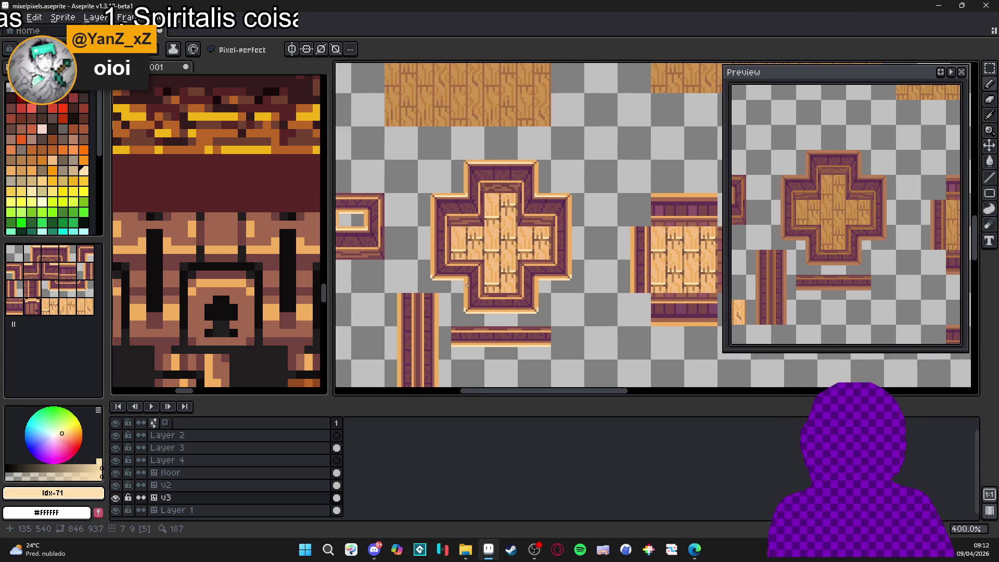
scroll(219, 234, down, 4)
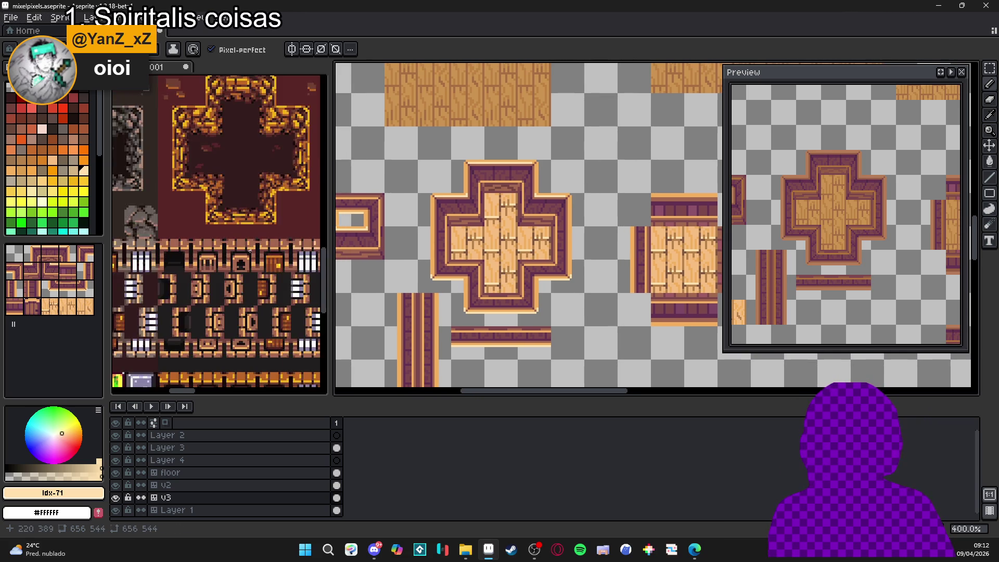
scroll(264, 264, up, 4)
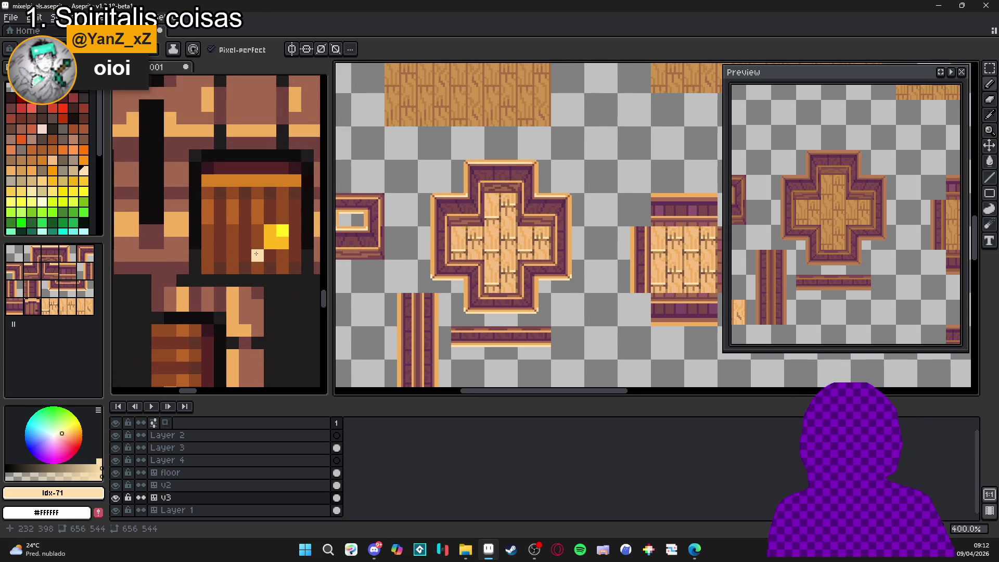
key(i)
key(b)
click(254, 227)
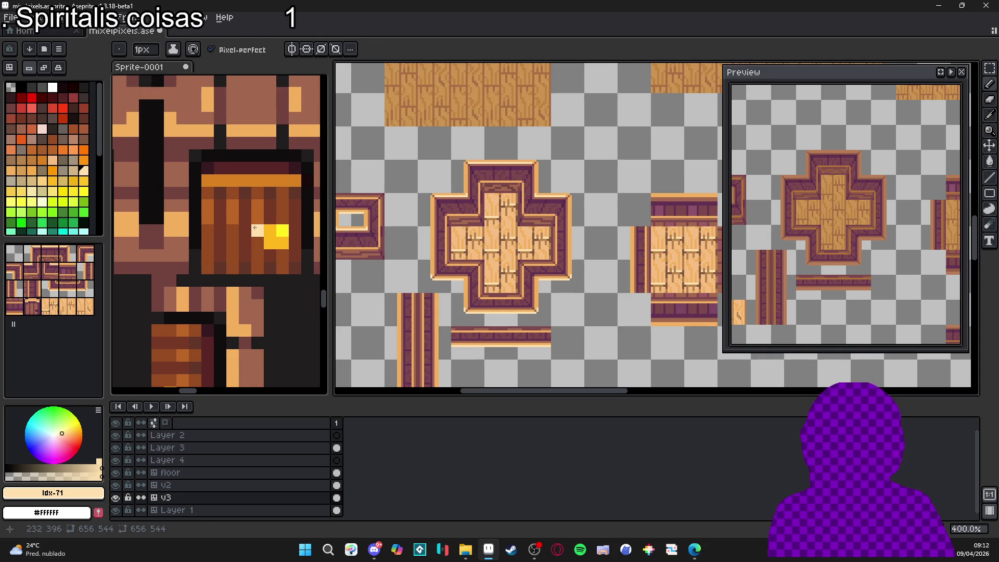
key(i)
click(260, 219)
scroll(533, 133, up, 5)
key(g)
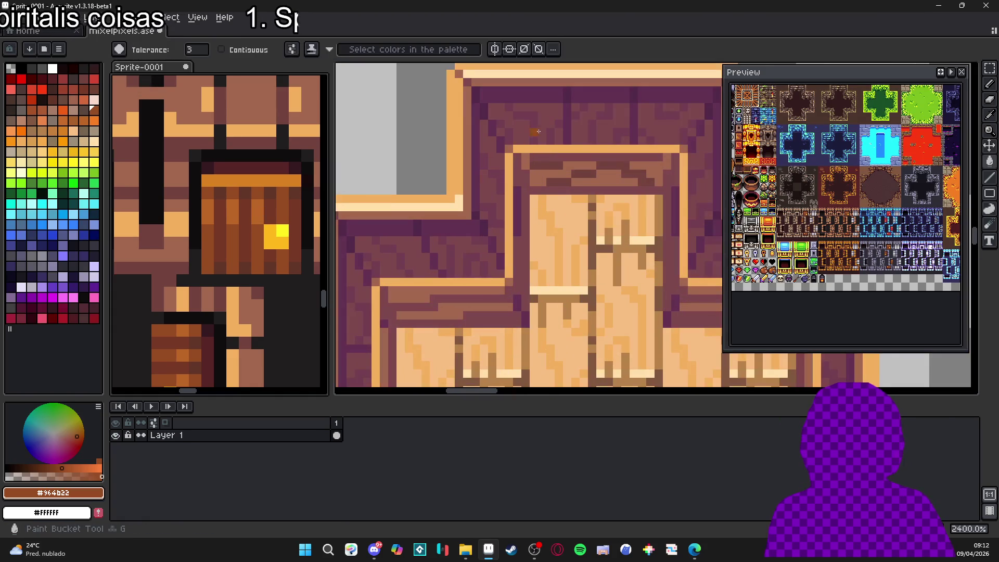
click(534, 133)
scroll(534, 134, down, 6)
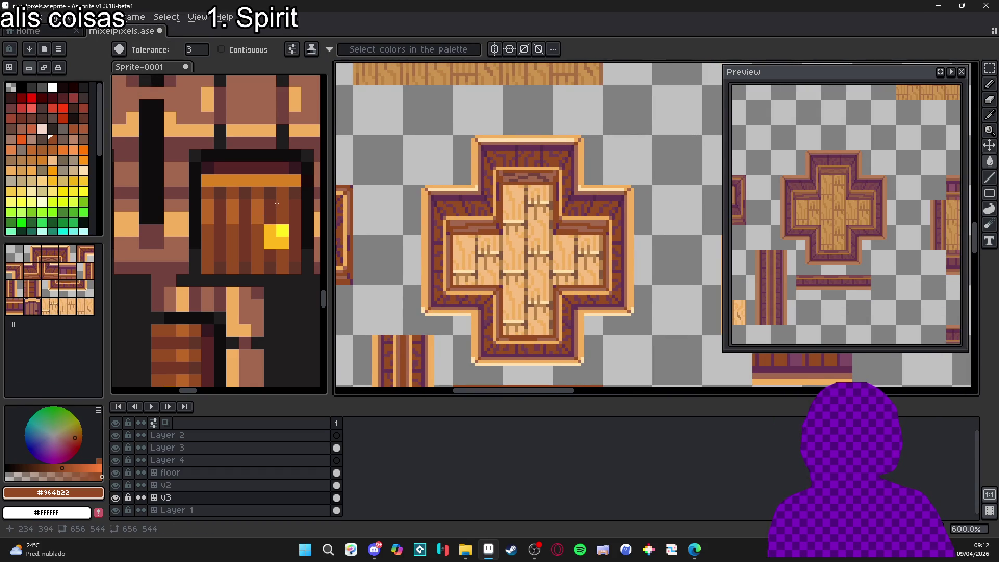
scroll(486, 204, up, 1)
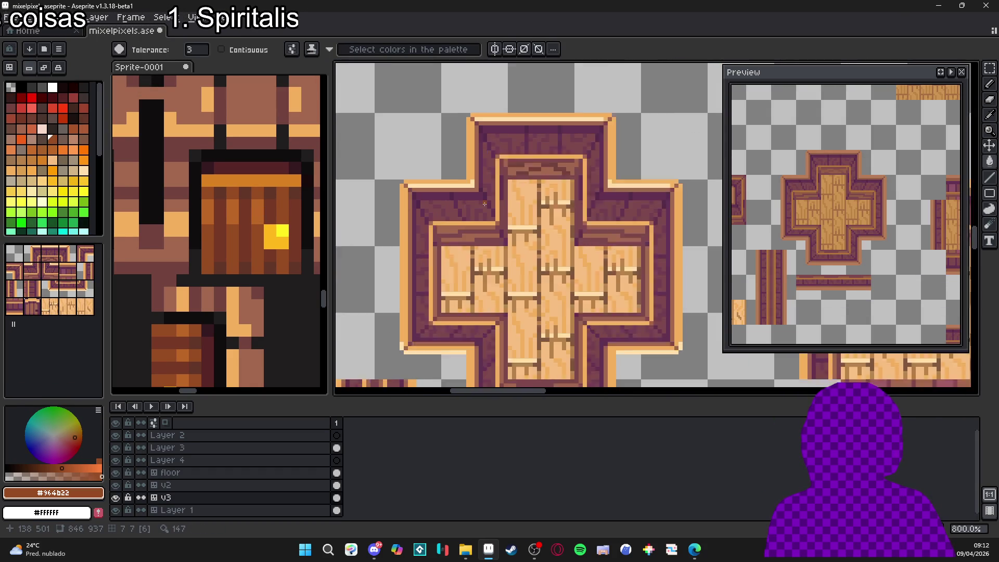
scroll(486, 203, up, 2)
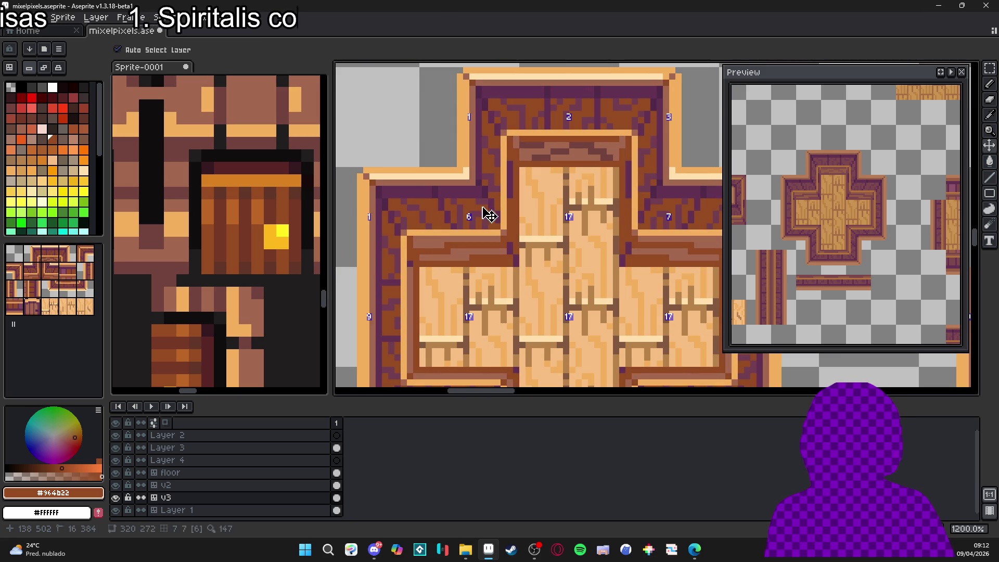
key(g)
click(466, 201)
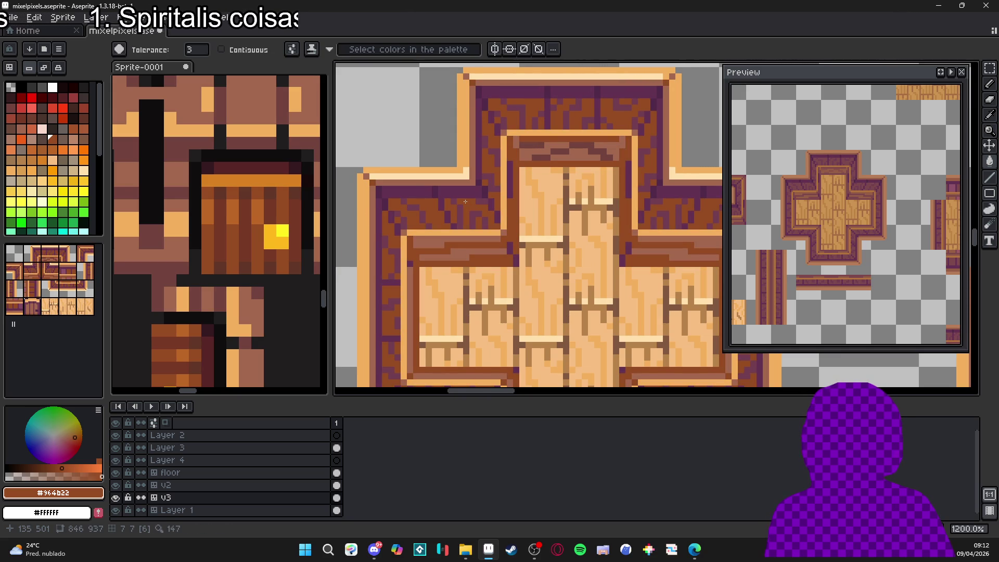
key(ctrl+z)
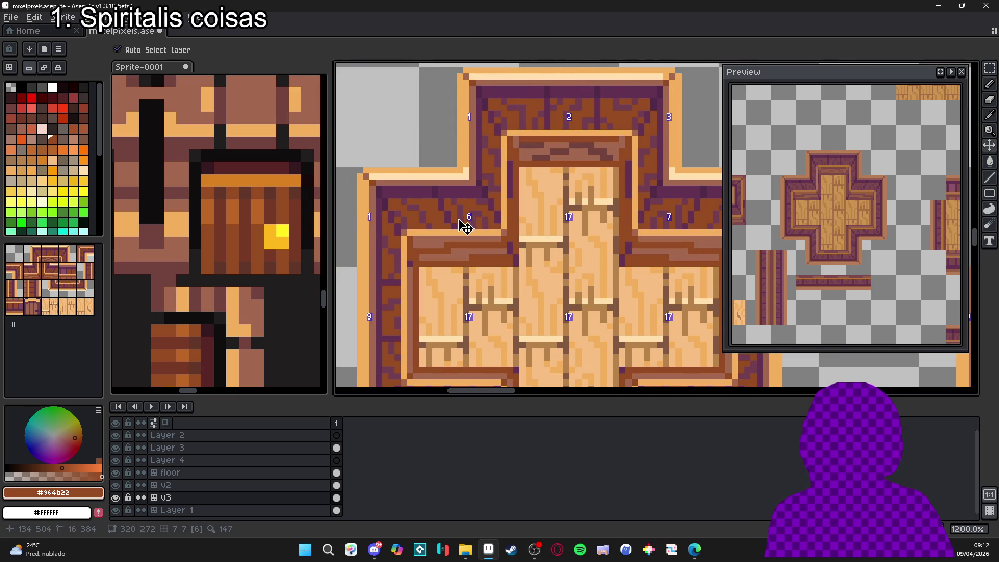
key(m)
mouse_move(501, 229)
mouse_down()
mouse_move(412, 218)
mouse_move(378, 189)
mouse_up()
key(w)
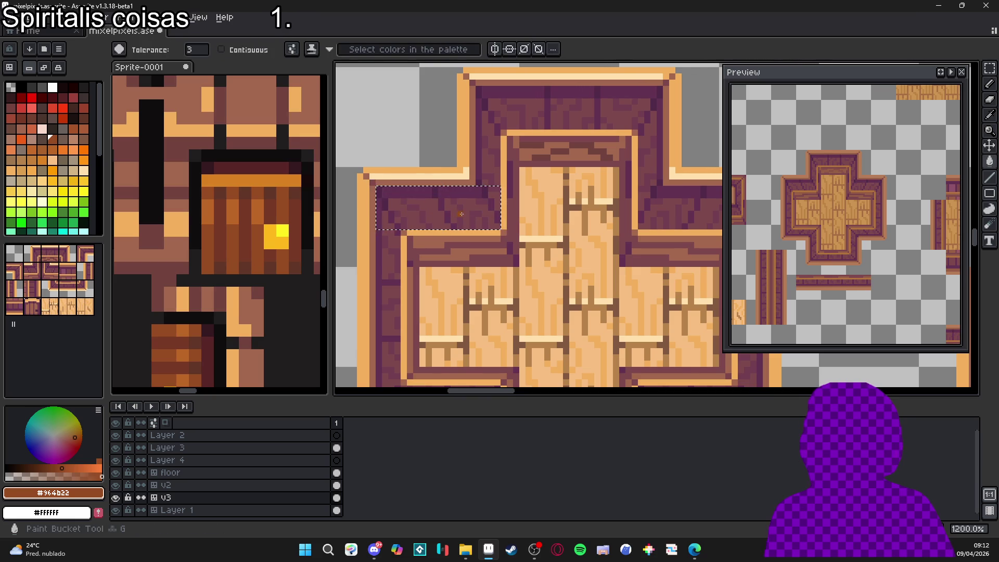
scroll(466, 210, down, 2)
scroll(466, 210, up, 5)
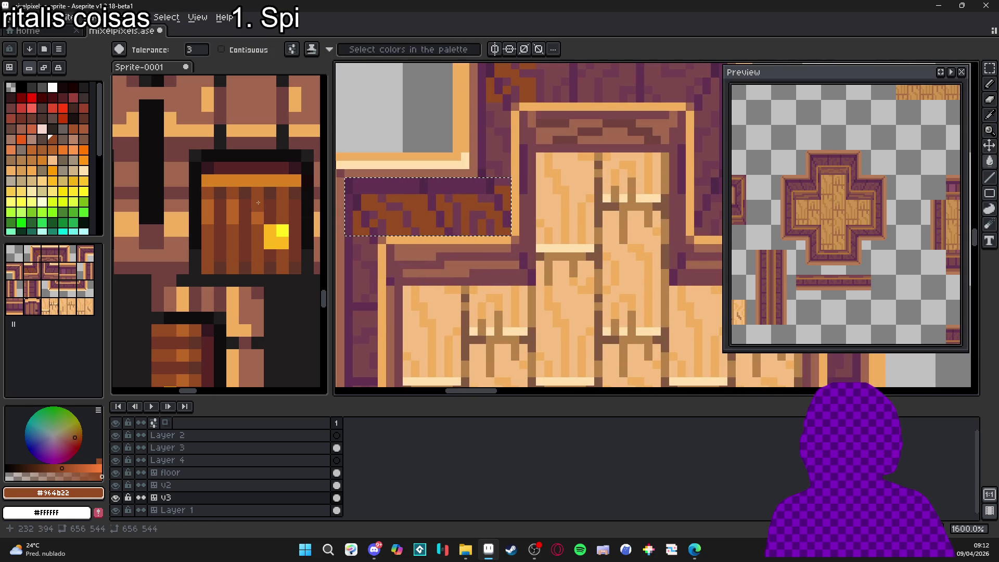
key(g)
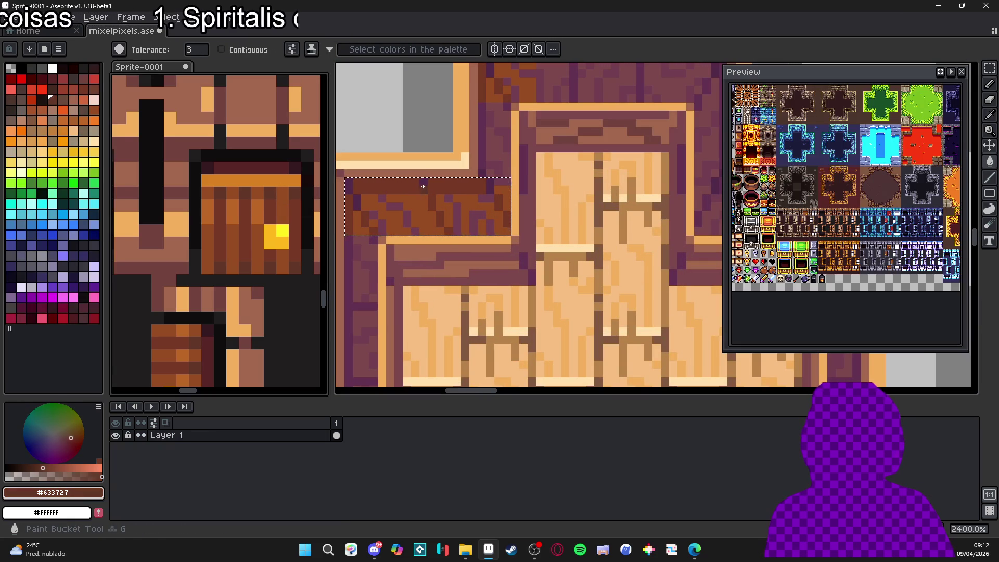
scroll(419, 205, down, 4)
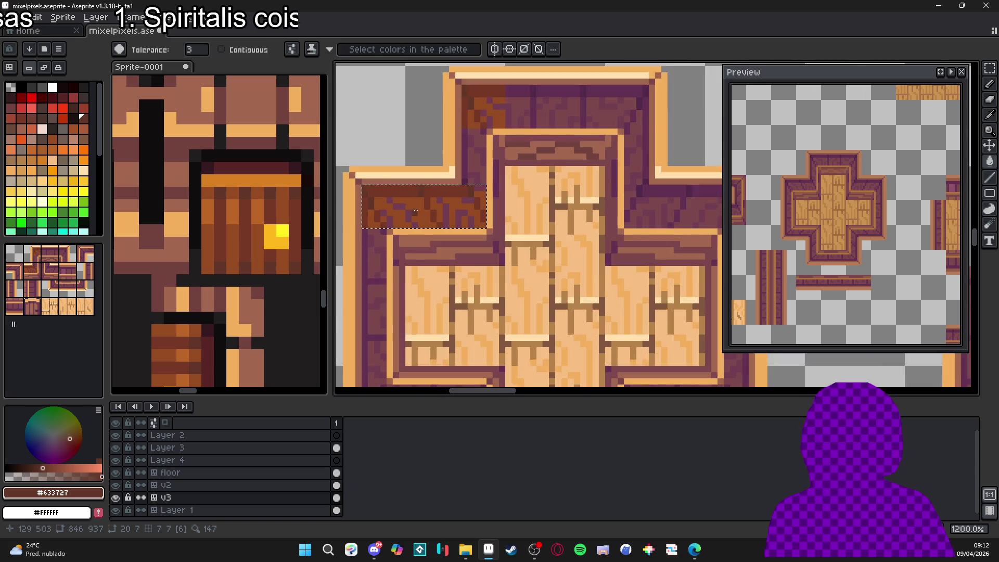
scroll(422, 215, down, 2)
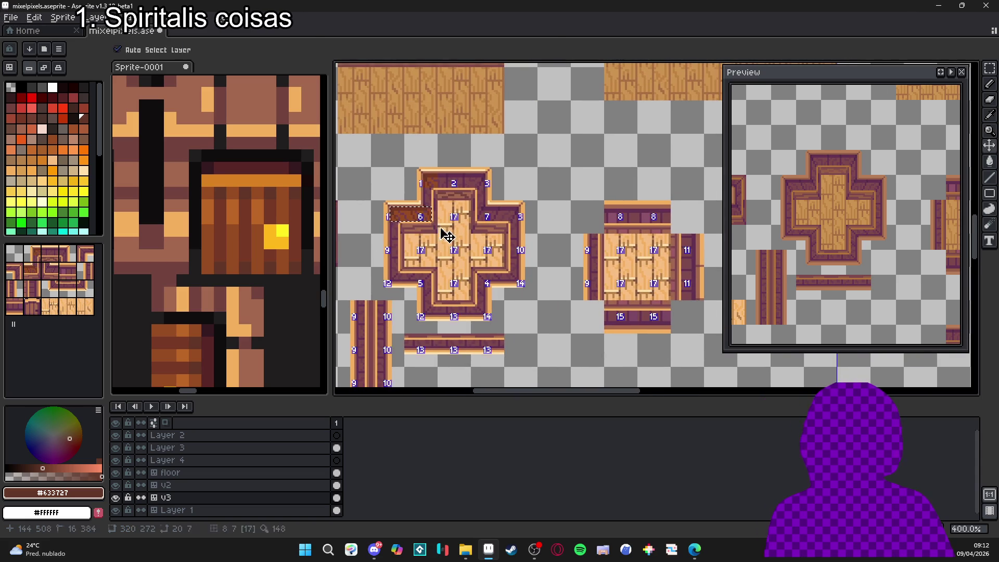
scroll(473, 248, down, 1)
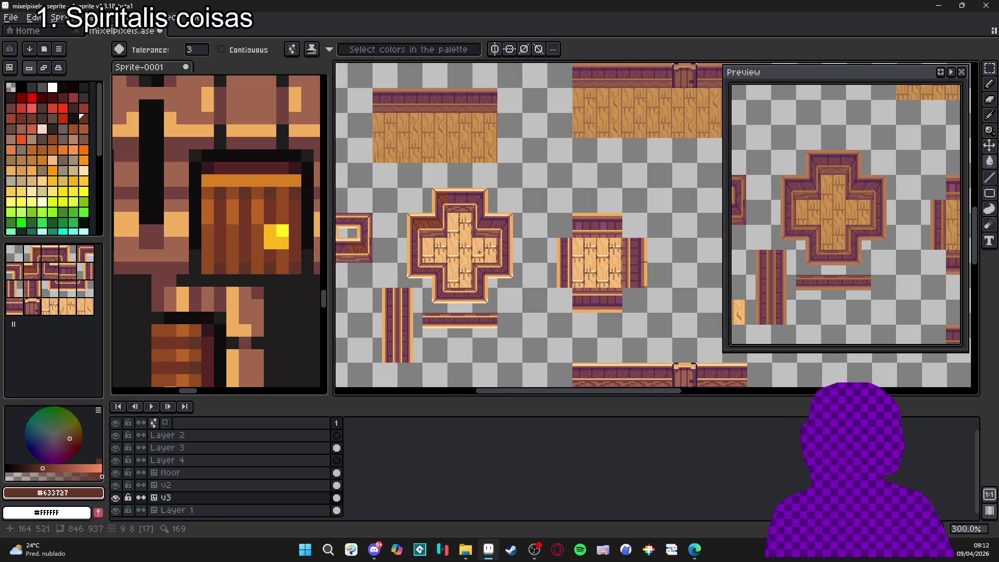
scroll(480, 252, down, 1)
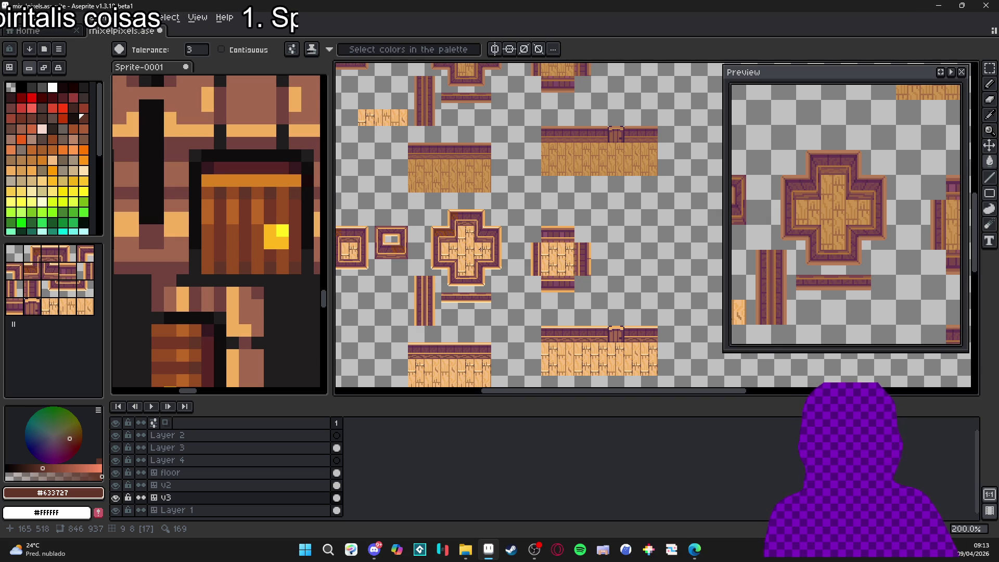
scroll(451, 244, up, 3)
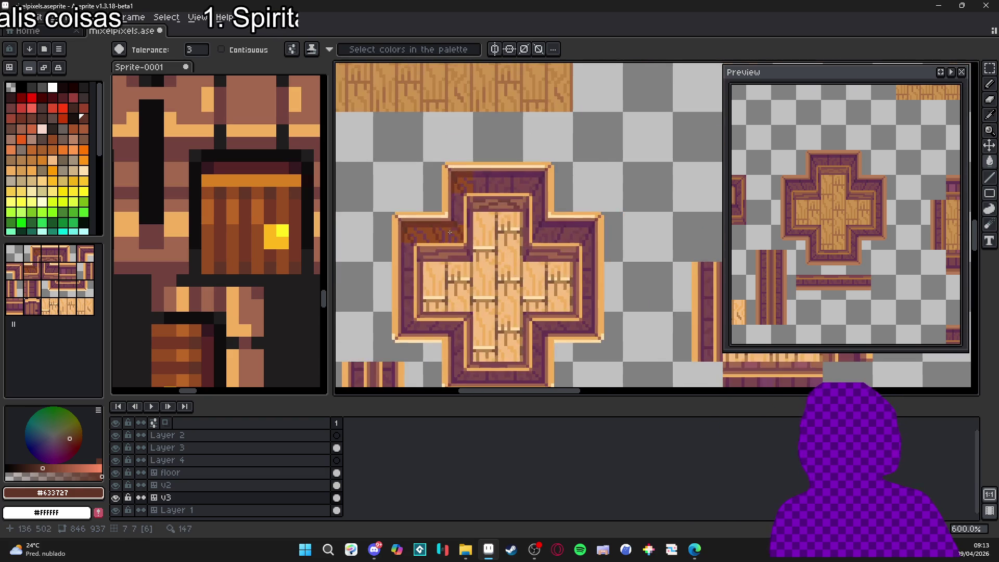
scroll(453, 226, up, 3)
scroll(450, 244, up, 1)
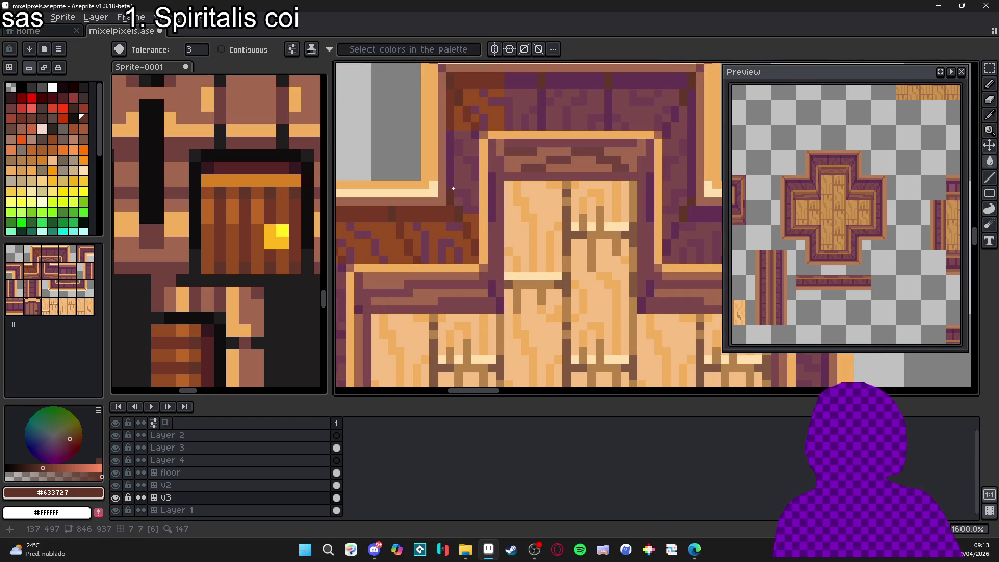
scroll(451, 166, down, 4)
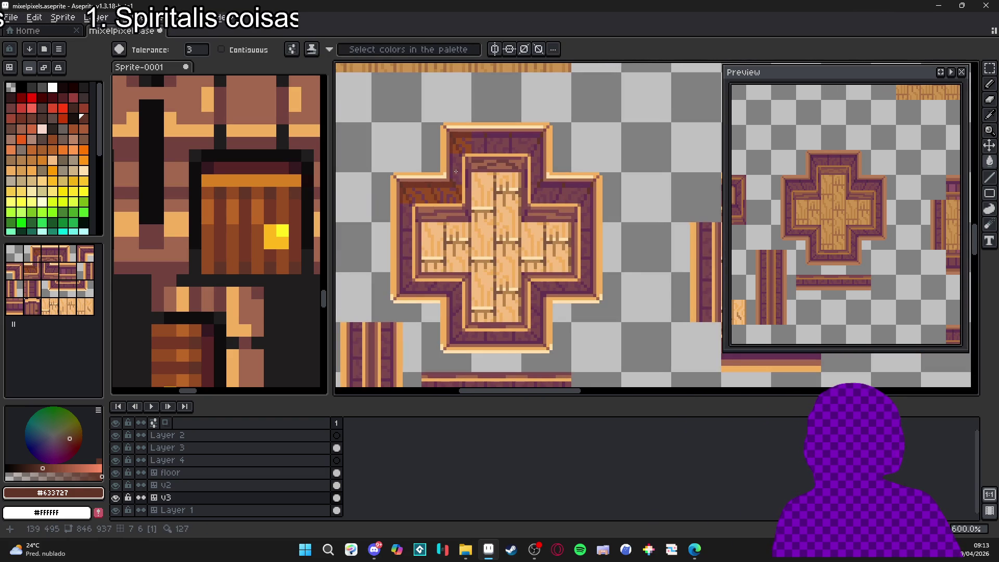
key(ctrl+z)
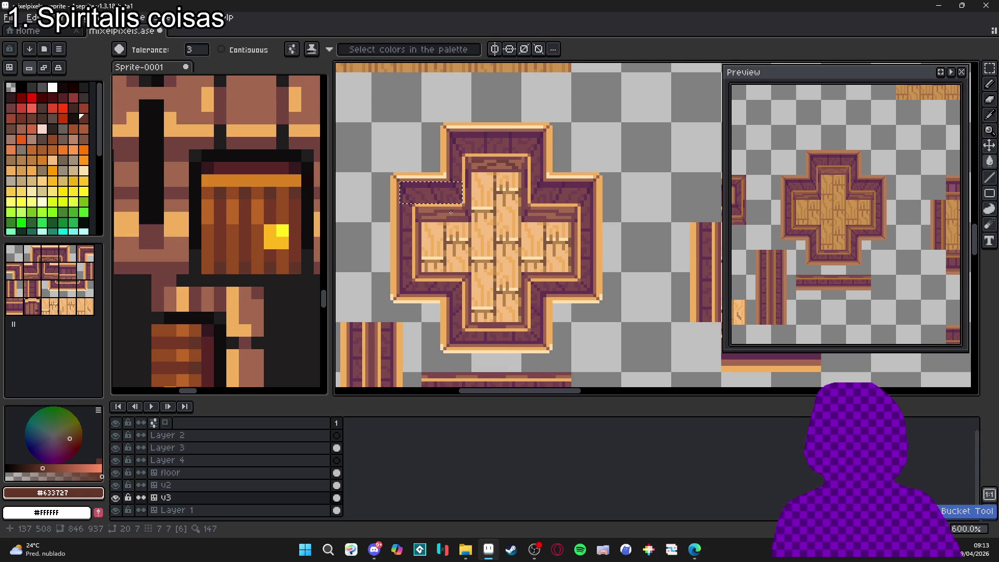
Step: Start the border selection with the top bar and vertical strips of the cross tile
drag(434, 207, 421, 212)
scroll(438, 125, up, 2)
key(m)
drag(435, 155, 458, 290)
drag(616, 155, 461, 188)
mouse_move(599, 293)
mouse_down()
mouse_move(598, 244)
mouse_move(621, 201)
mouse_up()
mouse_move(720, 256)
mouse_down()
mouse_move(618, 217)
mouse_move(506, 247)
mouse_up()
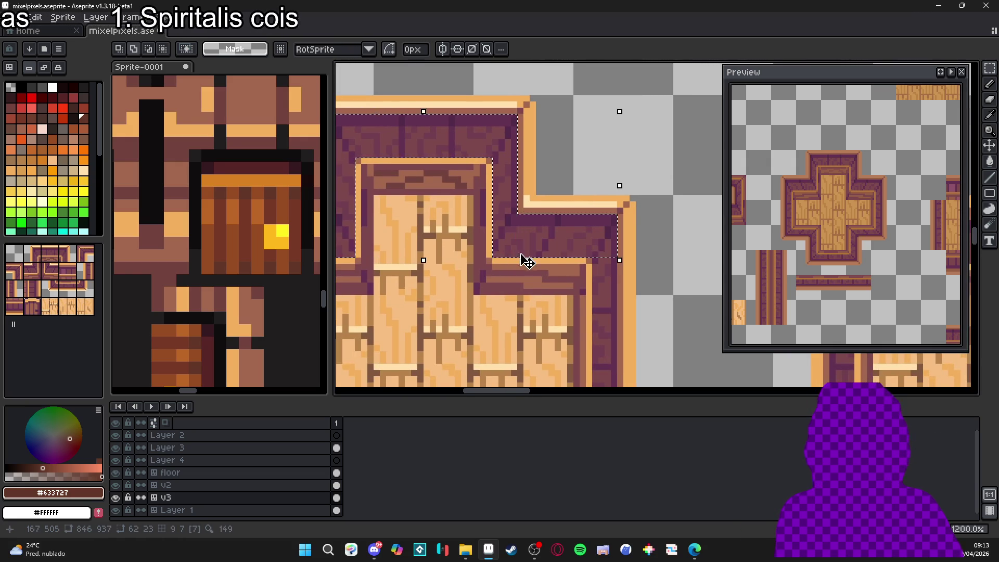
scroll(564, 146, down, 3)
drag(582, 305, 555, 125)
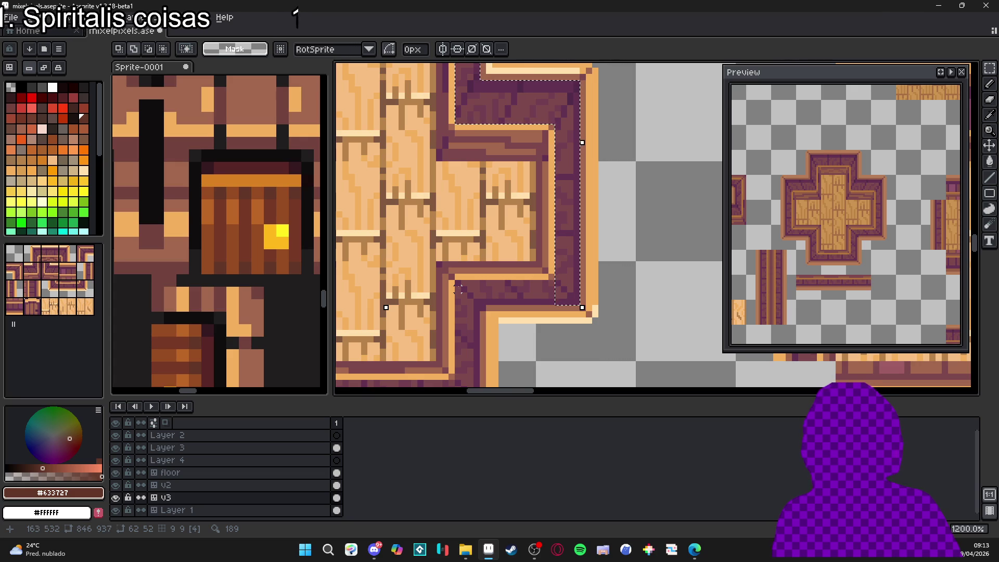
mouse_move(456, 282)
mouse_down()
mouse_move(585, 303)
mouse_move(571, 302)
mouse_up()
scroll(494, 337, up, 1)
Step: Add the lower border band and narrow vertical strips to the border selection
scroll(486, 327, down, 3)
drag(486, 334, 450, 200)
scroll(462, 215, up, 3)
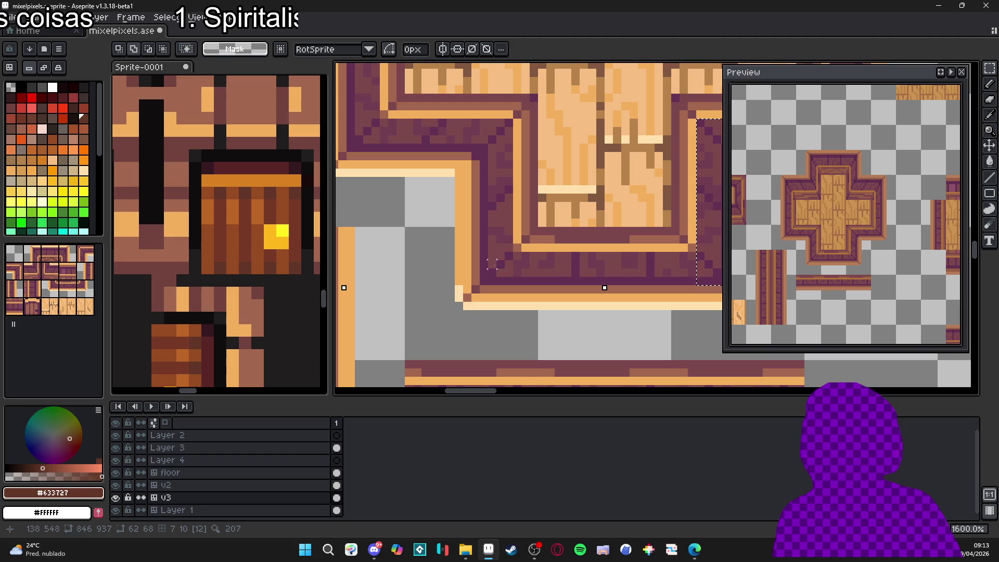
drag(484, 255, 708, 288)
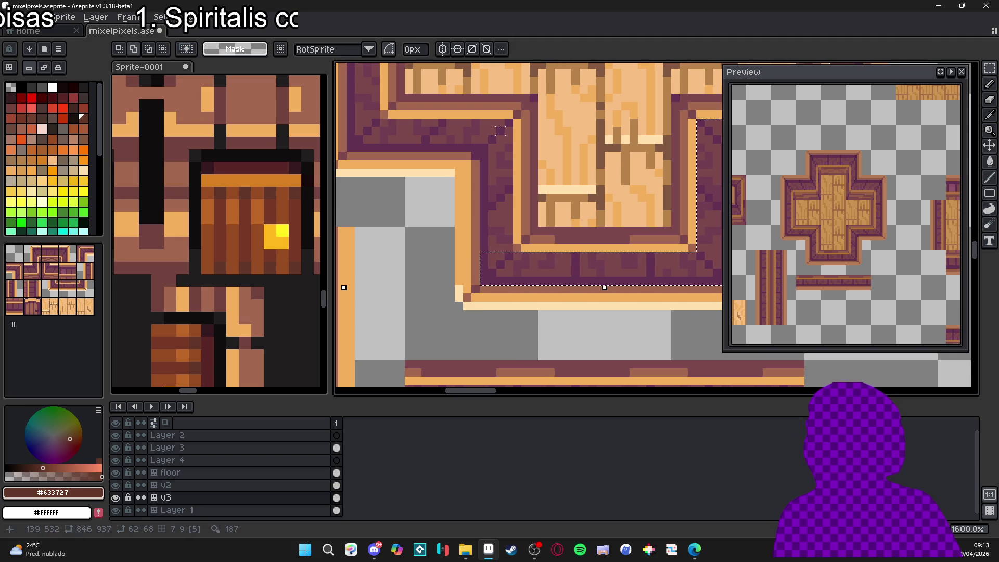
drag(509, 123, 484, 286)
scroll(450, 227, up, 2)
scroll(451, 227, left, 1)
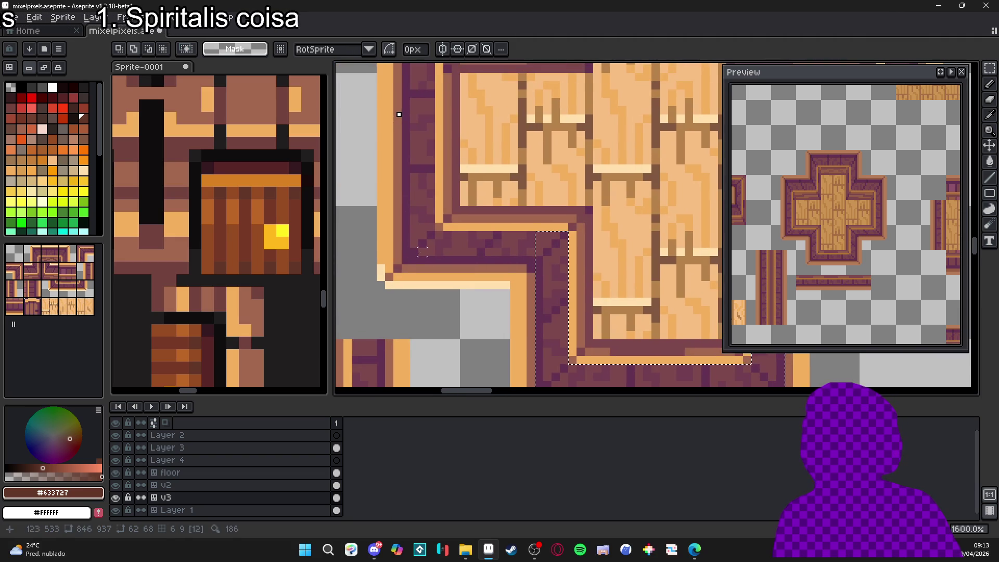
drag(406, 261, 569, 233)
scroll(457, 268, up, 2)
scroll(448, 250, left, 2)
drag(453, 82, 480, 299)
scroll(480, 299, down, 4)
scroll(542, 294, left, 2)
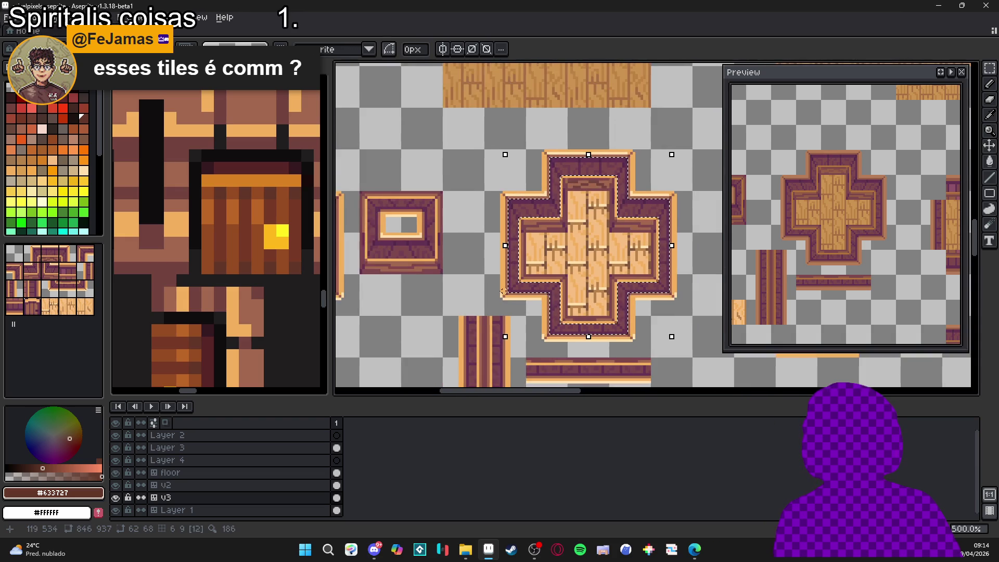
scroll(407, 190, up, 4)
Step: Select the left, bottom, right and top strips to close the border into a ring
mouse_move(398, 176)
mouse_down()
mouse_move(404, 333)
mouse_move(415, 312)
mouse_up()
drag(554, 275, 421, 308)
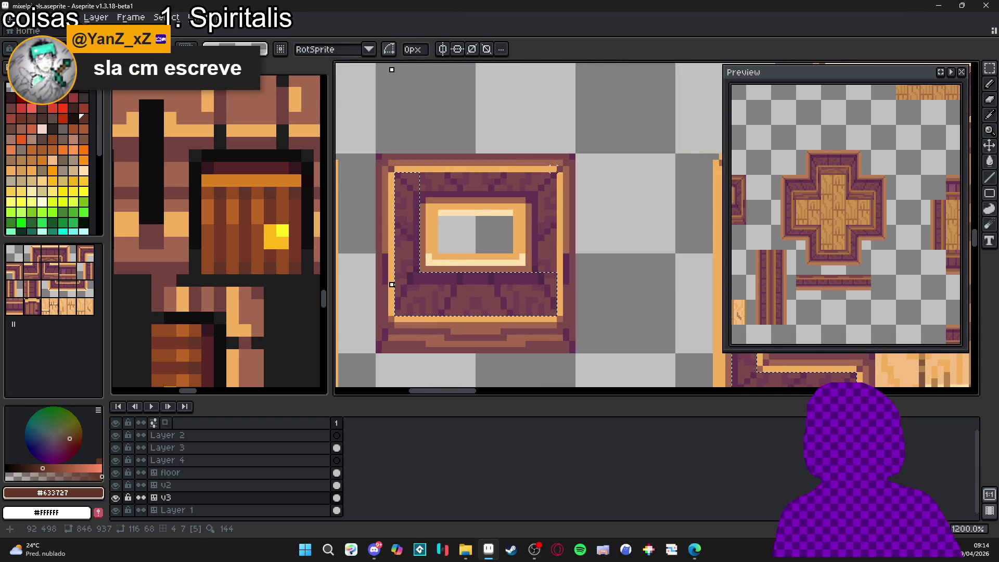
mouse_move(552, 176)
mouse_down()
mouse_move(528, 289)
mouse_move(532, 272)
mouse_up()
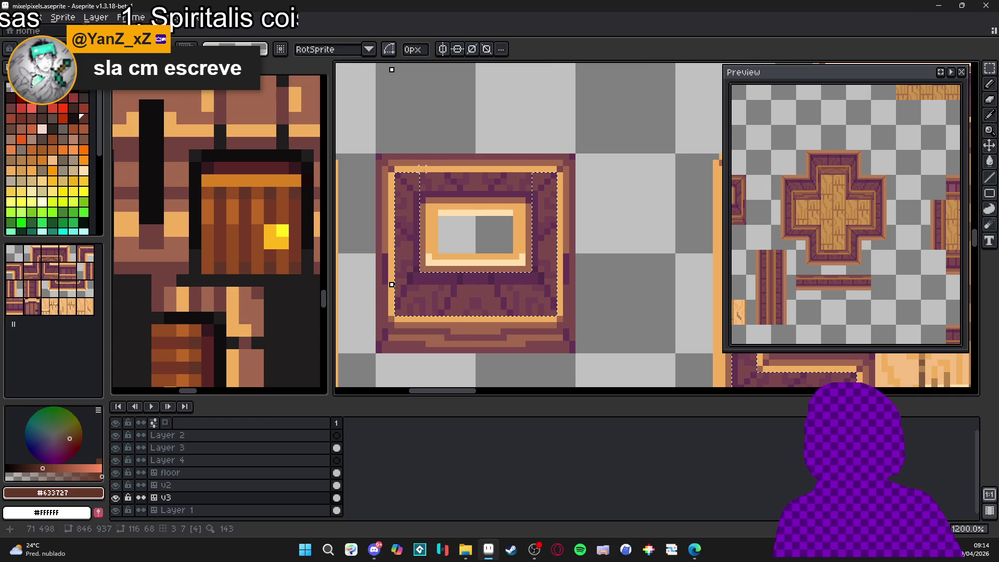
mouse_move(423, 175)
mouse_down()
mouse_move(581, 196)
mouse_move(551, 196)
mouse_up()
scroll(528, 205, up, 3)
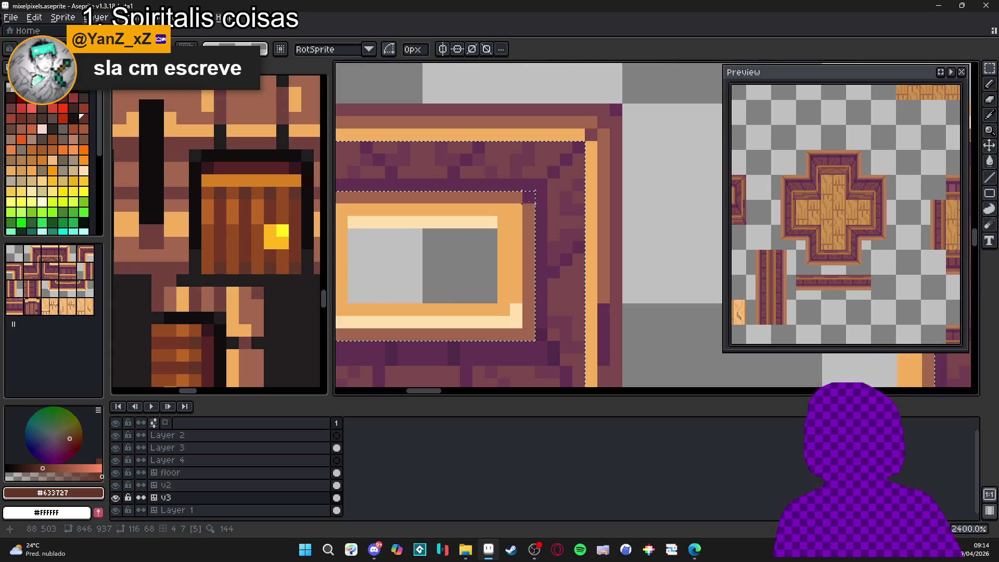
scroll(523, 235, down, 1)
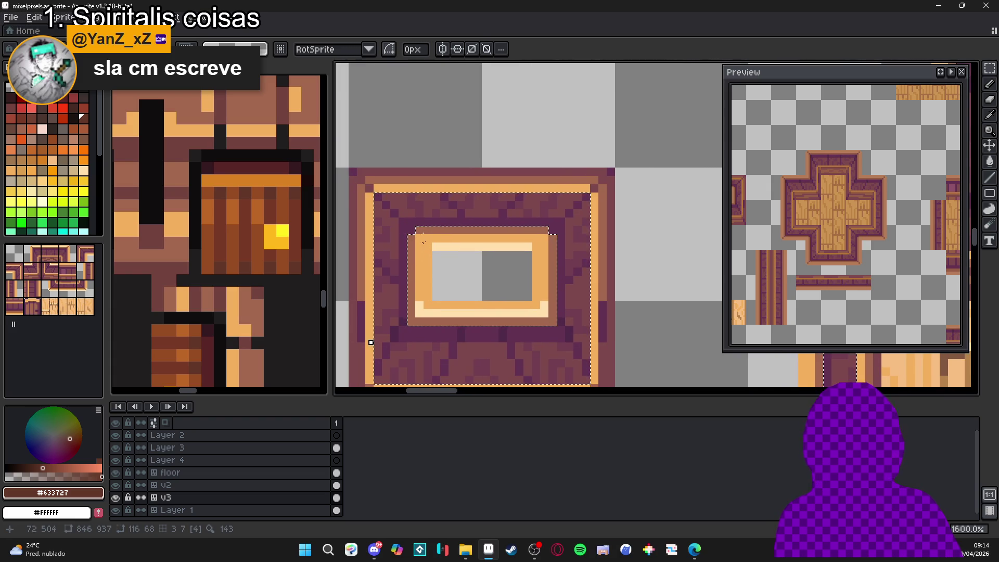
scroll(476, 276, down, 2)
scroll(484, 265, down, 2)
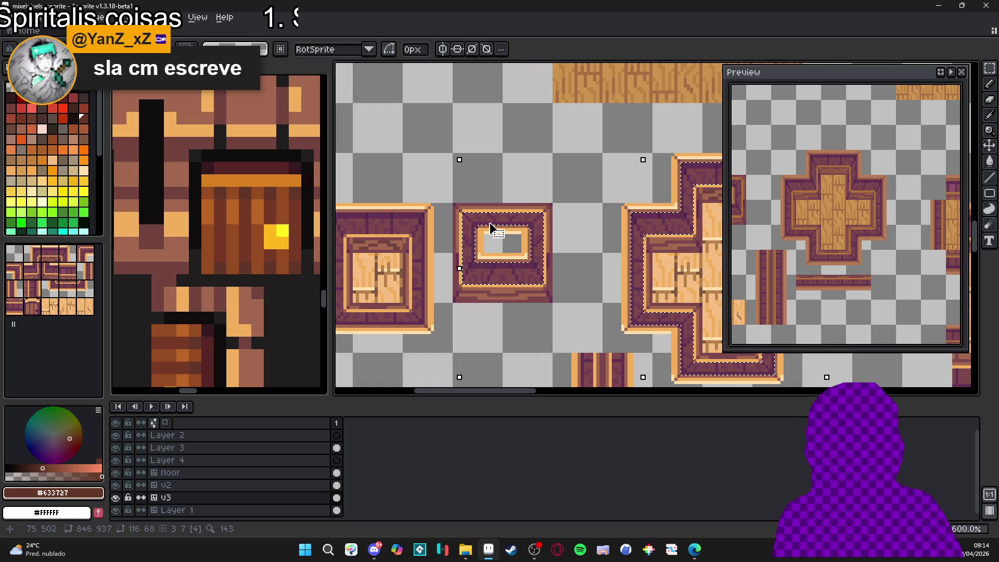
scroll(400, 245, down, 1)
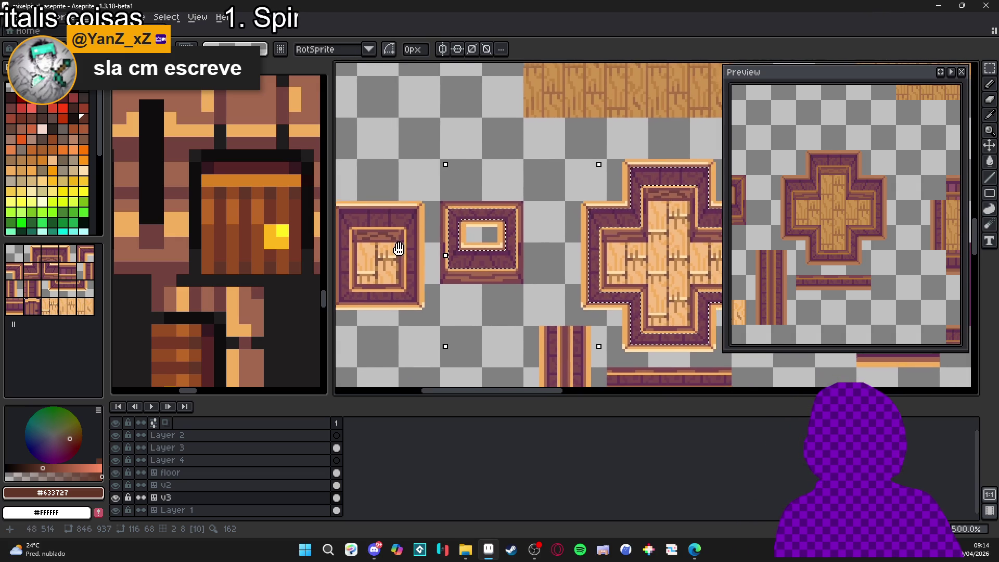
scroll(400, 245, up, 5)
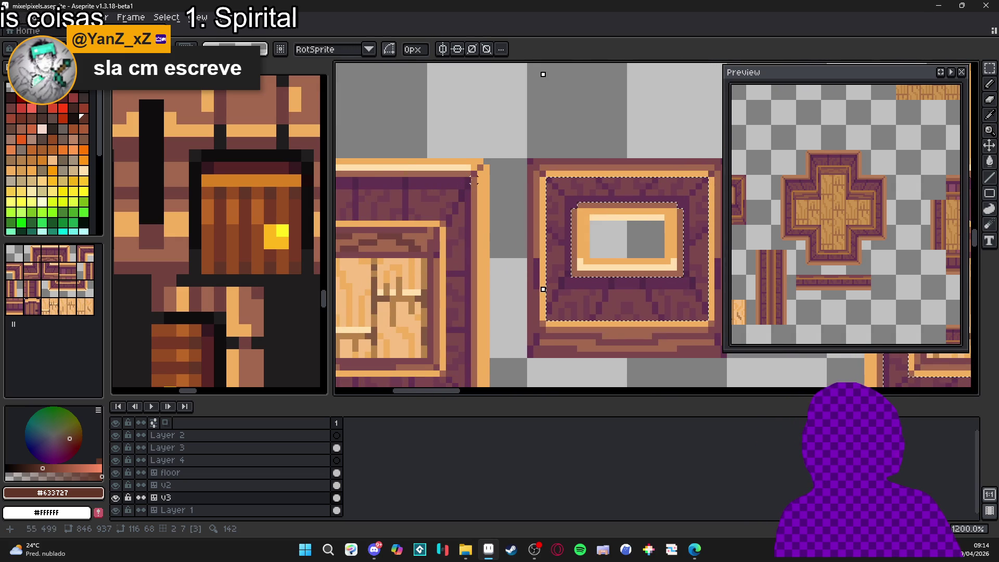
scroll(474, 179, down, 5)
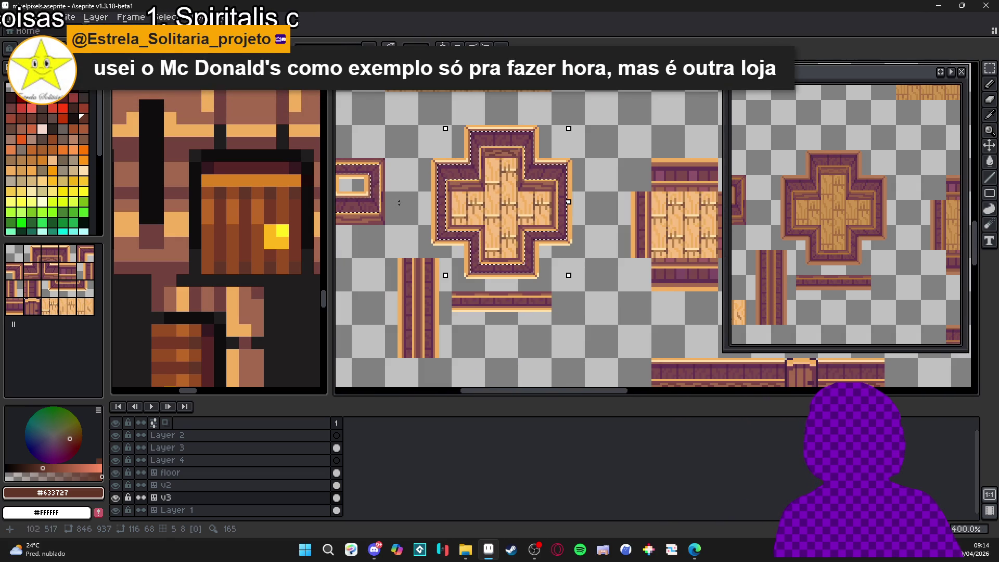
scroll(364, 211, up, 1)
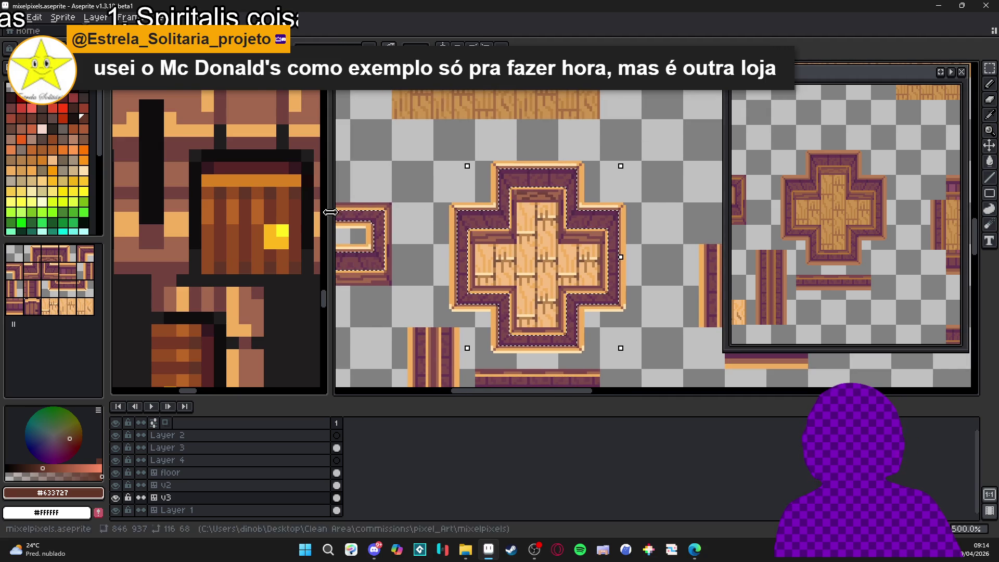
scroll(279, 223, up, 1)
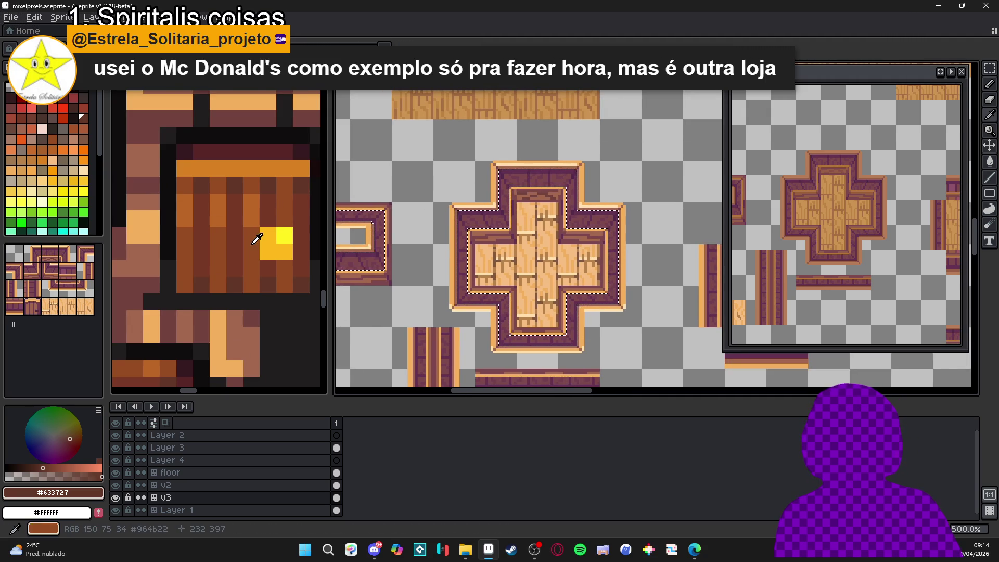
Step: Sample the barrel's brown #964b22 and fill the selected plank border with it
alt+click(257, 238)
scroll(510, 203, up, 4)
click(281, 231)
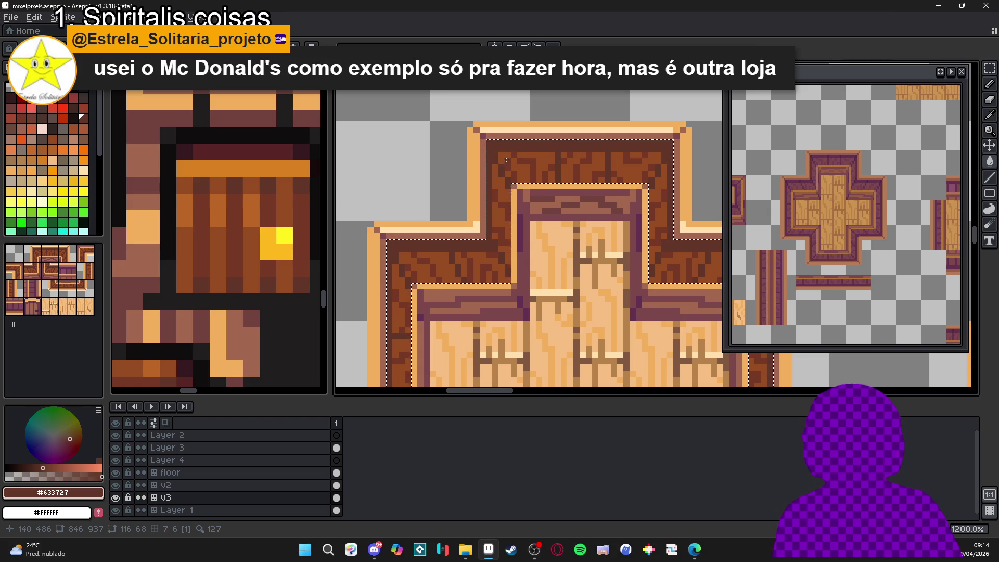
scroll(504, 160, down, 3)
scroll(554, 185, down, 1)
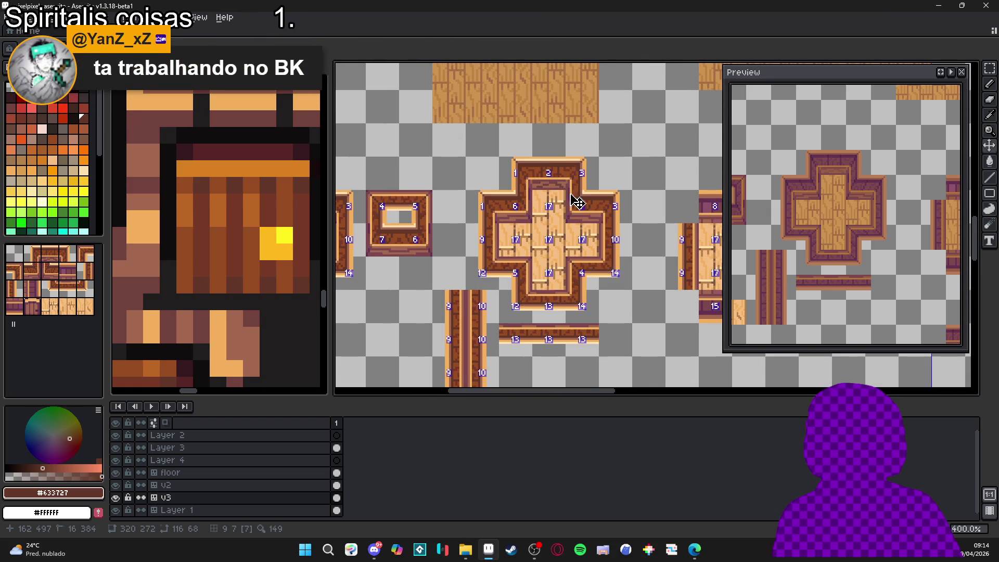
scroll(570, 219, down, 2)
drag(565, 252, 556, 245)
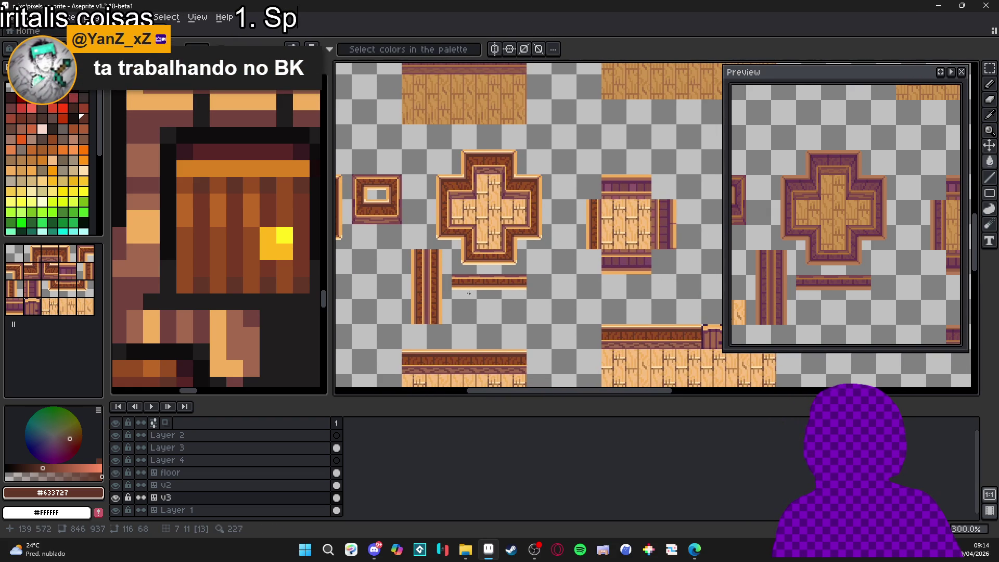
scroll(470, 292, down, 1)
scroll(474, 260, down, 1)
scroll(480, 229, up, 1)
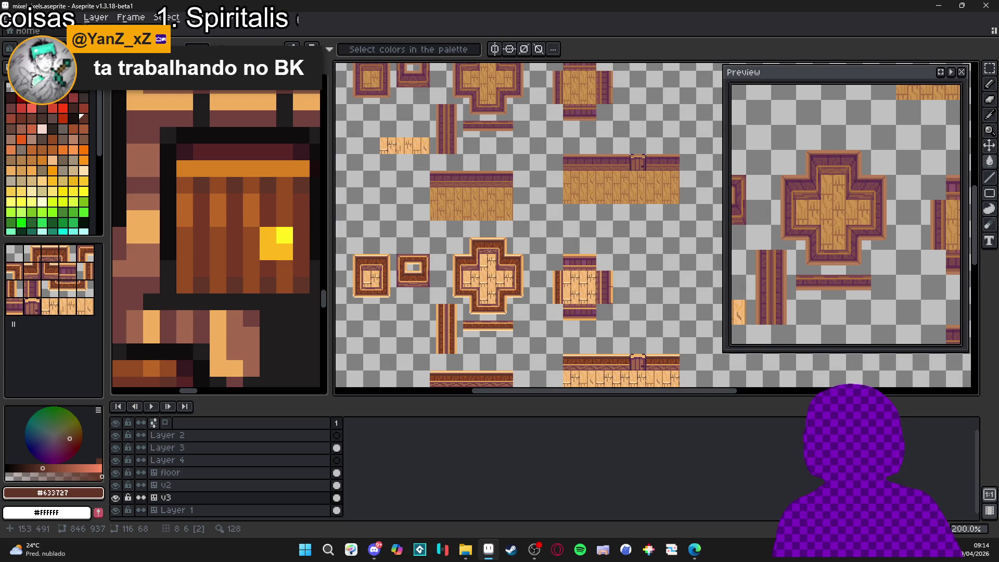
scroll(489, 245, up, 2)
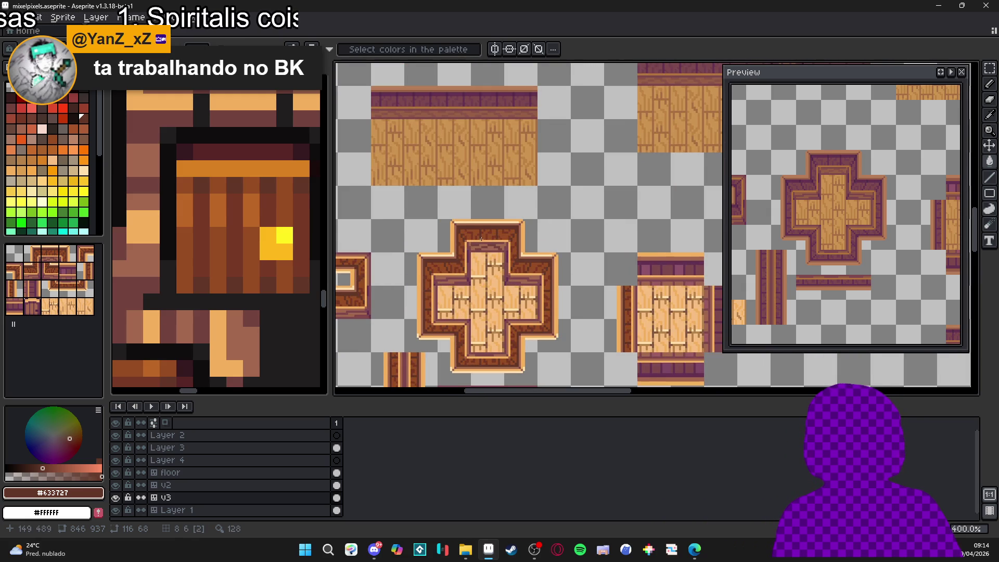
scroll(481, 239, down, 2)
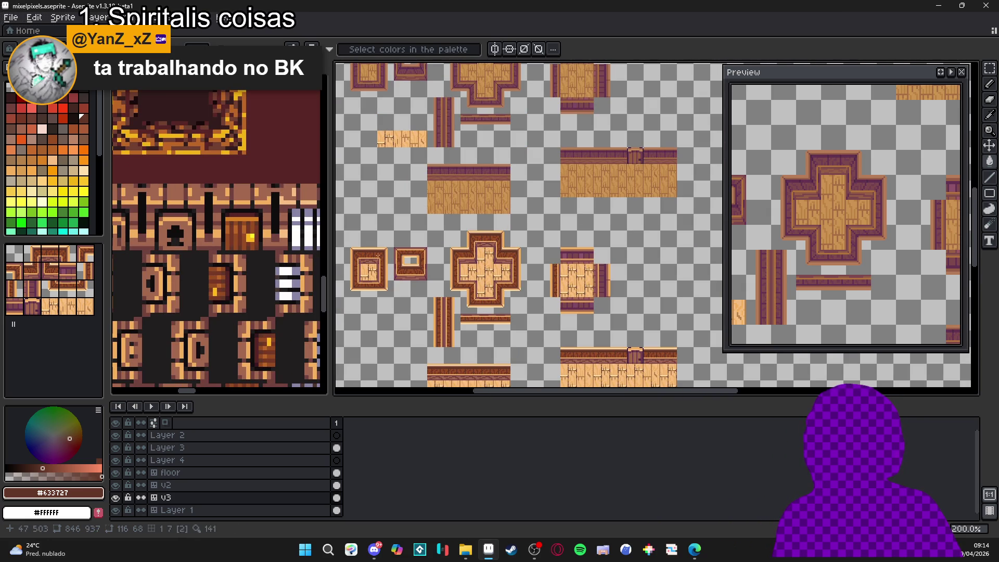
scroll(481, 242, up, 3)
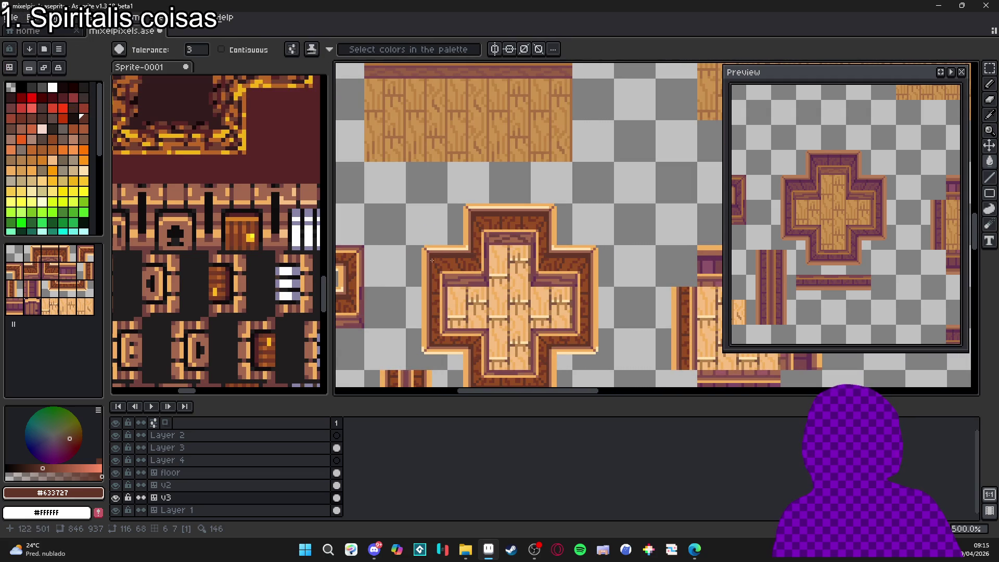
scroll(214, 274, down, 2)
scroll(194, 254, up, 3)
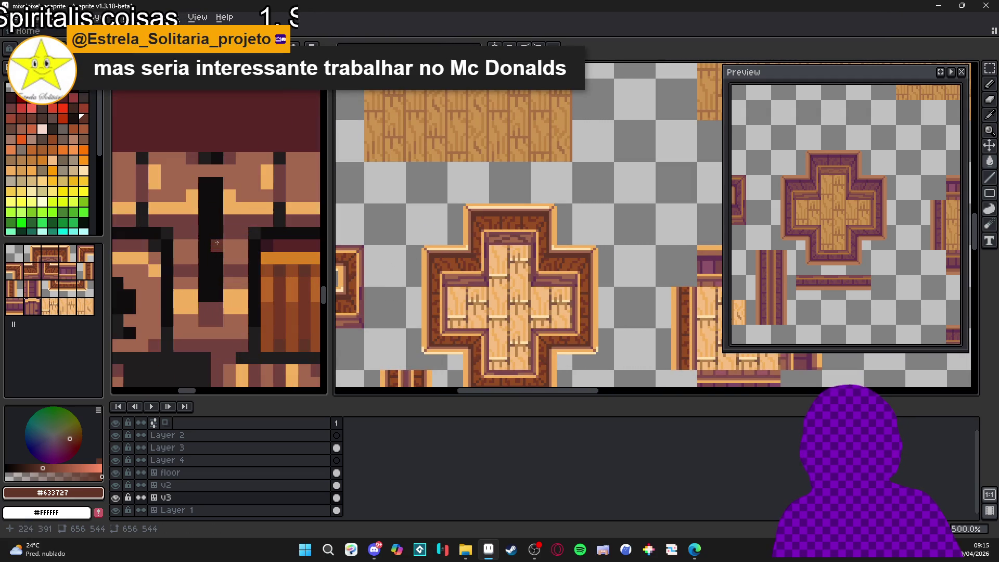
scroll(457, 282, up, 4)
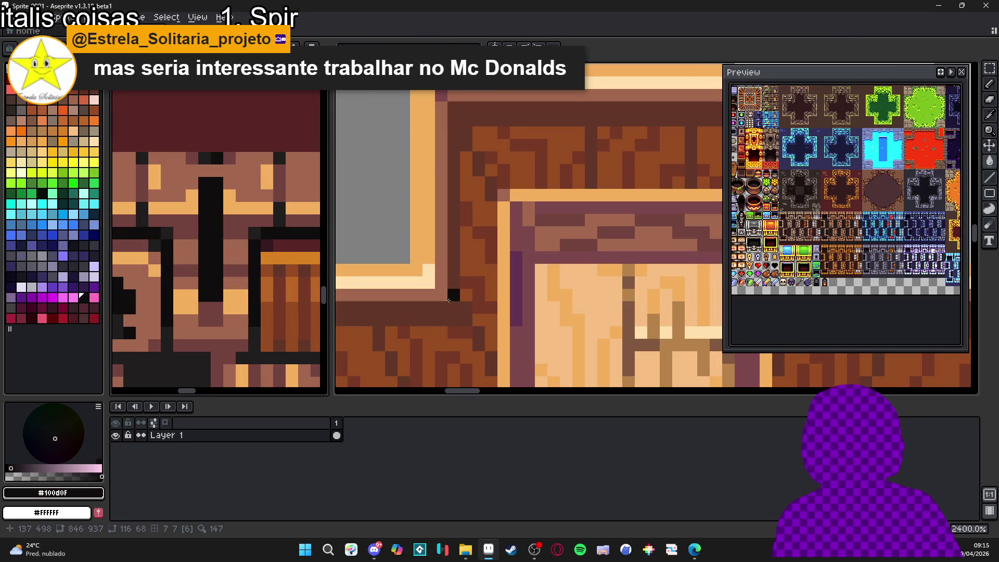
Step: Return to mixelpixels and select the cross tile's dark brown border by colour
scroll(452, 300, down, 5)
click(449, 272)
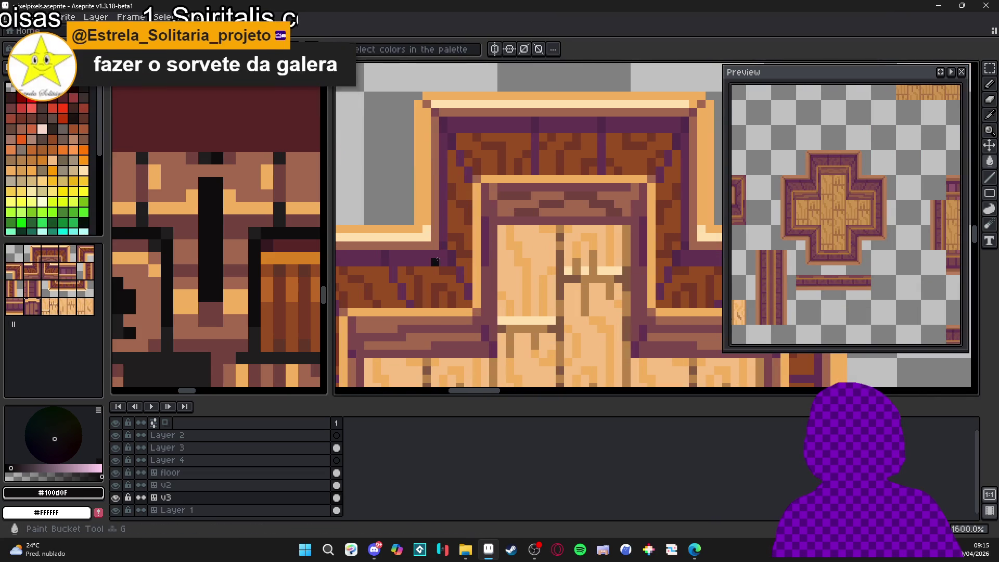
click(438, 257)
scroll(468, 270, down, 2)
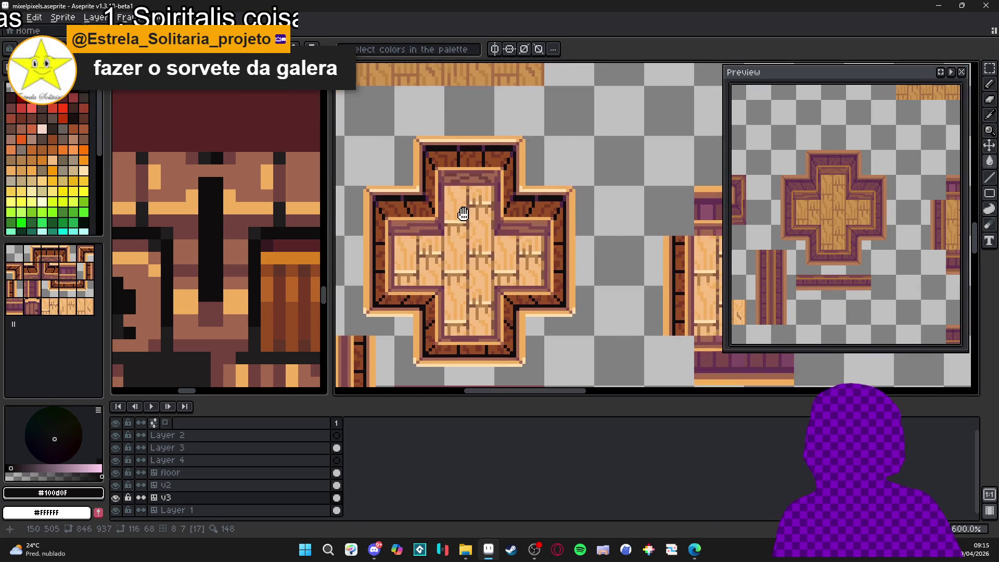
scroll(497, 250, down, 1)
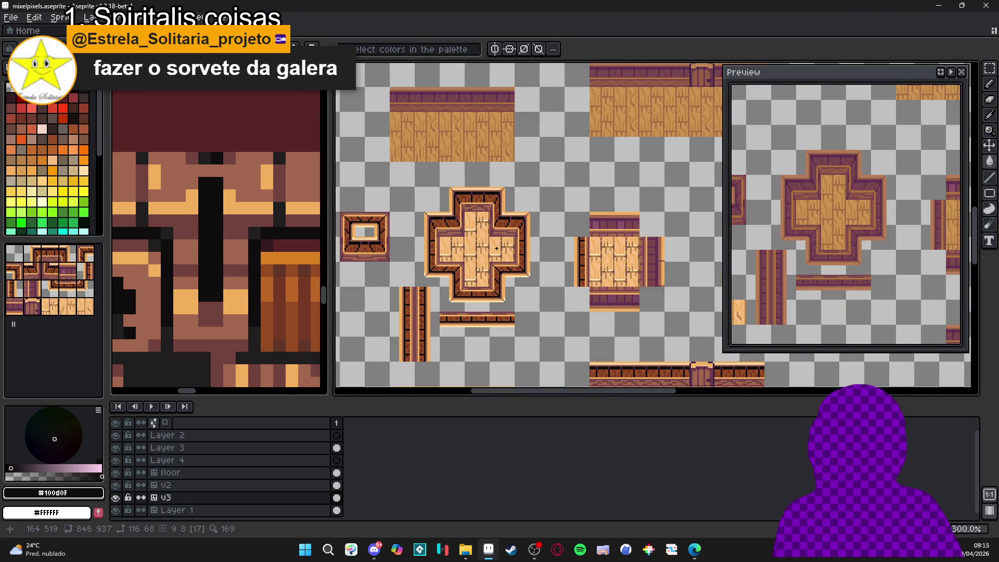
scroll(253, 259, down, 5)
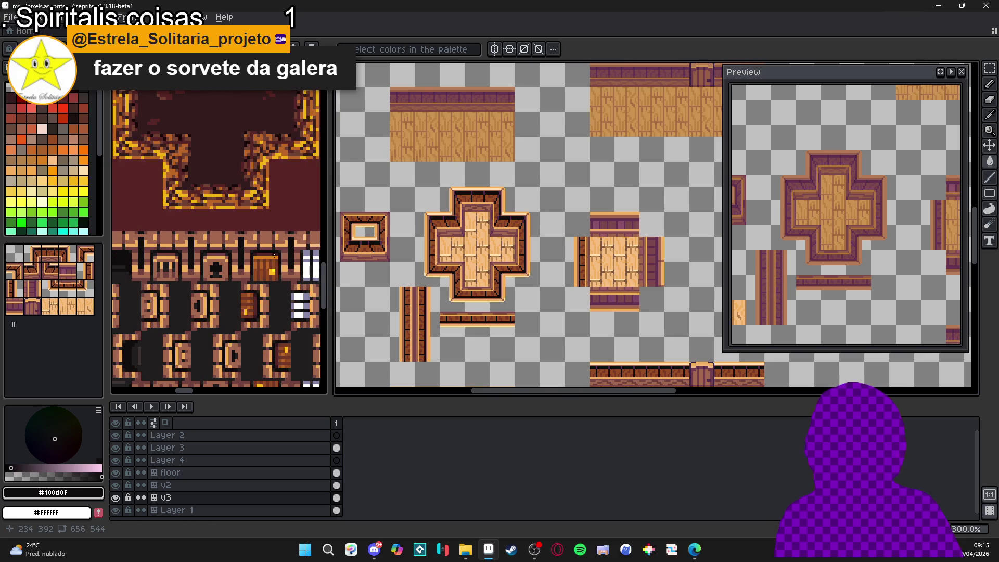
scroll(458, 227, up, 4)
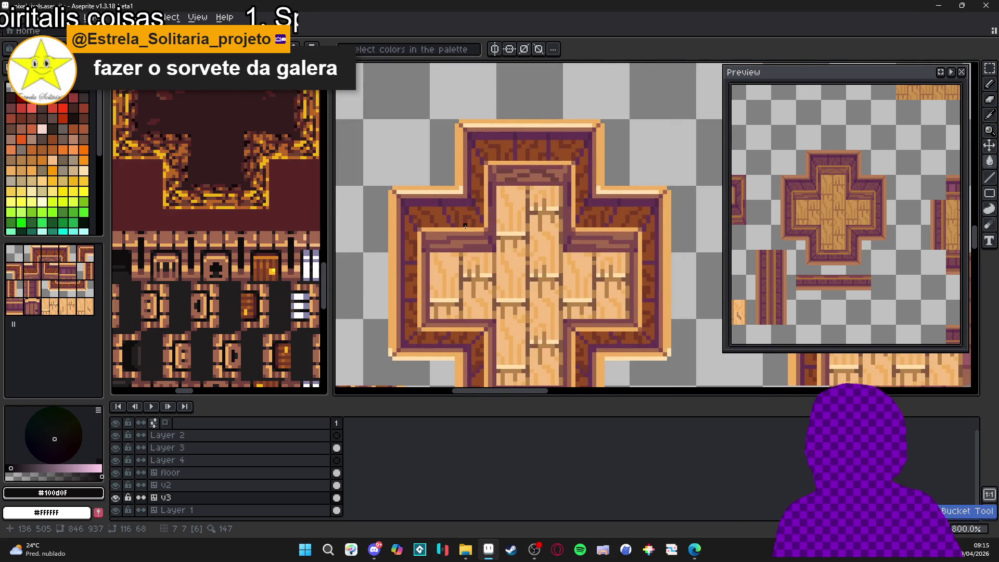
scroll(465, 225, up, 3)
Step: Place dark pixels at two corners of the cross outline
click(403, 181)
click(508, 156)
scroll(453, 211, down, 4)
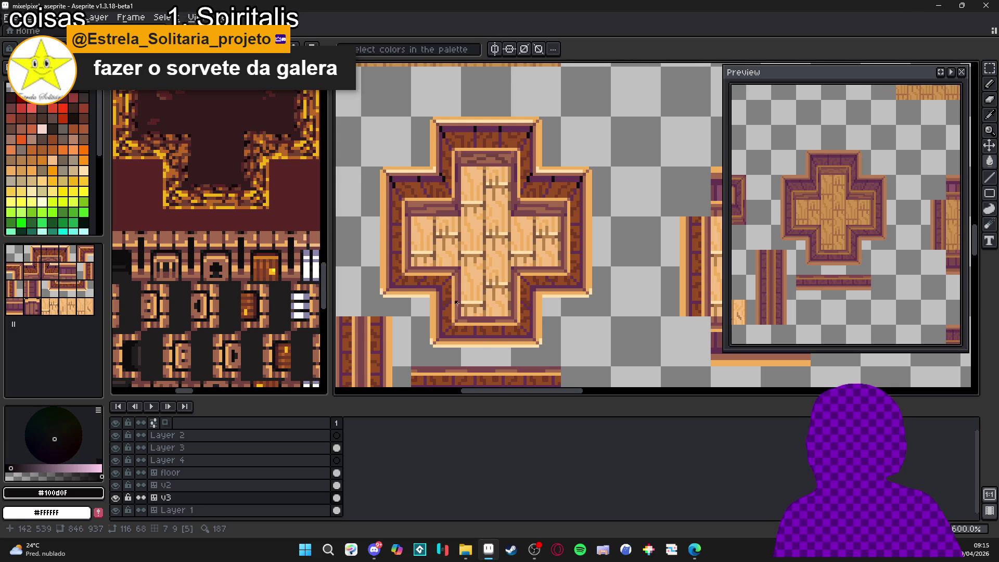
scroll(450, 331, up, 4)
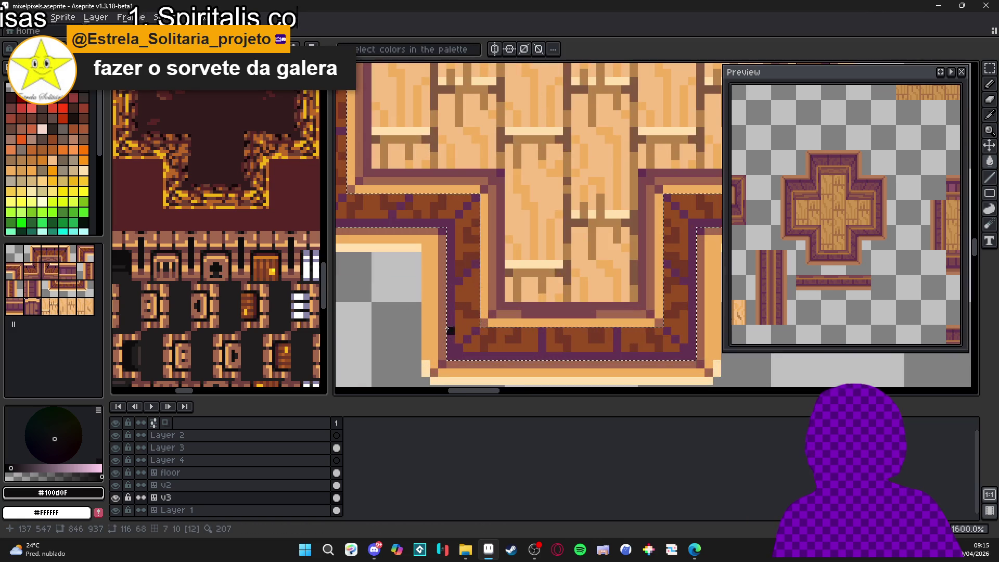
scroll(467, 341, down, 2)
scroll(460, 278, up, 2)
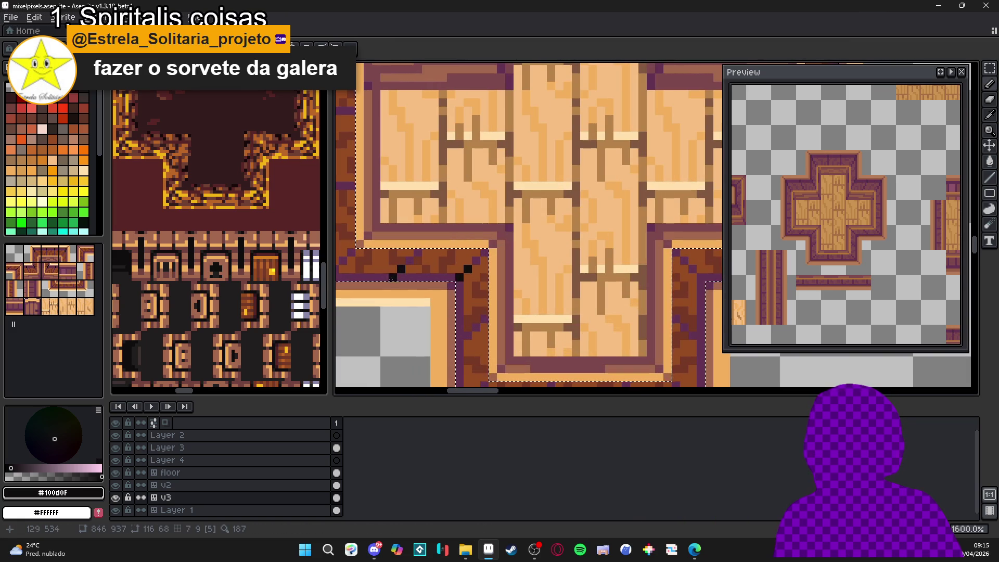
scroll(408, 293, down, 5)
scroll(407, 293, up, 5)
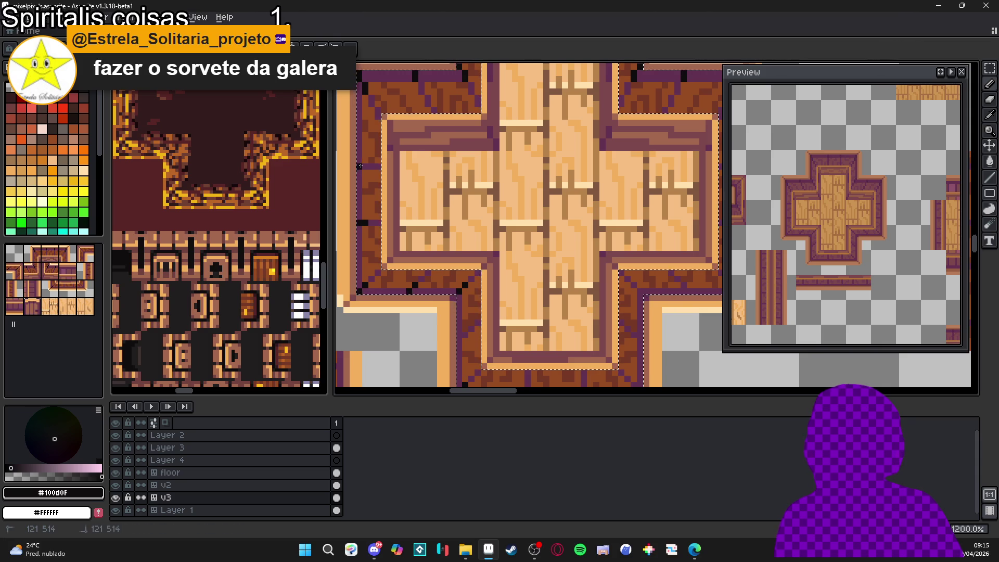
scroll(363, 166, down, 2)
scroll(467, 185, up, 2)
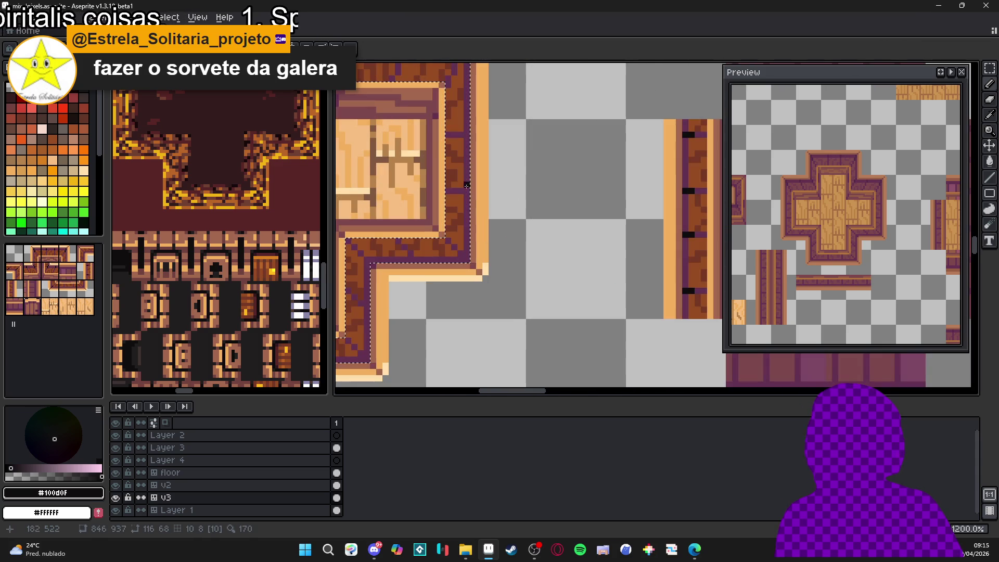
Step: Dot black pixels along the frame's right edge and at its lower-left corner
click(464, 135)
click(464, 191)
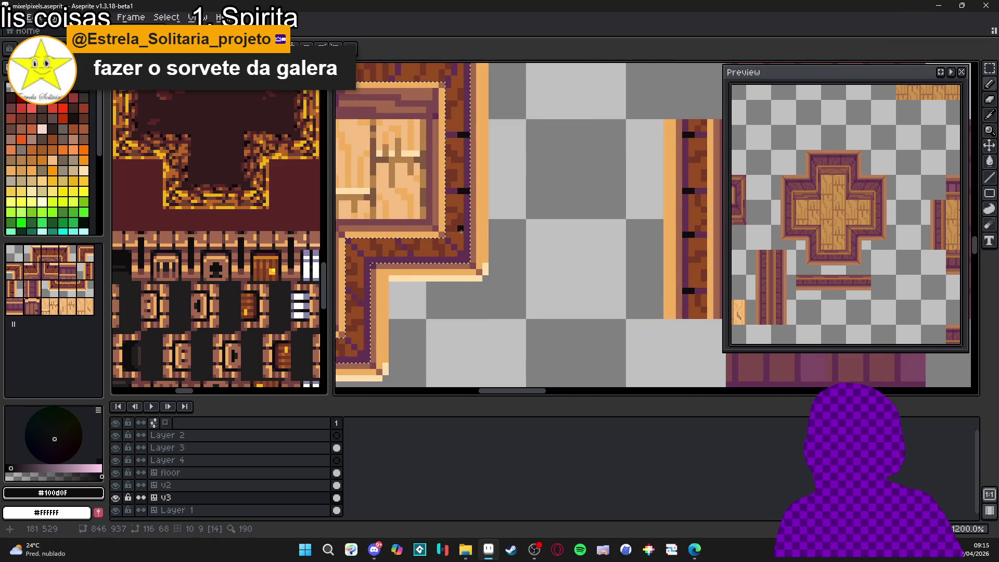
click(461, 253)
click(363, 356)
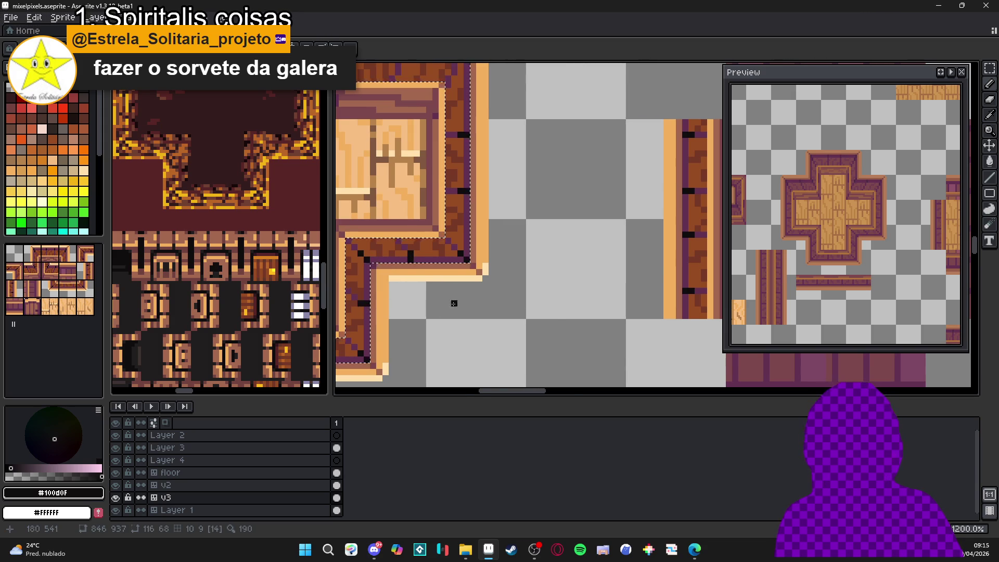
scroll(453, 302, down, 2)
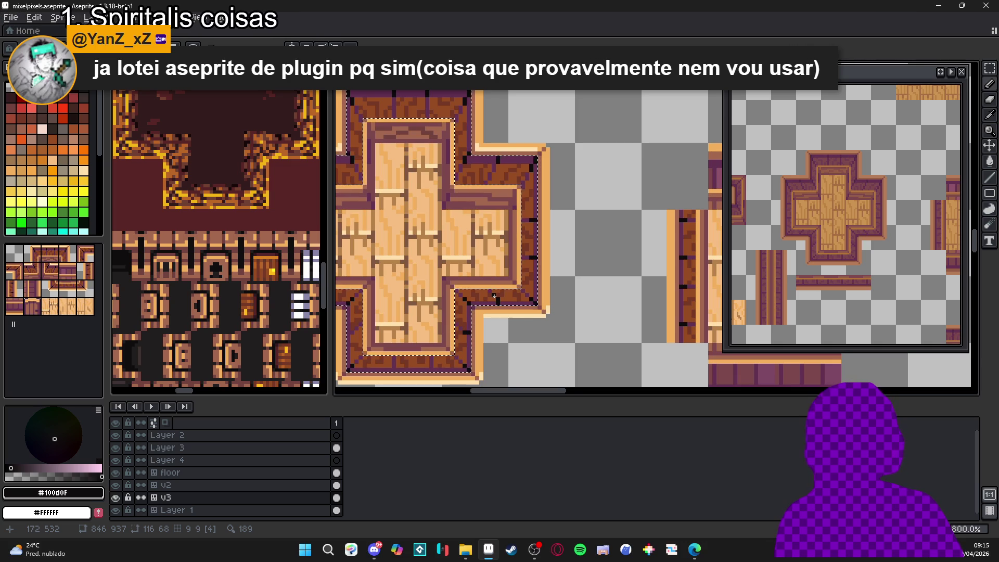
scroll(514, 311, down, 2)
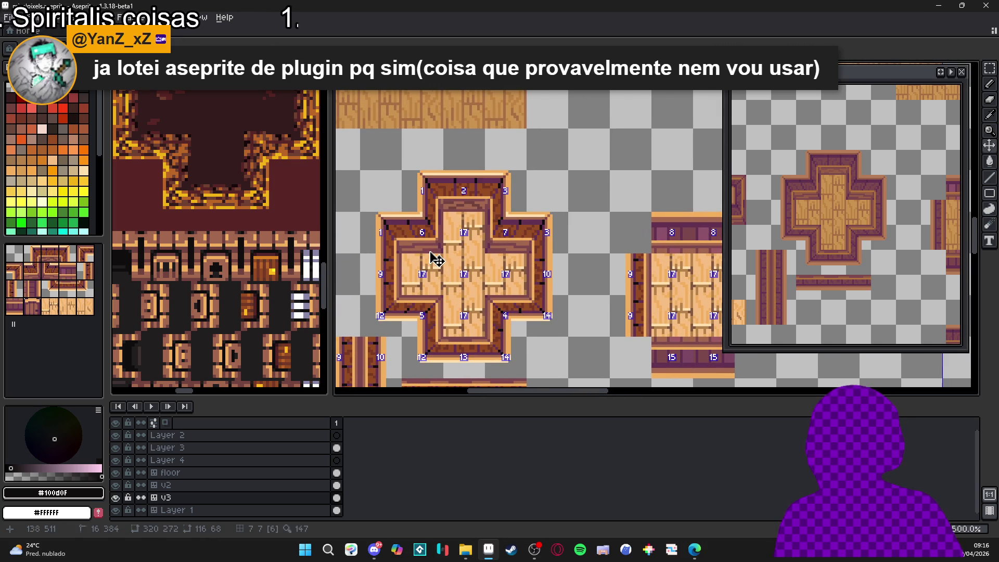
Step: Deselect with Ctrl+D to set the cross tile, then zoom in and out to check its fit
key(ctrl+d)
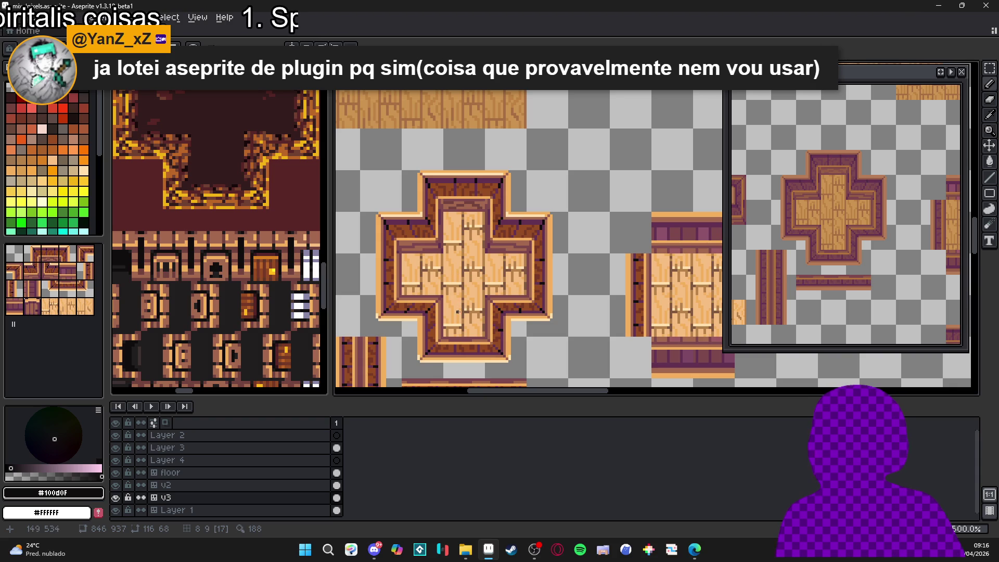
scroll(440, 311, down, 2)
scroll(451, 312, up, 5)
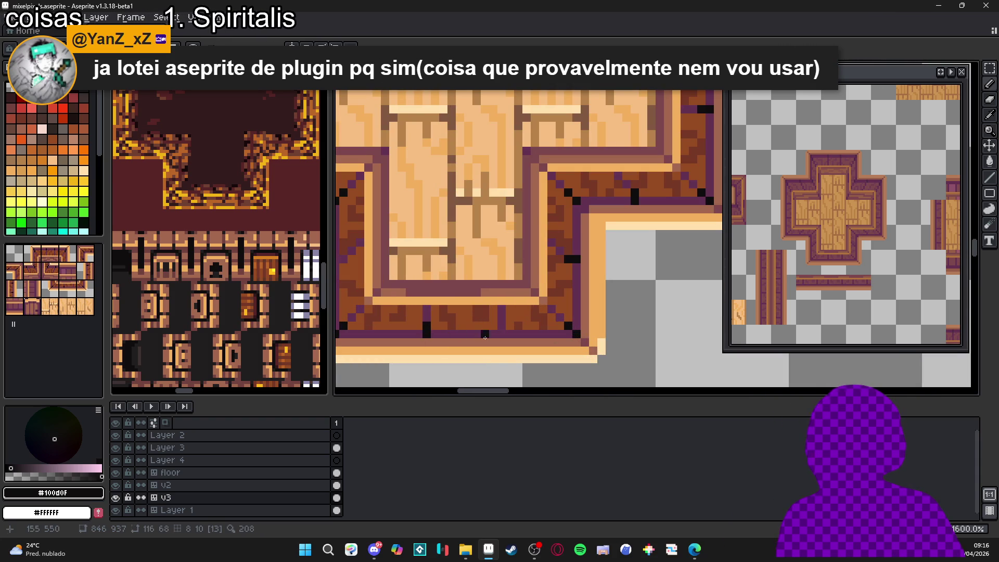
scroll(506, 339, down, 4)
scroll(506, 339, down, 2)
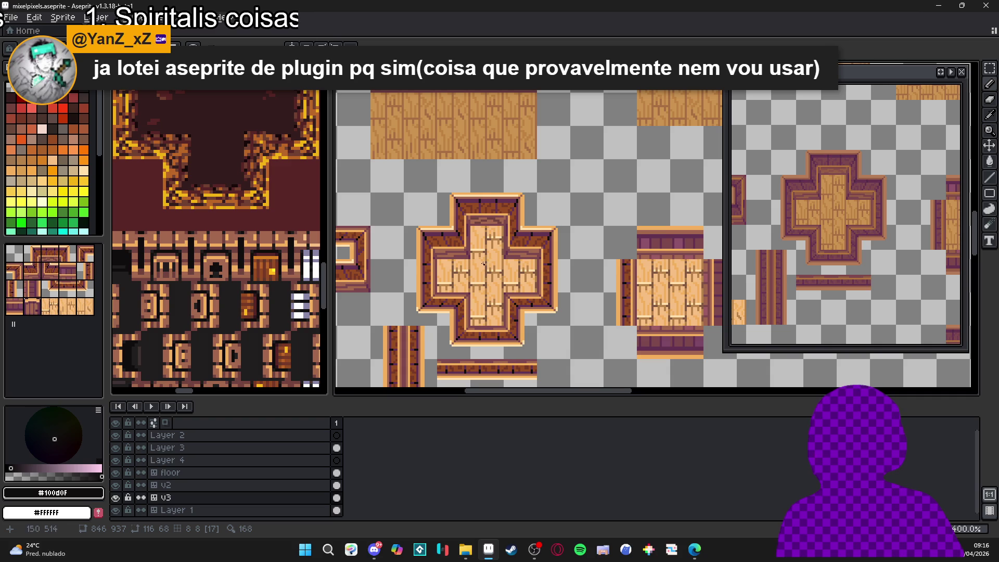
scroll(522, 264, down, 1)
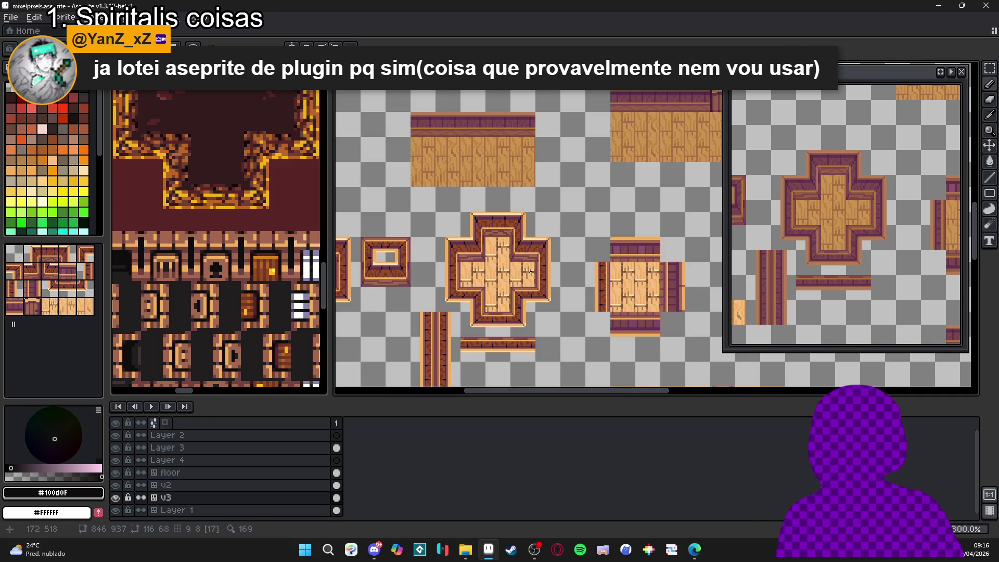
scroll(531, 272, down, 1)
scroll(497, 276, up, 2)
scroll(505, 279, down, 1)
scroll(513, 281, up, 1)
scroll(519, 284, down, 1)
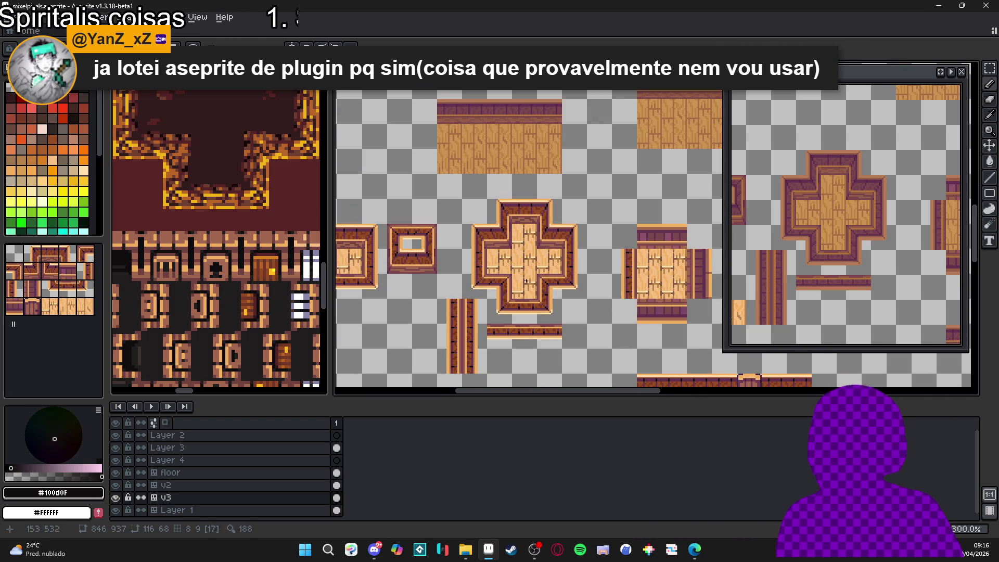
scroll(531, 243, up, 2)
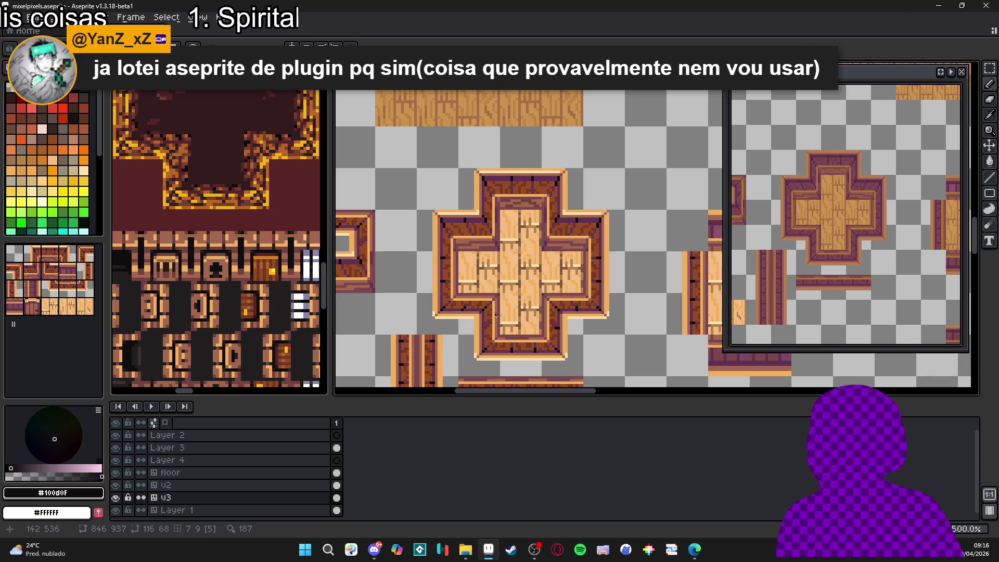
scroll(506, 305, up, 7)
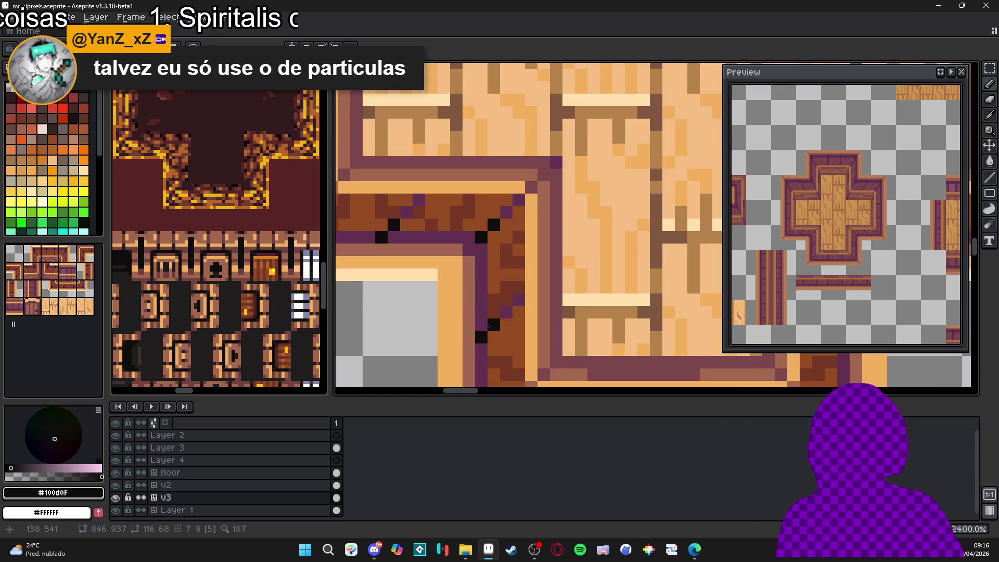
scroll(490, 326, down, 6)
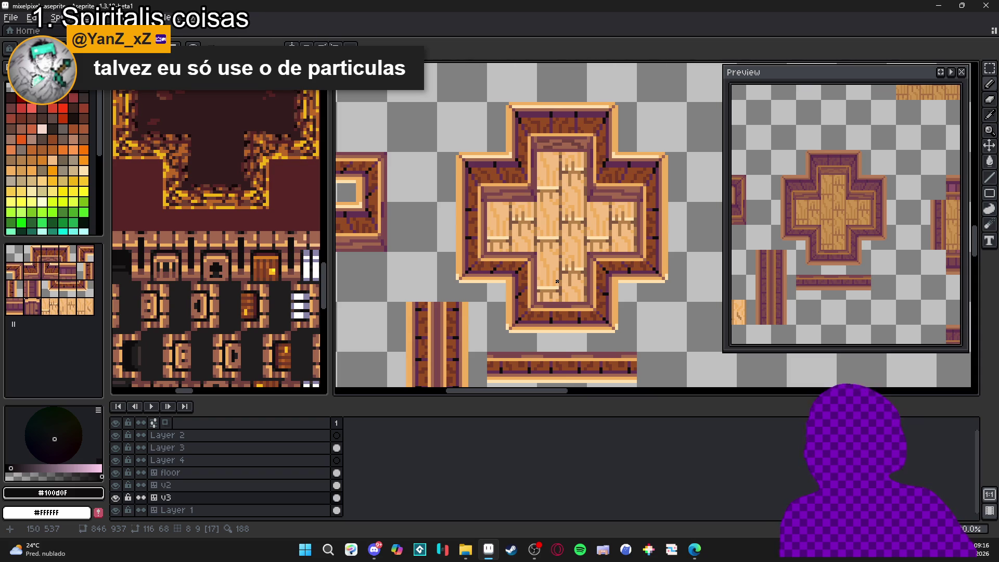
scroll(532, 197, up, 2)
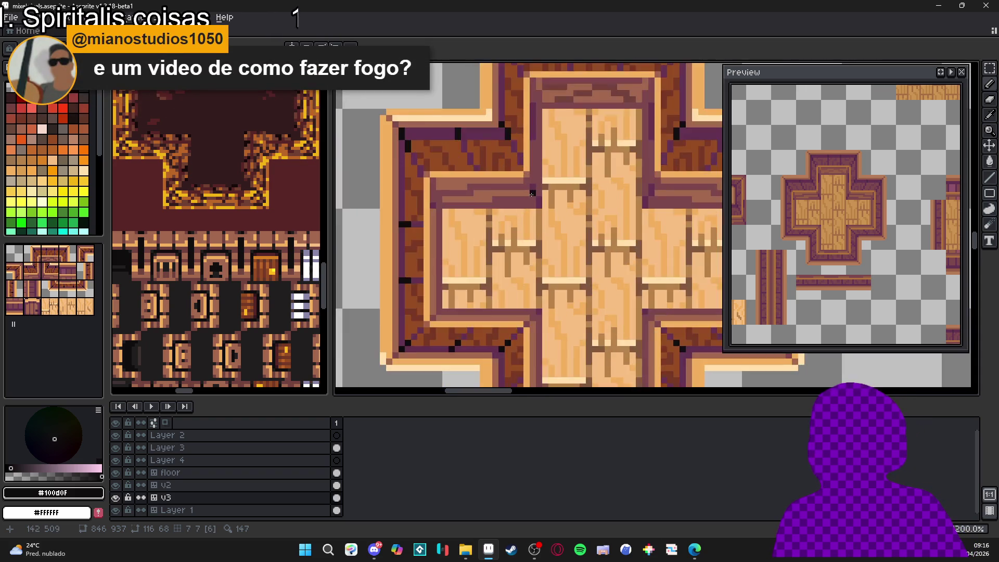
scroll(541, 200, down, 5)
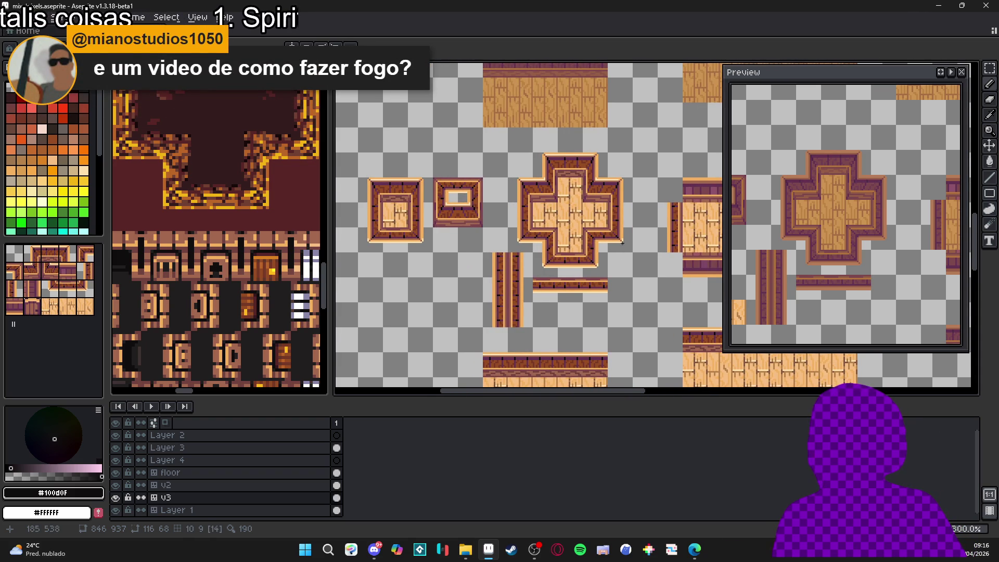
scroll(612, 252, down, 2)
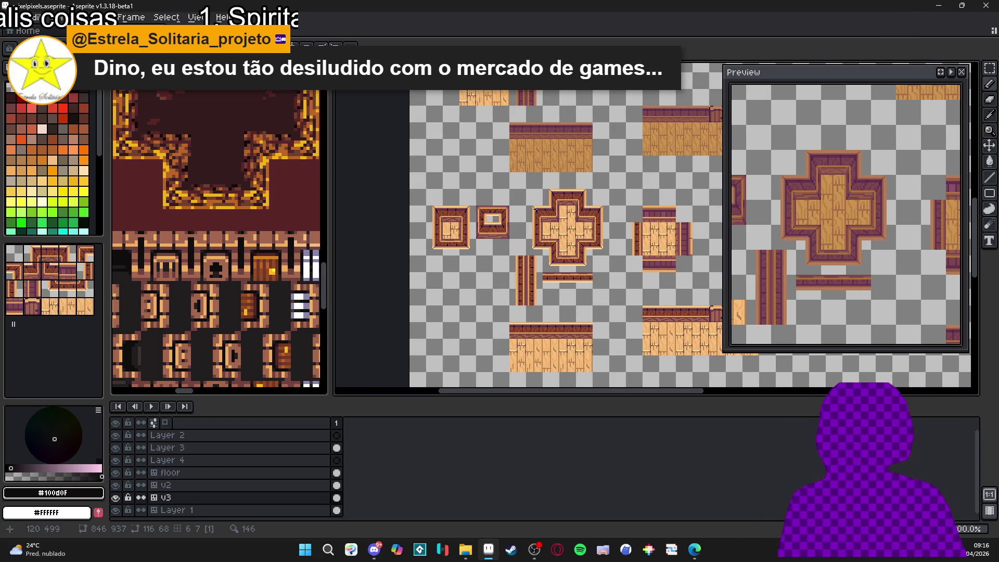
Step: Paint dark pixels down the cross's top-left edge and the top arm's inner corner
scroll(535, 208, up, 3)
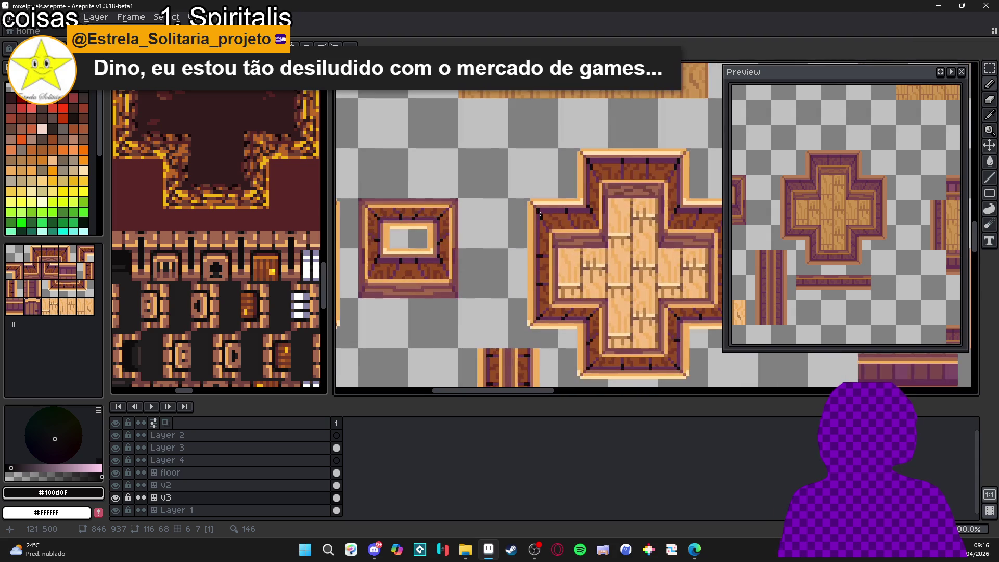
scroll(545, 224, up, 2)
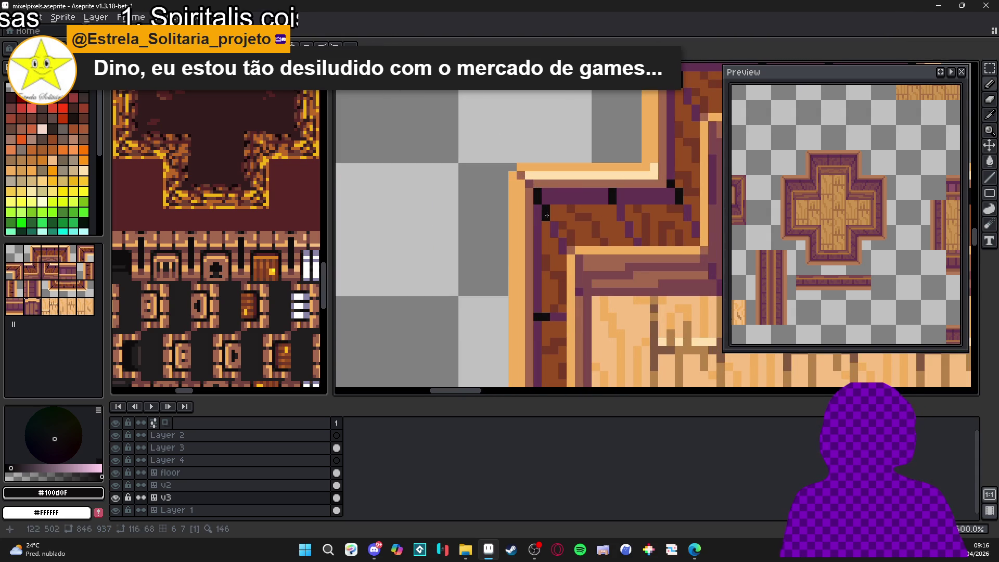
scroll(540, 203, down, 3)
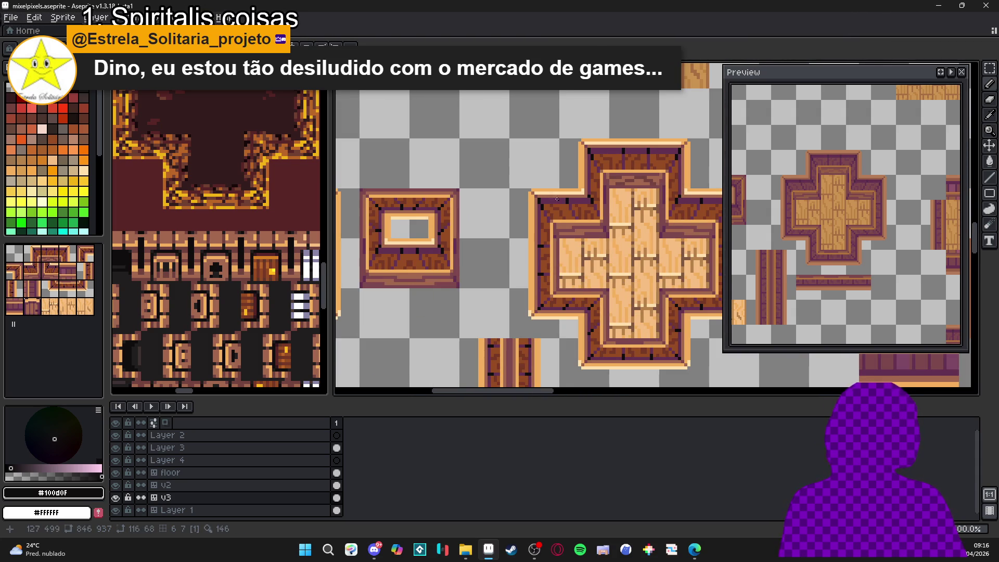
scroll(553, 201, up, 3)
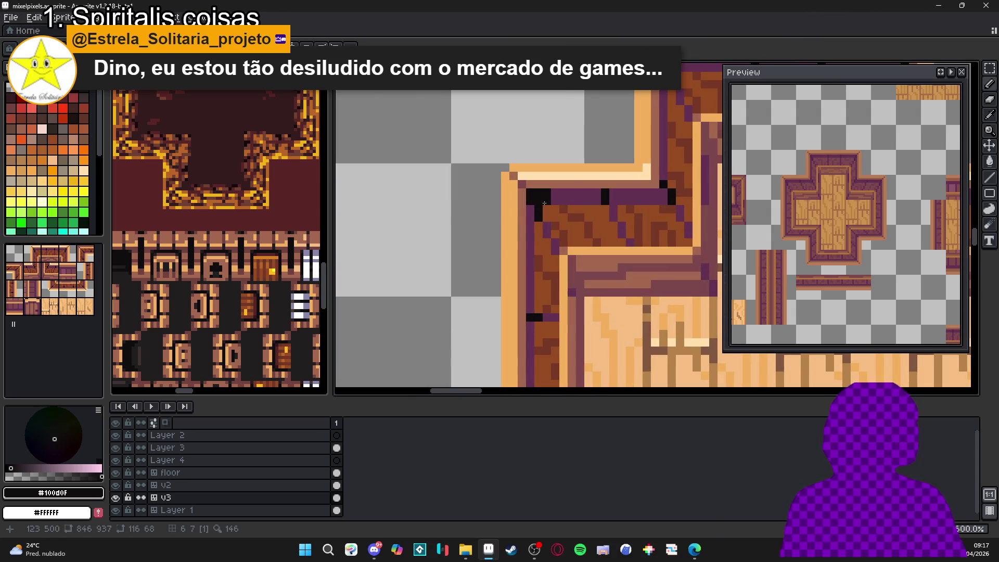
drag(531, 208, 532, 229)
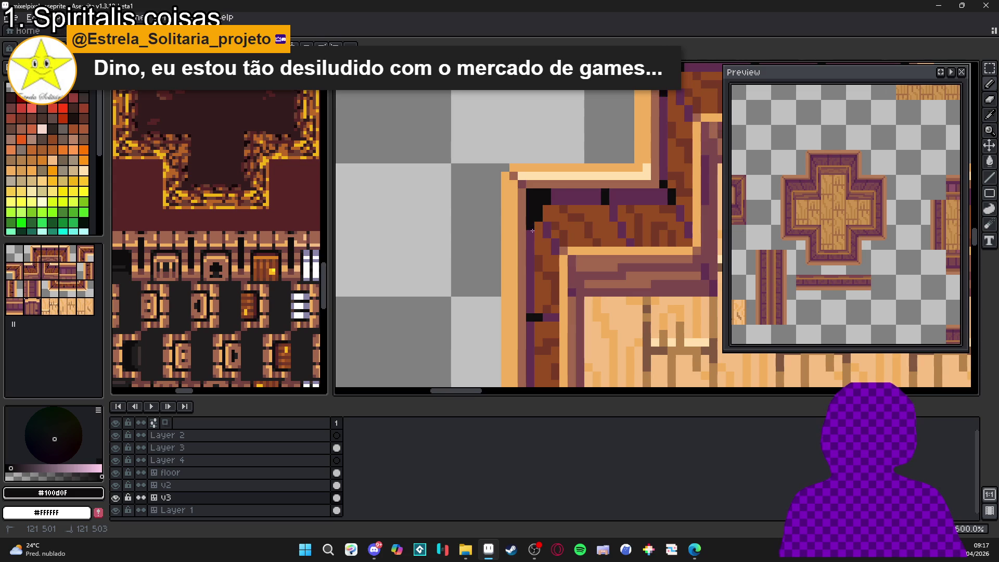
scroll(586, 244, down, 3)
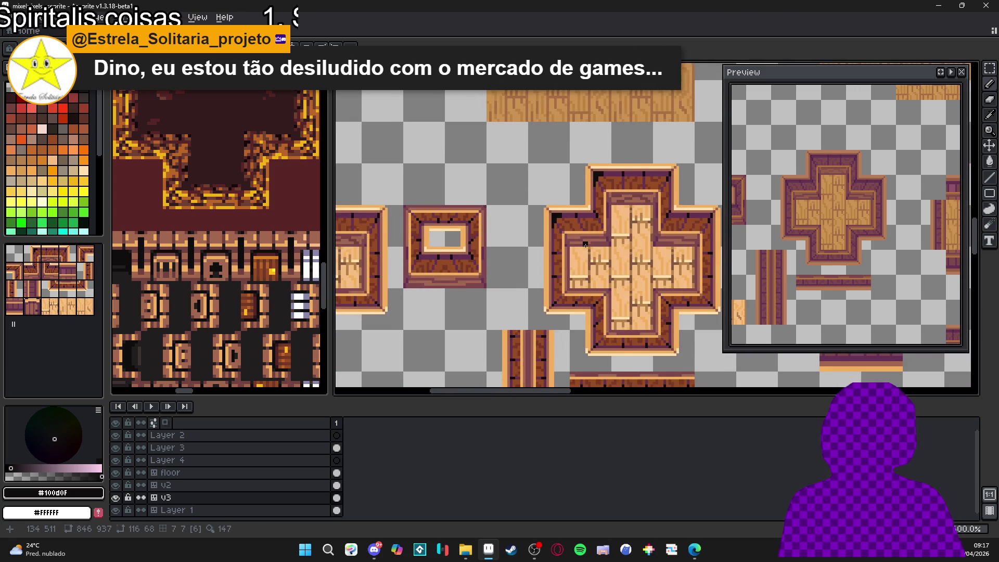
scroll(690, 174, up, 2)
mouse_move(636, 178)
mouse_down()
mouse_move(622, 180)
mouse_move(638, 199)
mouse_up()
scroll(638, 204, down, 2)
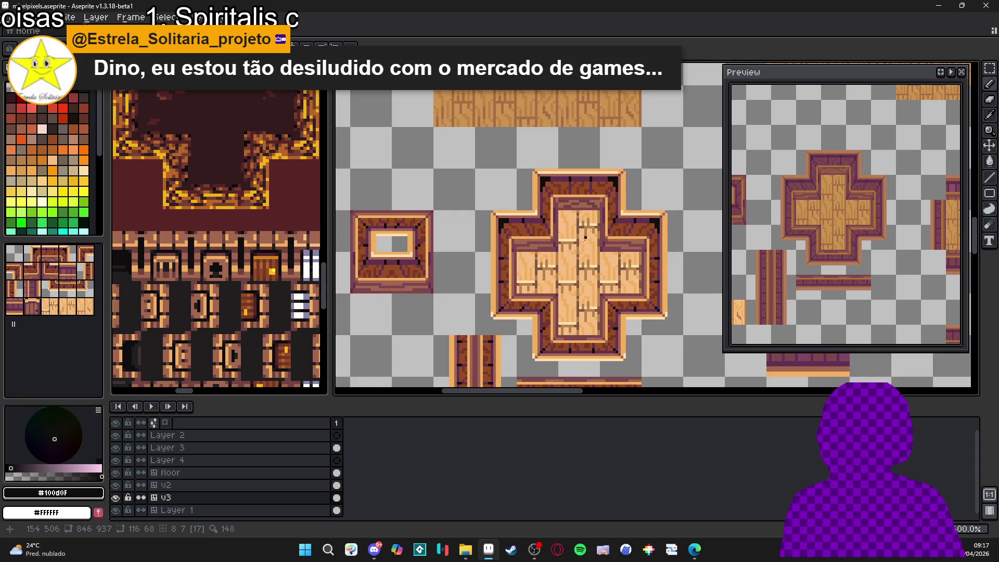
scroll(514, 304, up, 4)
Step: Darken the lower-left inner edge and lower-right inner corner, then pick light orange #F3B05E
mouse_move(484, 299)
mouse_down()
mouse_move(484, 286)
mouse_move(523, 323)
mouse_up()
scroll(551, 313, down, 2)
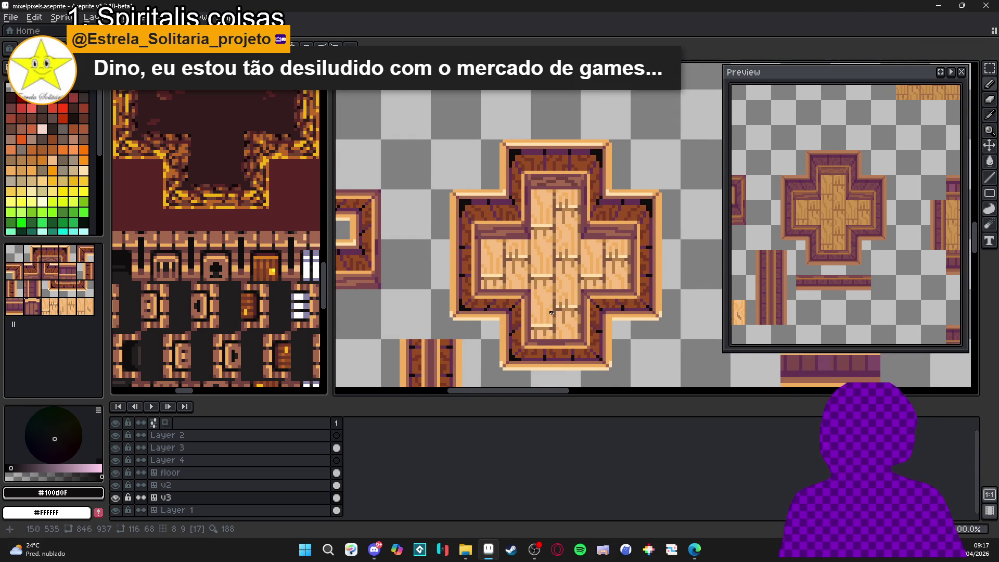
scroll(629, 316, up, 2)
click(681, 293)
click(681, 280)
click(680, 269)
drag(669, 305, 649, 303)
scroll(649, 303, down, 4)
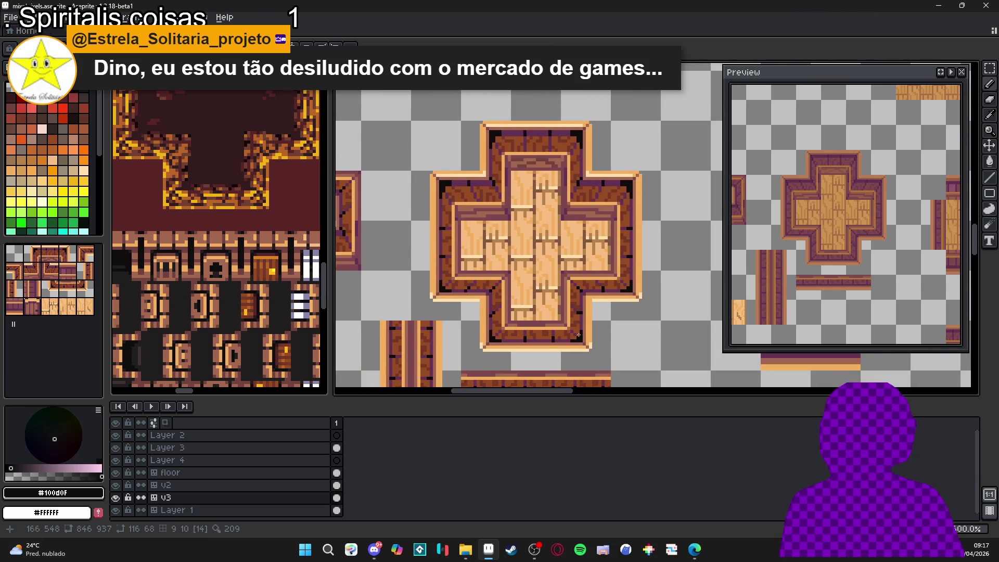
scroll(565, 337, down, 1)
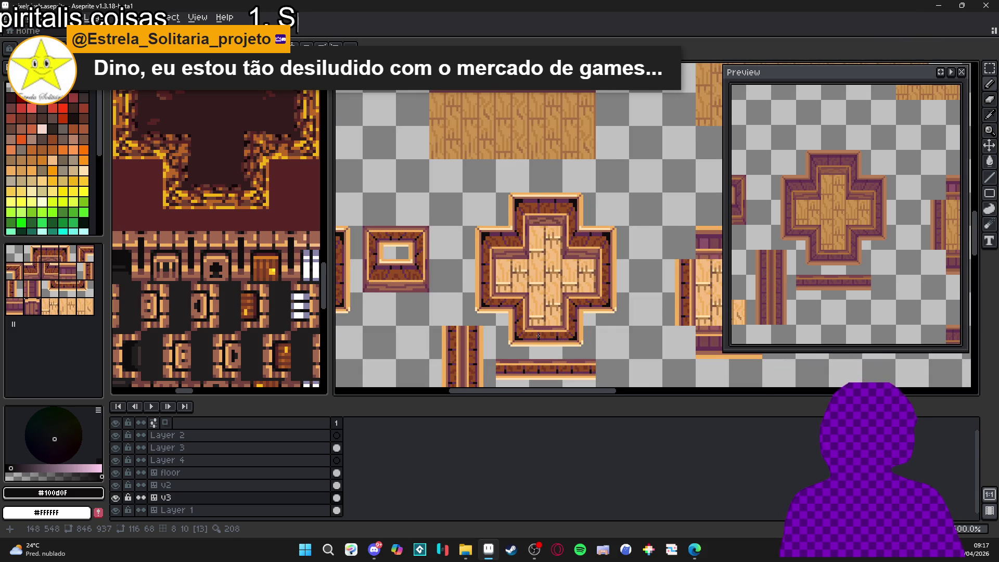
scroll(539, 336, down, 1)
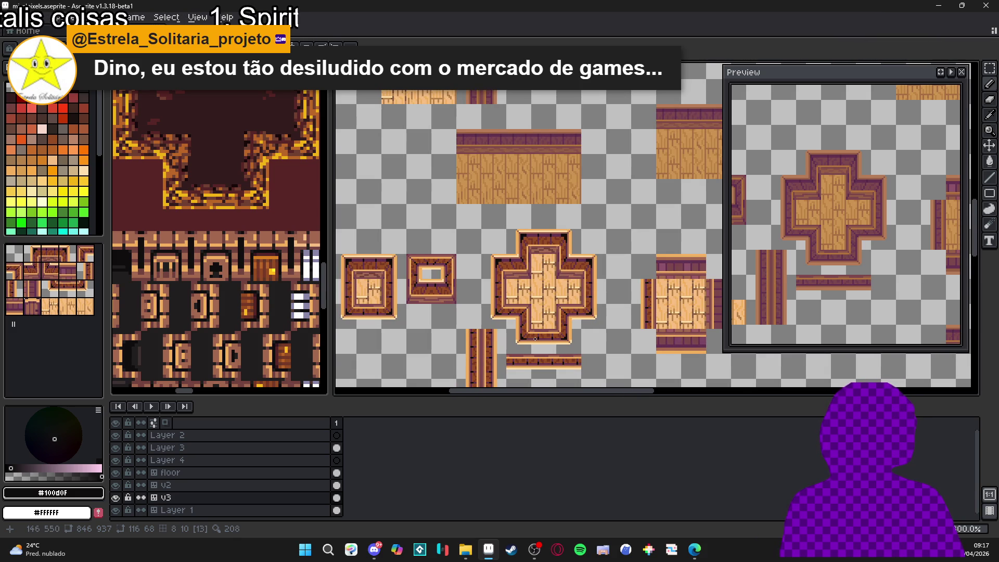
scroll(559, 339, down, 1)
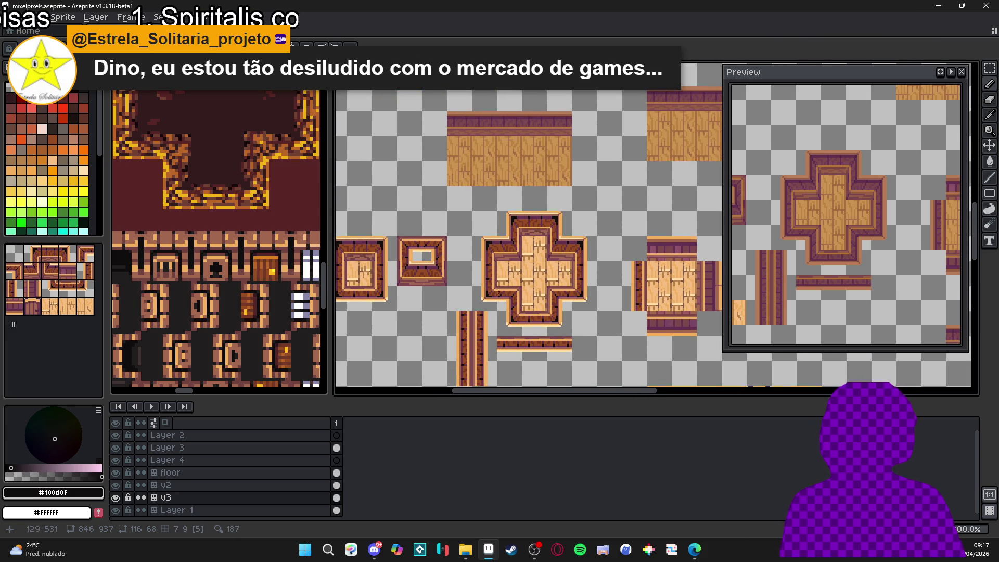
scroll(500, 299, up, 1)
scroll(500, 299, up, 3)
scroll(547, 318, down, 4)
scroll(620, 343, up, 3)
scroll(620, 343, up, 3)
alt+click(628, 345)
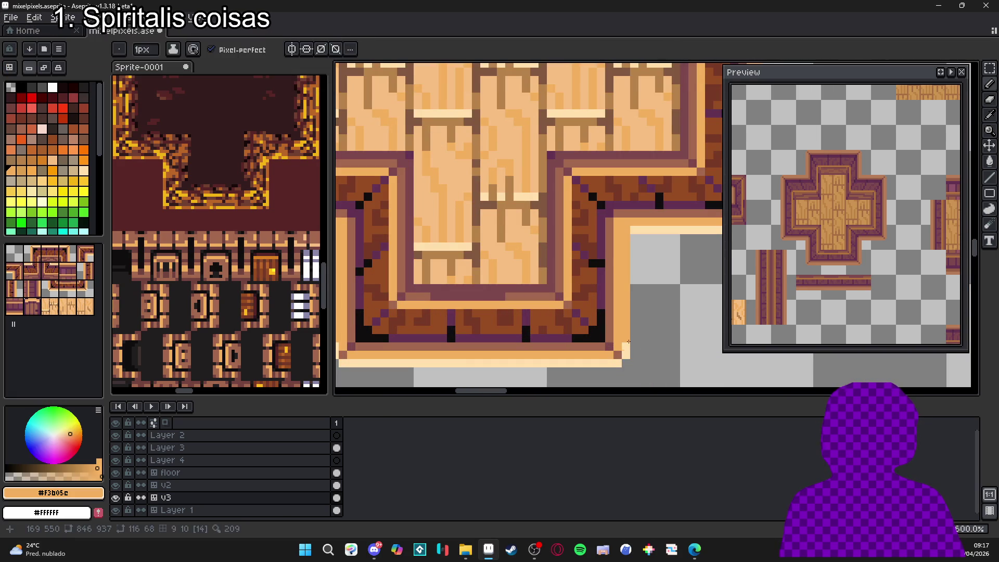
Step: With the pencil, repaint the border's bottom row and the cross's top-edge highlight in light orange
key(b)
alt+click(606, 354)
alt+click(607, 354)
click(617, 362)
mouse_move(606, 362)
mouse_down()
mouse_move(341, 362)
mouse_move(482, 367)
mouse_up()
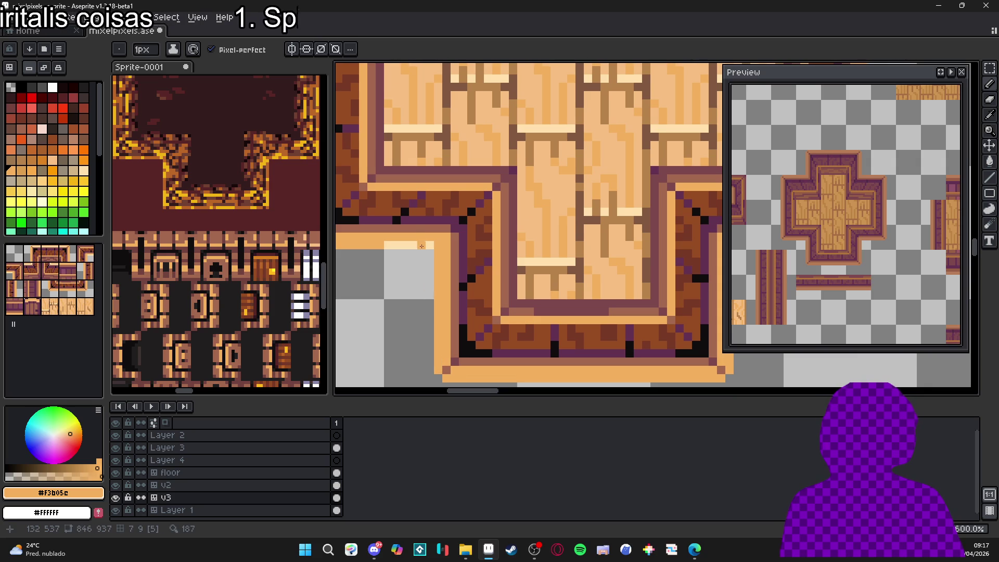
scroll(430, 247, down, 3)
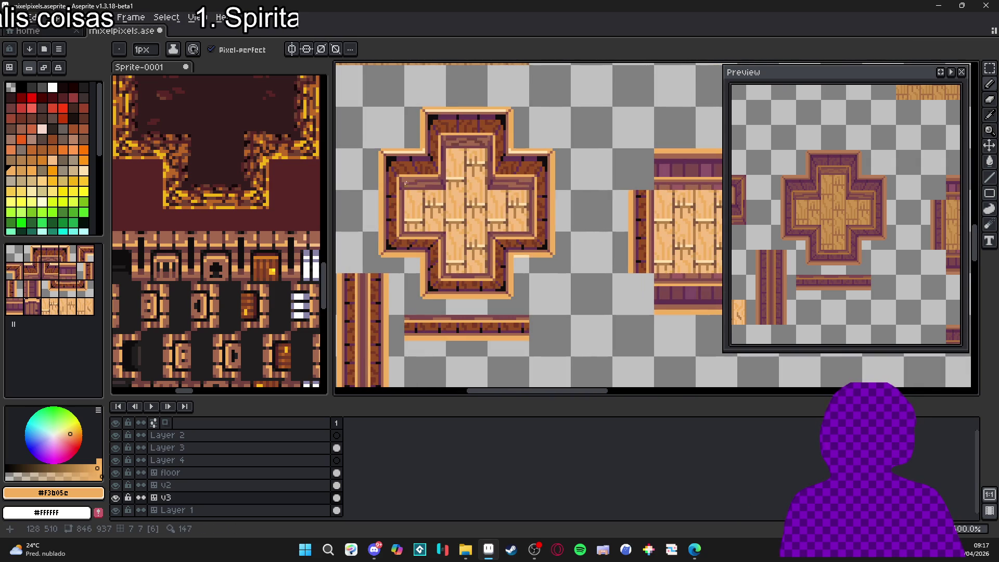
scroll(406, 186, up, 2)
scroll(421, 164, up, 1)
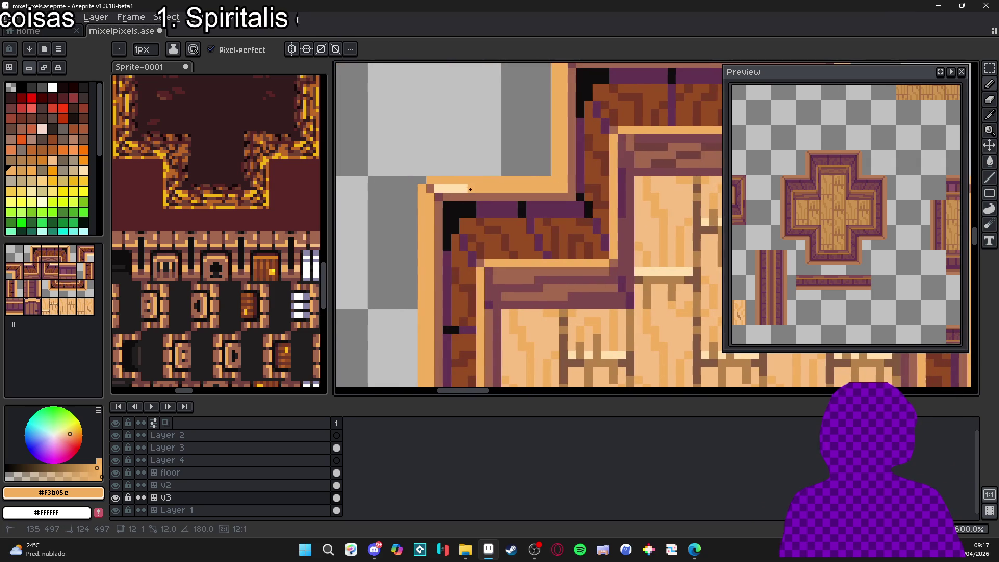
scroll(471, 189, down, 2)
scroll(479, 185, up, 2)
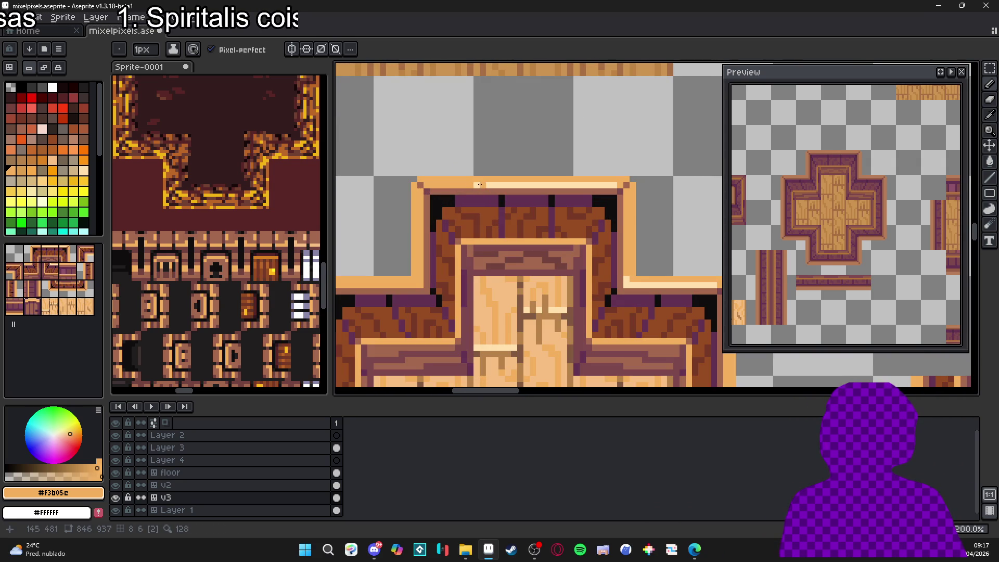
drag(480, 185, 618, 186)
drag(719, 284, 623, 286)
Step: Eyedrop pale cream #FFE0AC from the planks and draw it along the cross's top outline
scroll(624, 285, down, 3)
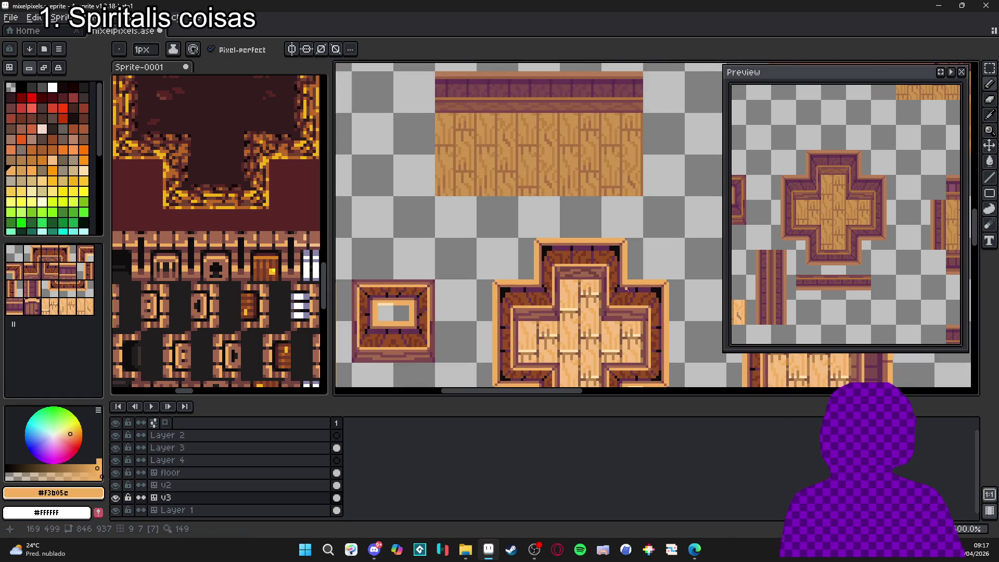
scroll(624, 285, up, 1)
scroll(597, 266, down, 2)
scroll(576, 253, right, 1)
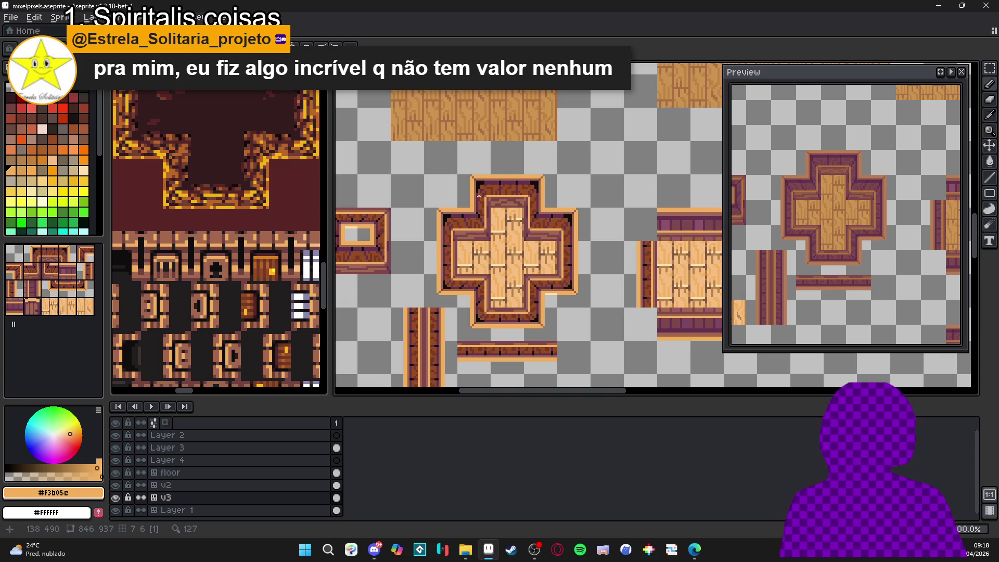
scroll(478, 196, up, 2)
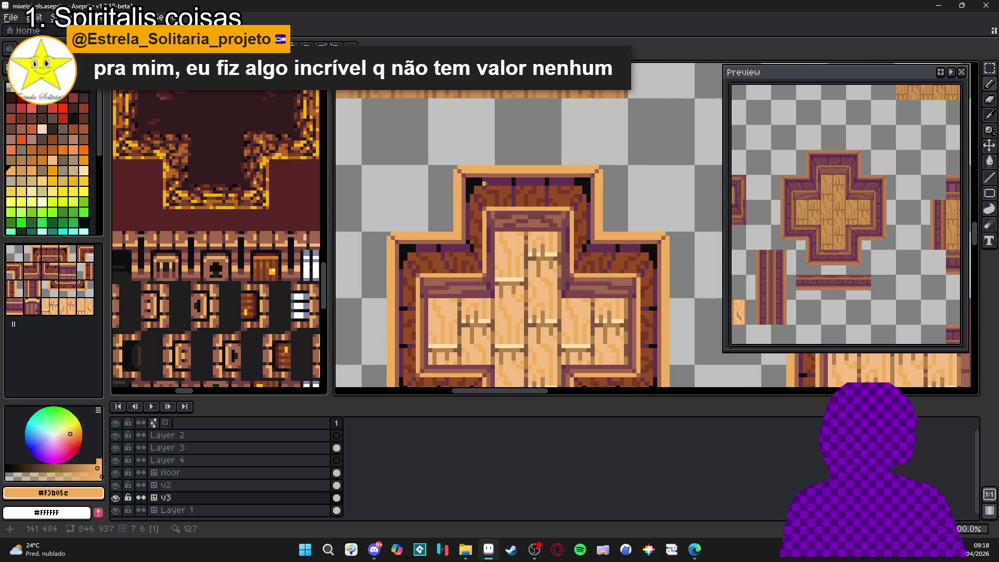
scroll(454, 209, up, 2)
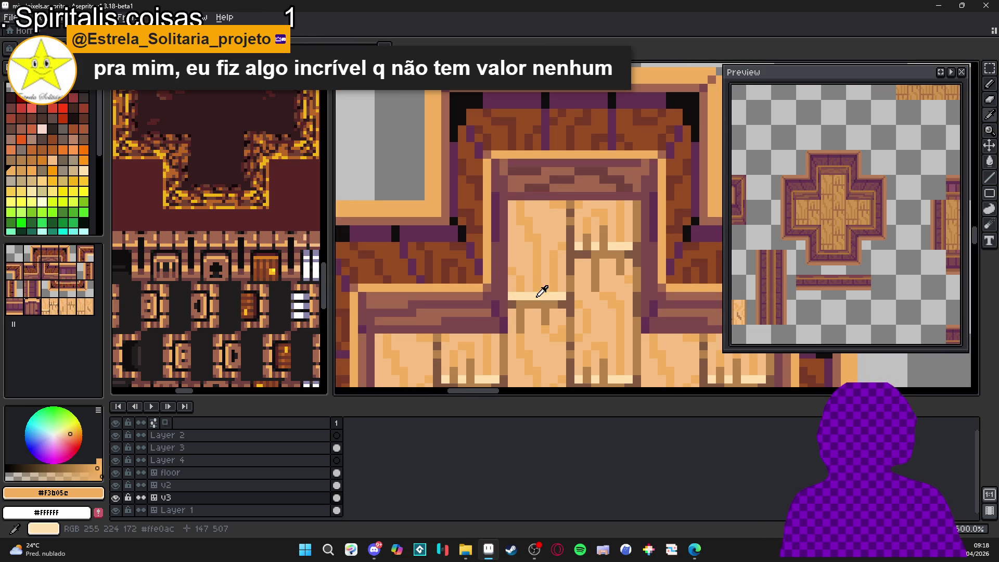
alt+click(540, 294)
scroll(439, 212, down, 3)
scroll(531, 207, up, 2)
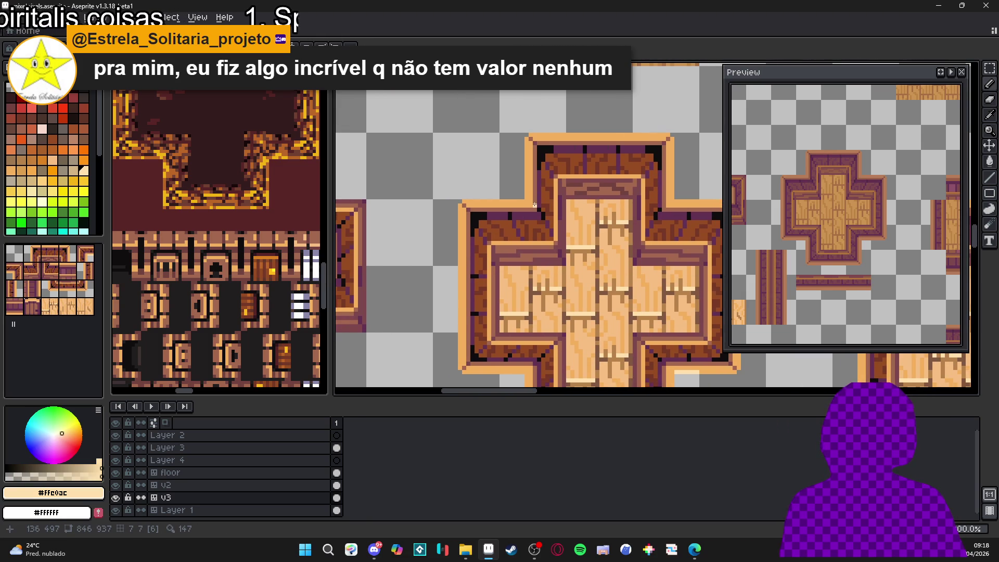
drag(528, 206, 500, 206)
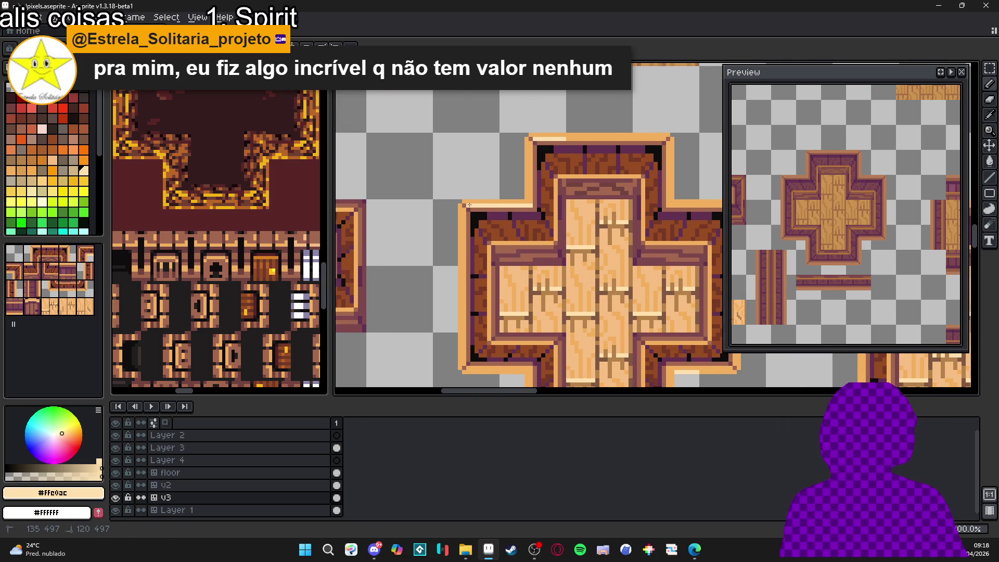
Step: Continue the pale #FFE0AC line along the top outline and the right arm's top edge
scroll(580, 157, up, 2)
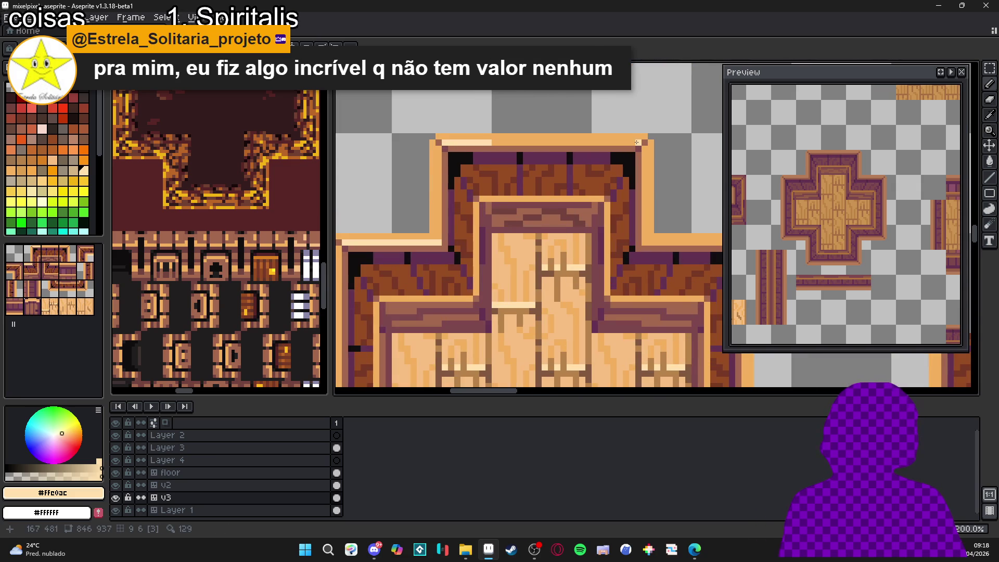
click(579, 138)
scroll(580, 138, down, 2)
scroll(592, 221, up, 3)
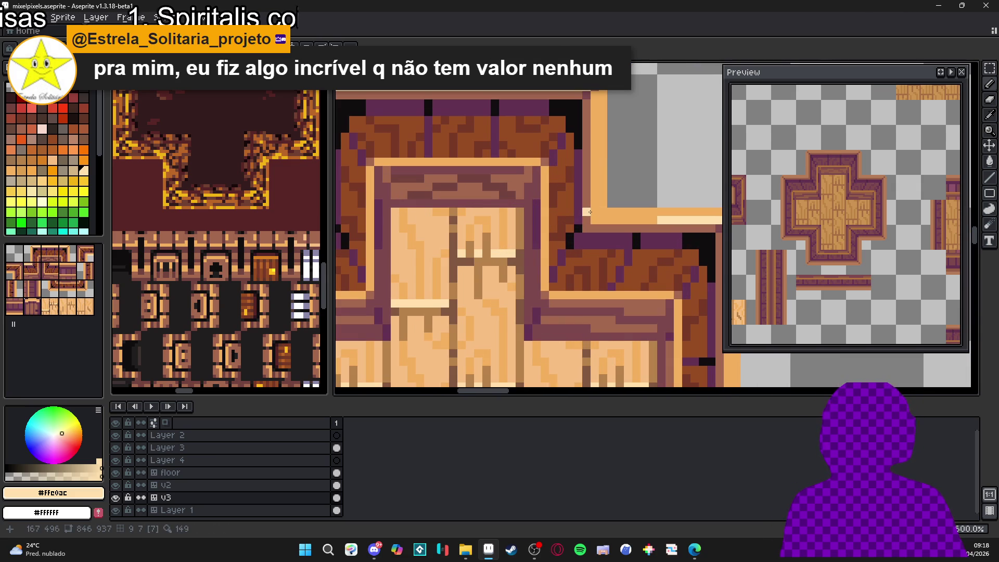
drag(592, 221, 657, 220)
scroll(583, 254, down, 3)
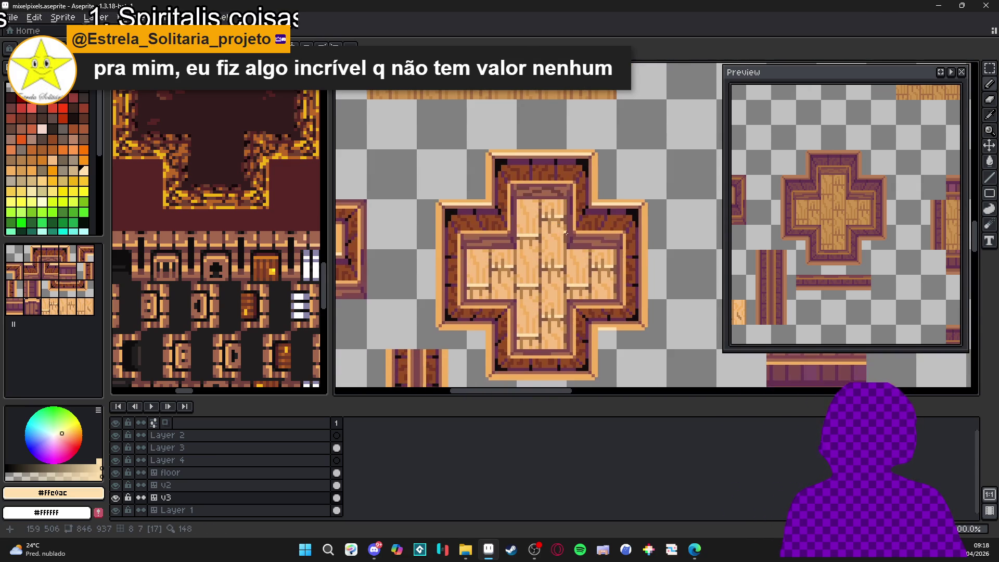
drag(592, 259, 573, 238)
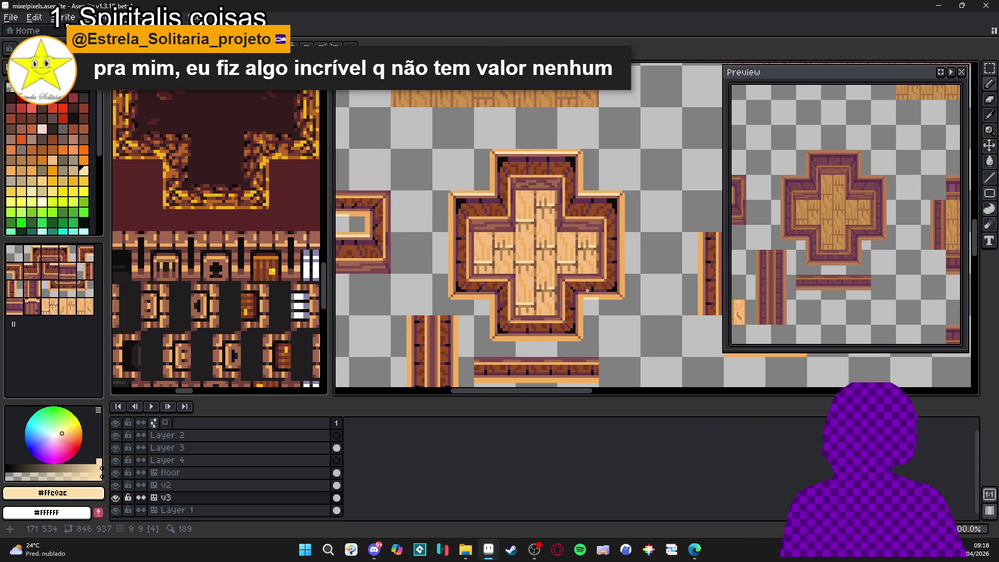
Step: Draw pale #FFE0AC pixels along the right arm's bottom, the cross's bottom edge and the lower-left arm
scroll(585, 288, up, 2)
shift+click(645, 299)
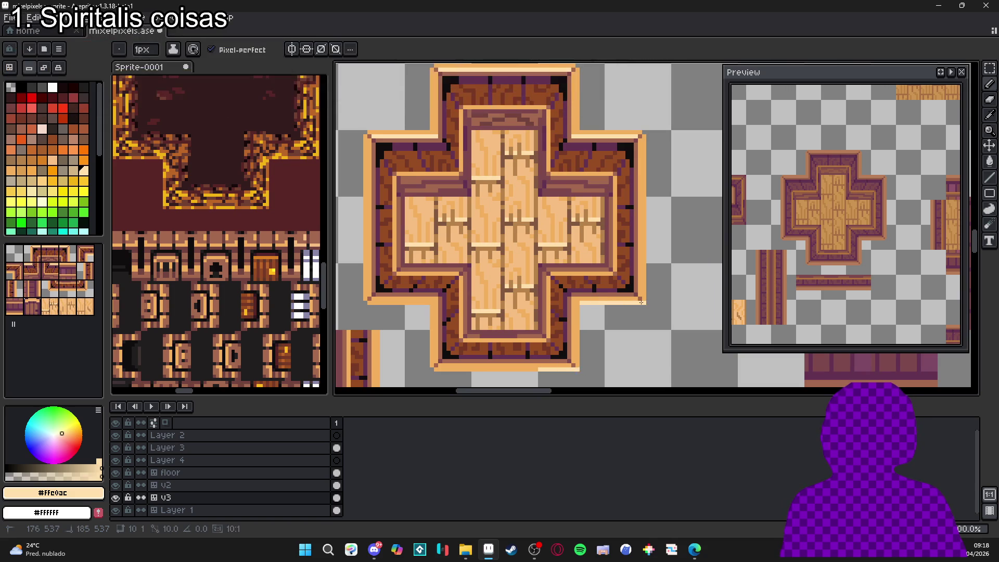
drag(540, 370, 570, 371)
shift+click(437, 367)
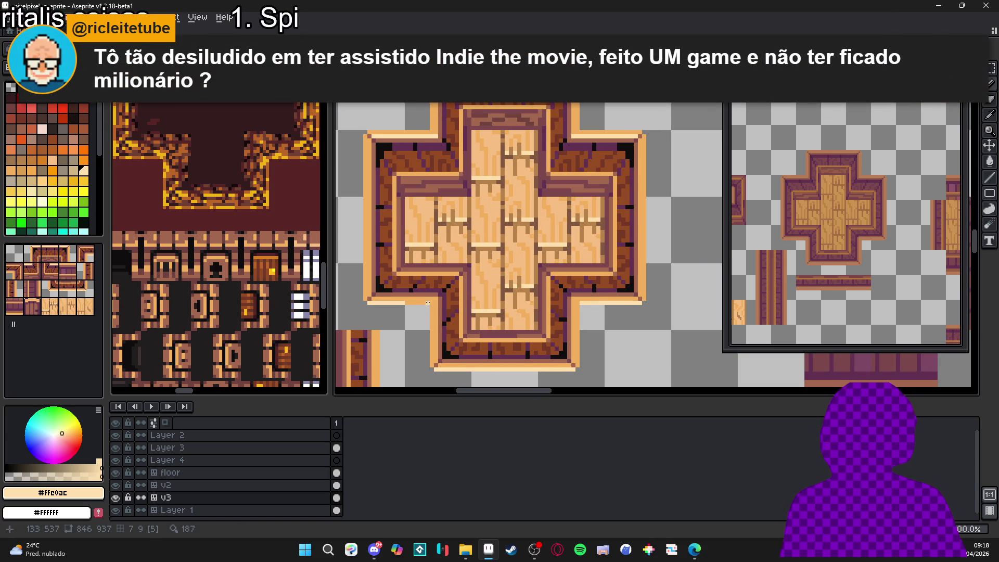
drag(405, 302, 427, 302)
scroll(466, 293, down, 1)
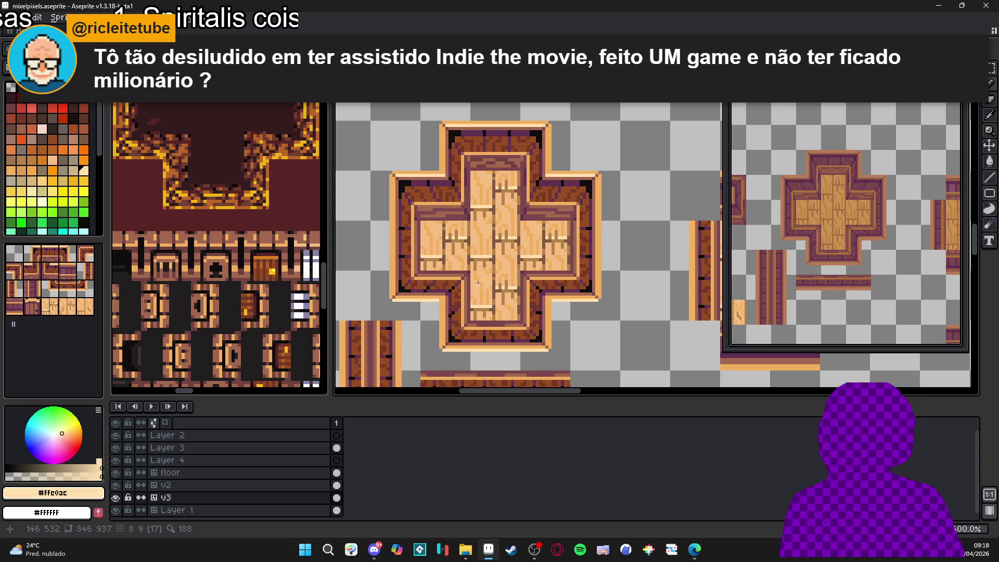
scroll(482, 285, down, 3)
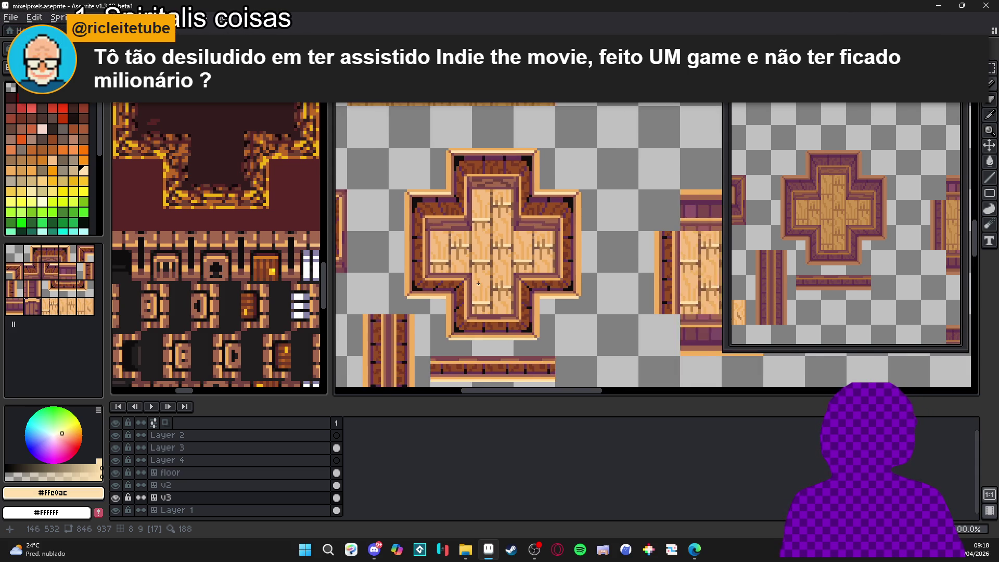
scroll(489, 289, up, 1)
scroll(491, 288, up, 1)
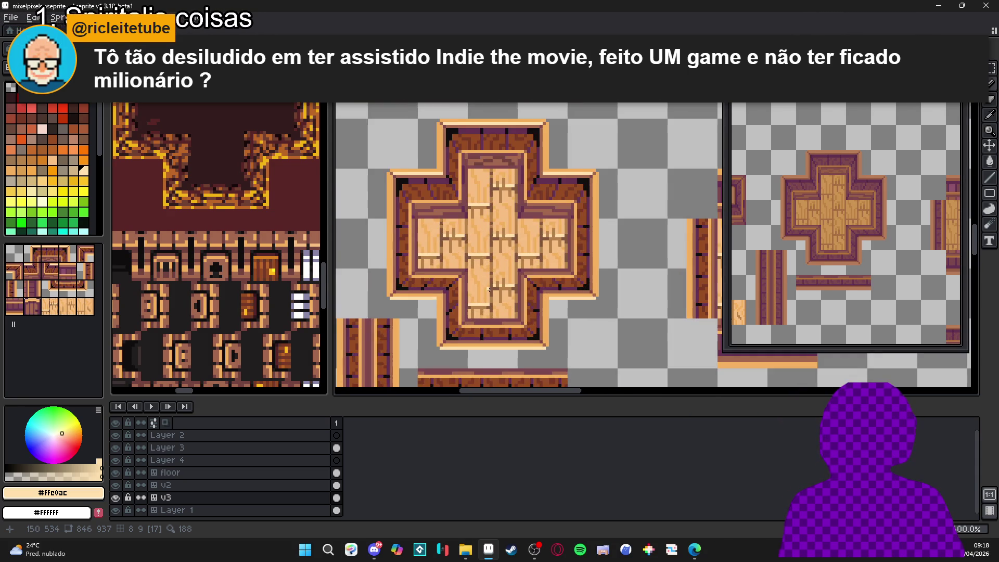
scroll(491, 287, down, 2)
drag(491, 288, 527, 276)
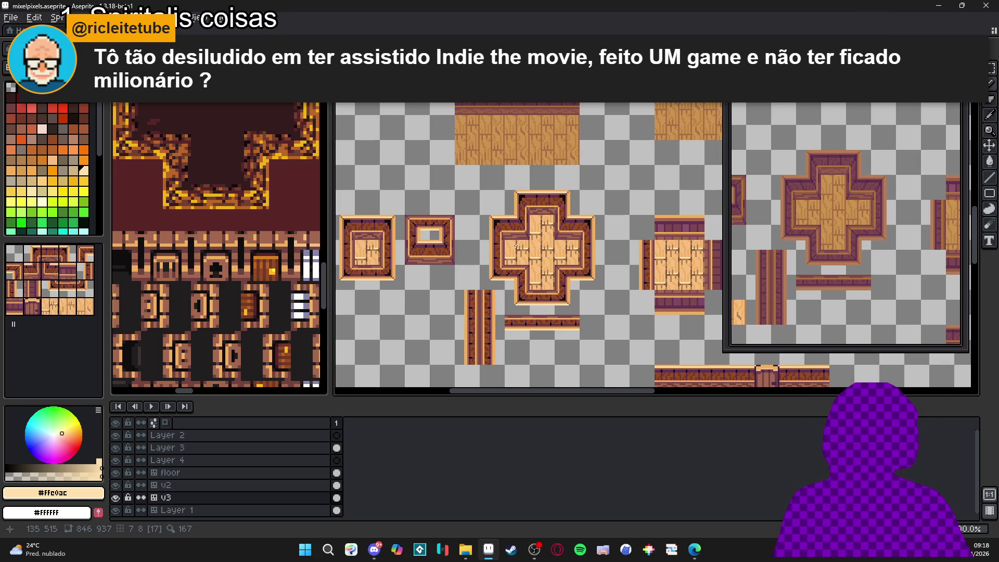
Step: Eyedrop the purple #633253 from the tile, then pick the near-black #100d0f palette swatch
scroll(555, 237, up, 2)
scroll(555, 238, up, 2)
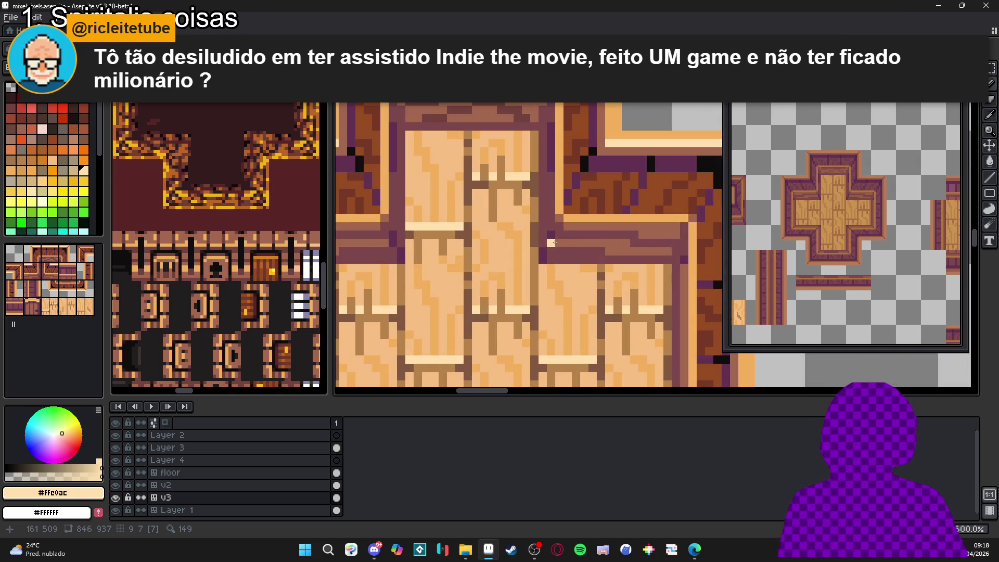
alt+click(561, 223)
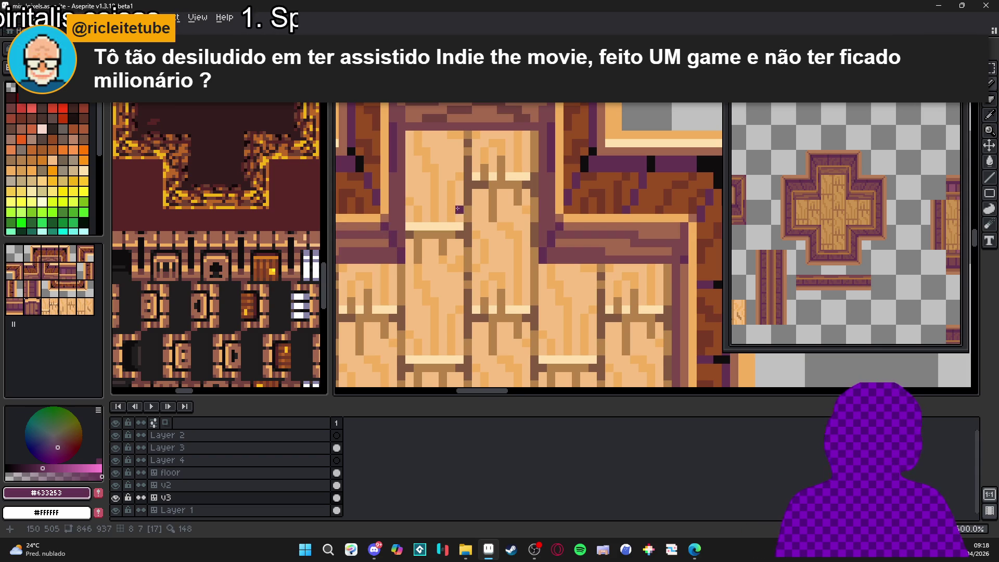
scroll(556, 222, down, 2)
scroll(556, 222, down, 2)
alt+click(502, 221)
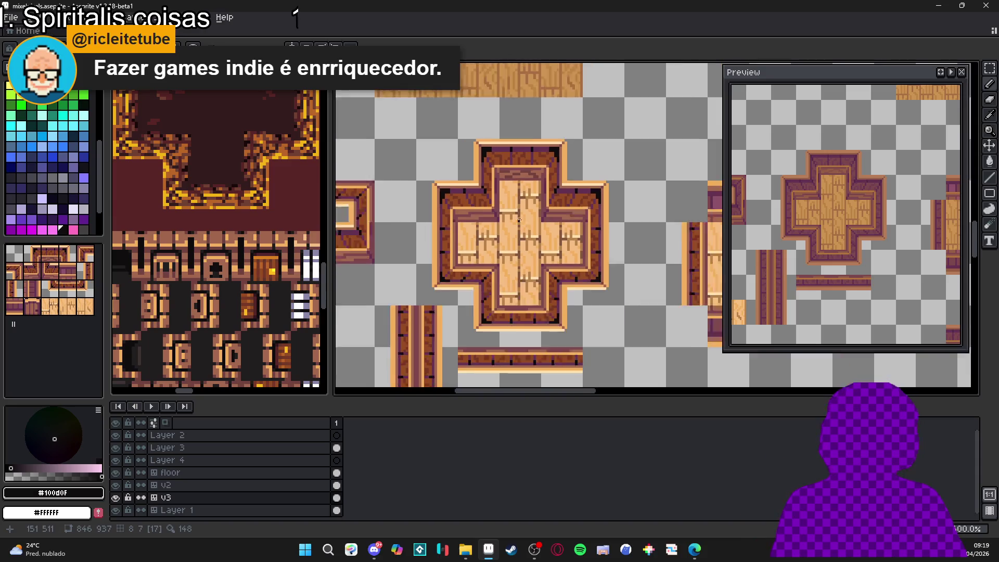
Step: Marquee the cross tile with a rectangular selection, then deselect it
key(m)
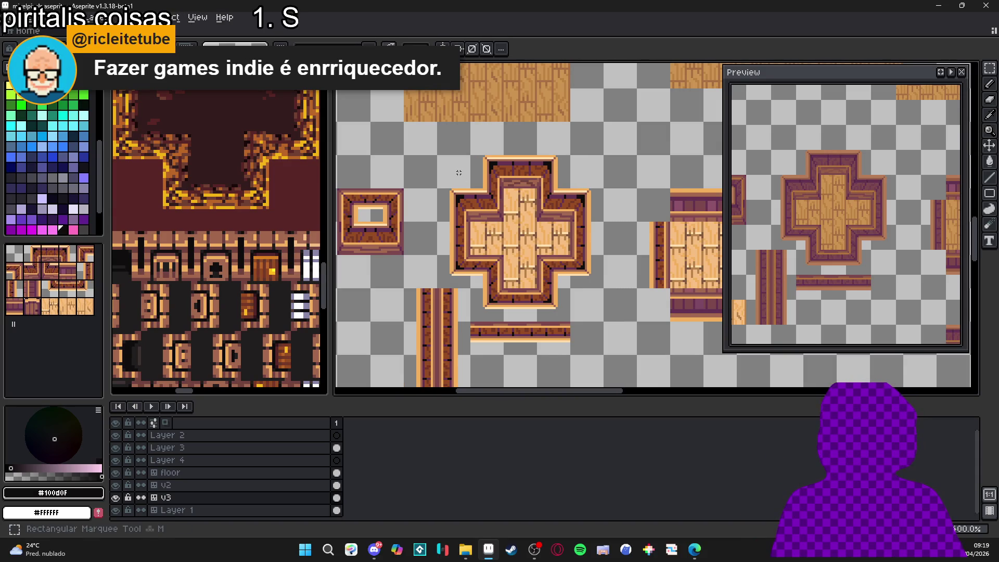
drag(453, 166, 572, 273)
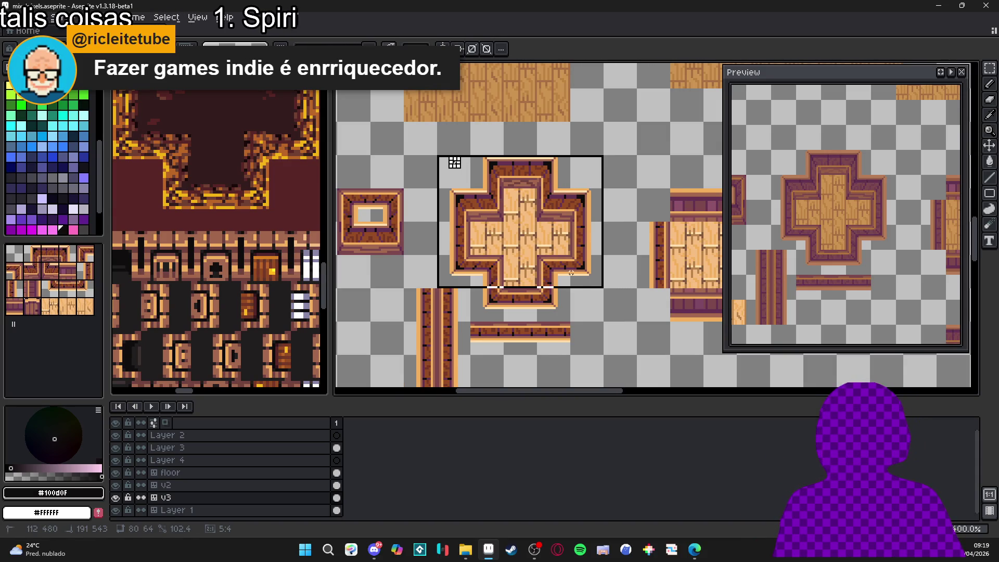
key(ctrl+d)
scroll(458, 172, down, 2)
scroll(474, 183, up, 1)
scroll(484, 187, down, 2)
scroll(494, 193, up, 2)
scroll(494, 194, down, 1)
scroll(494, 193, down, 1)
scroll(495, 194, up, 1)
scroll(265, 236, down, 1)
scroll(266, 235, down, 2)
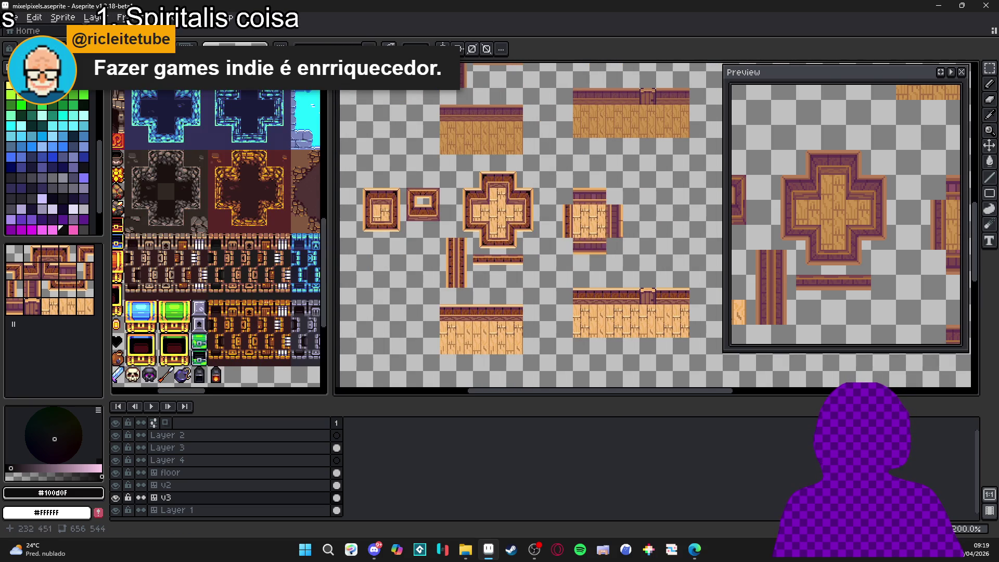
Step: Make the Sprite-0001 tileset sheet active to inspect its brown cross tiles, then switch back
click(199, 281)
scroll(199, 281, up, 1)
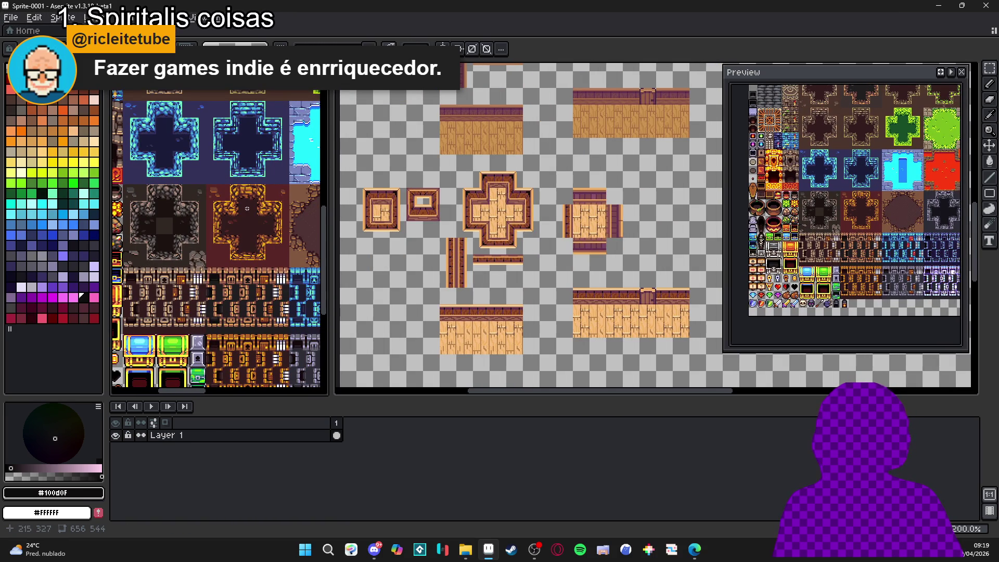
scroll(208, 249, down, 1)
scroll(225, 172, up, 2)
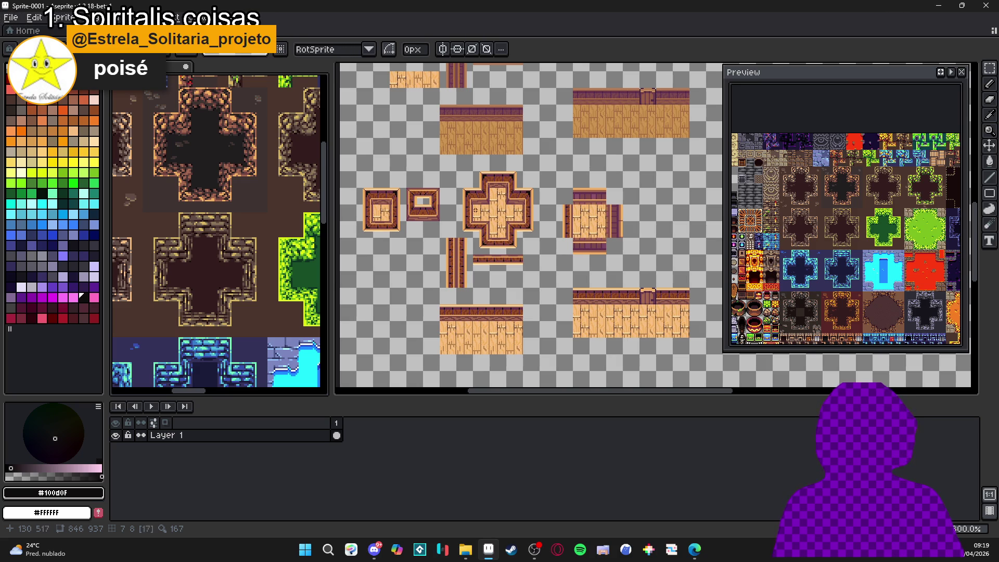
key(ctrl+Tab)
Step: Marquee the cross tile, then add the two small square tiles on its left to the selection
mouse_move(453, 163)
mouse_down()
mouse_move(552, 286)
mouse_move(578, 289)
mouse_up()
scroll(502, 236, left, 3)
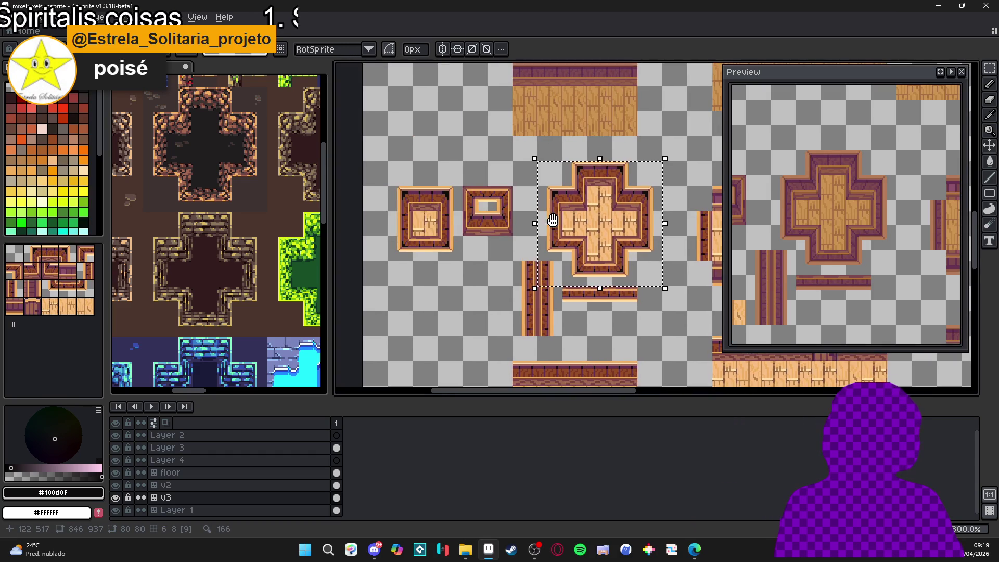
drag(396, 177, 507, 268)
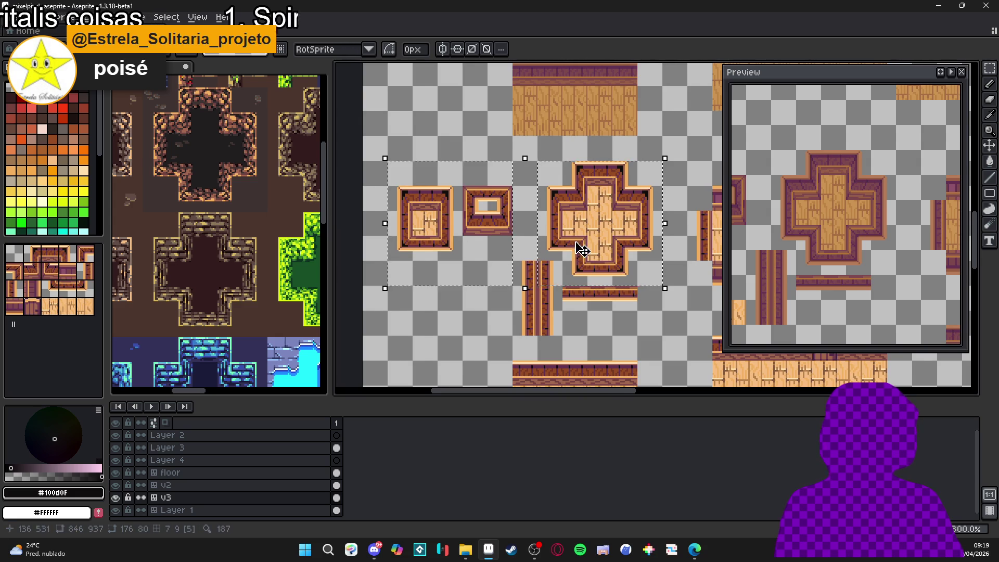
scroll(561, 245, right, 1)
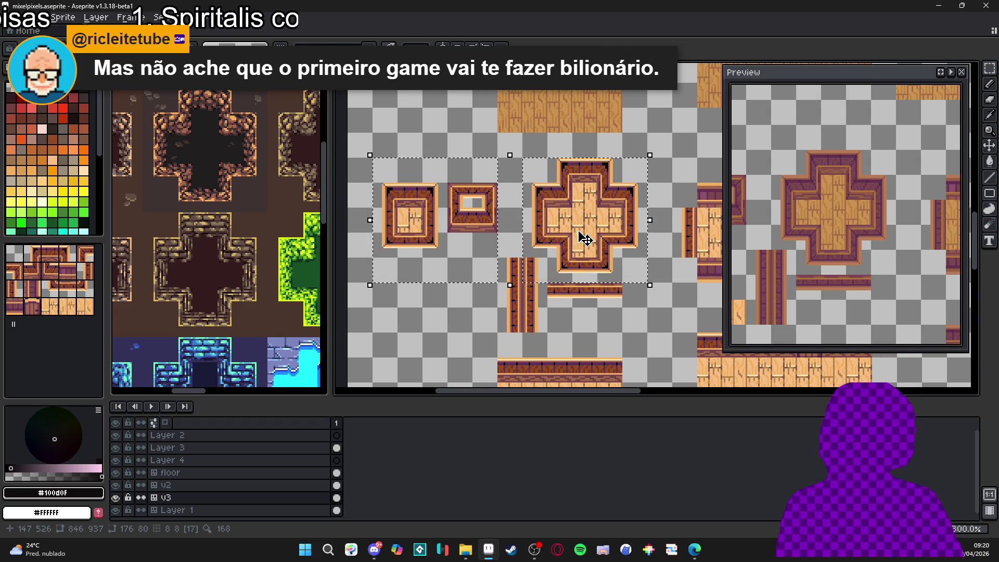
drag(586, 240, 555, 243)
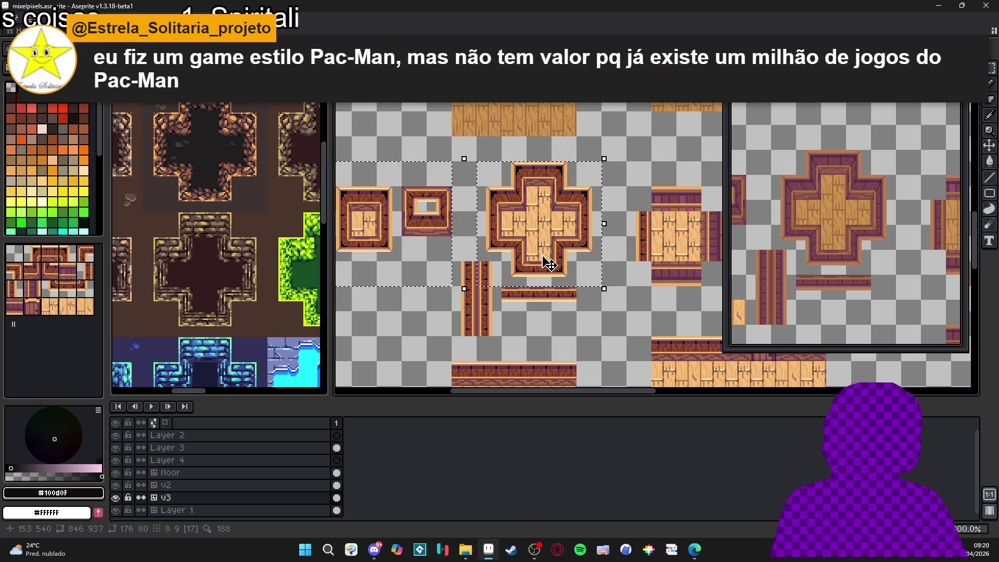
Step: Zoom in on the cross tile and eyedrop its purple trim and brown border colours
scroll(593, 204, up, 9)
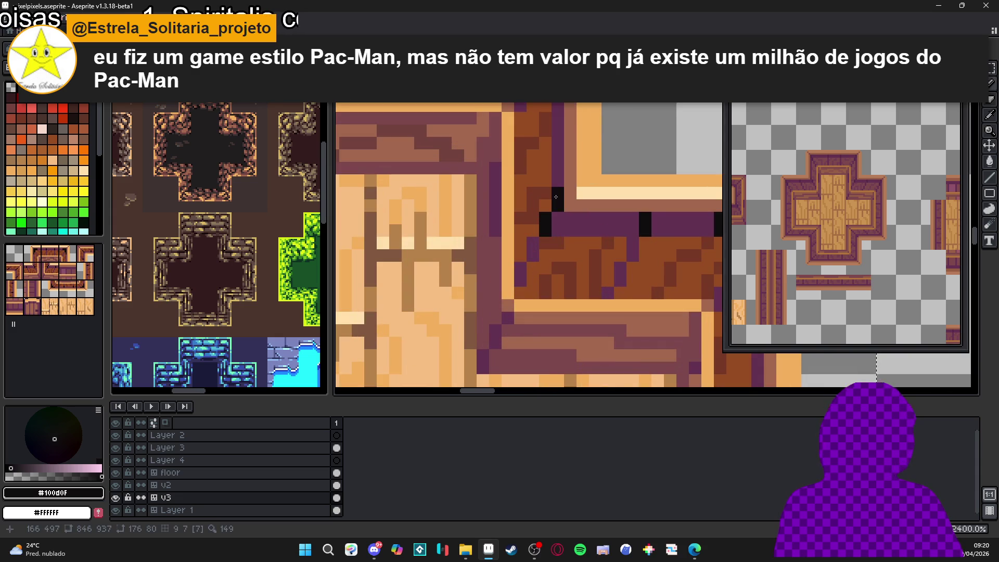
scroll(555, 236, down, 6)
scroll(554, 236, up, 4)
scroll(479, 207, down, 5)
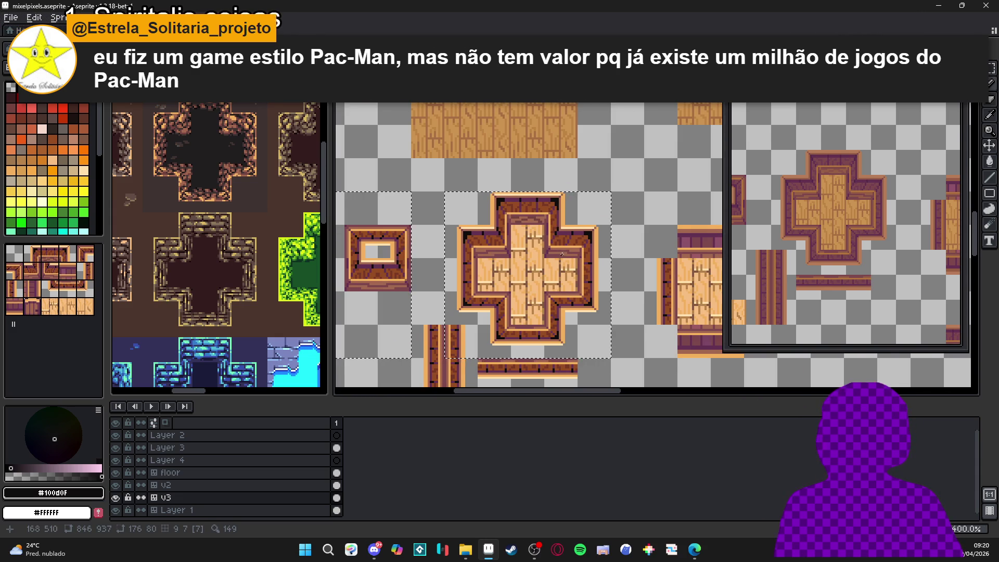
scroll(553, 276, down, 1)
scroll(554, 295, up, 5)
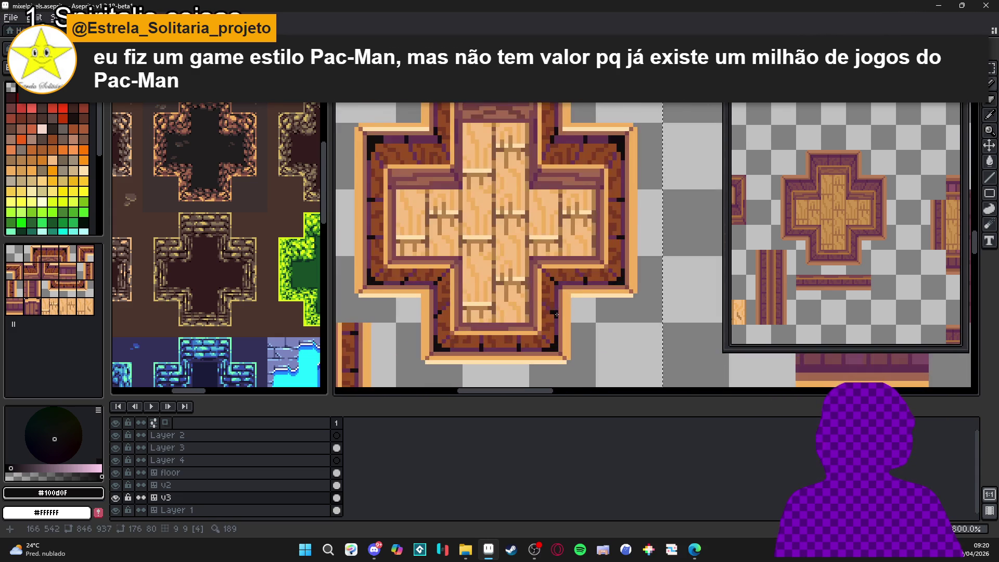
alt+click(555, 316)
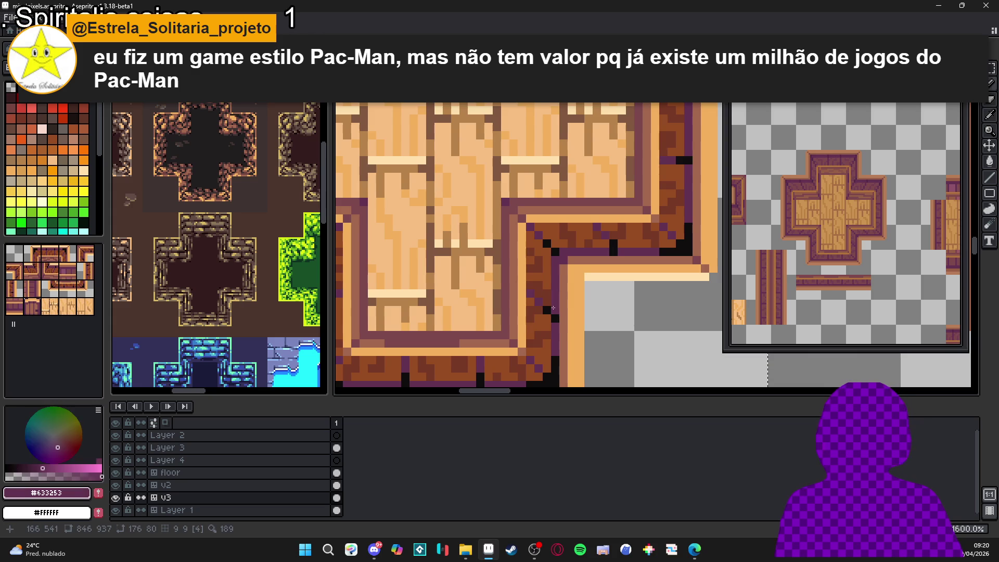
scroll(559, 322, down, 4)
scroll(564, 331, up, 2)
scroll(544, 289, up, 3)
alt+click(546, 293)
Step: Switch to near-black and pencil dark pixels into two inner corners of the border, then zoom out
alt+click(538, 282)
click(545, 292)
click(560, 303)
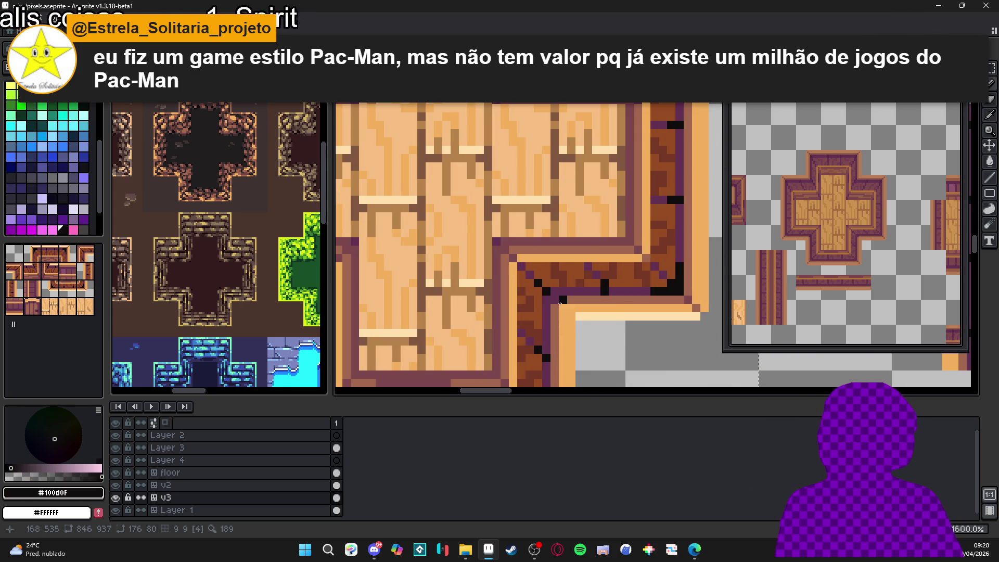
scroll(578, 326, down, 4)
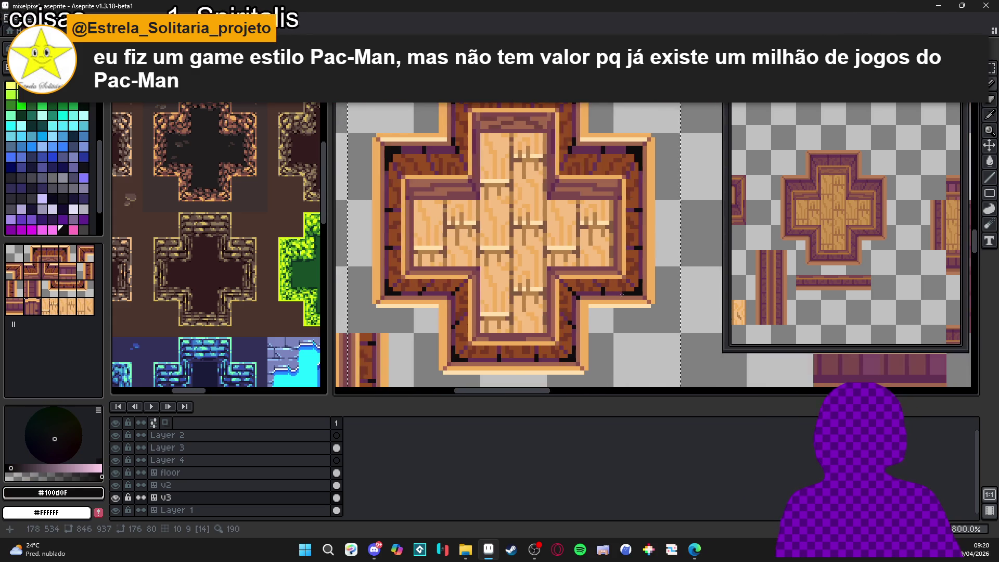
scroll(541, 320, up, 1)
scroll(515, 323, up, 2)
scroll(511, 322, down, 2)
scroll(511, 323, down, 2)
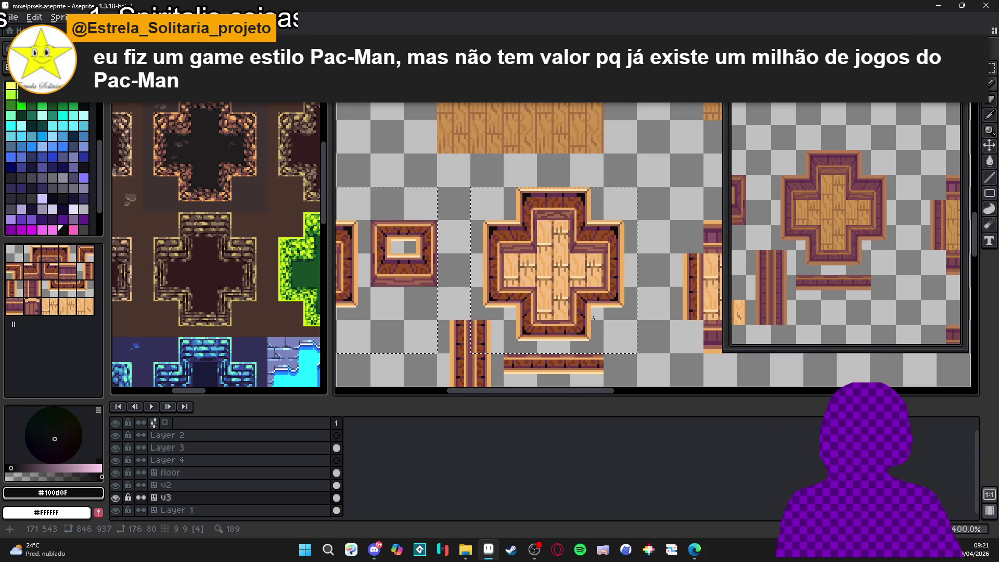
scroll(587, 308, down, 1)
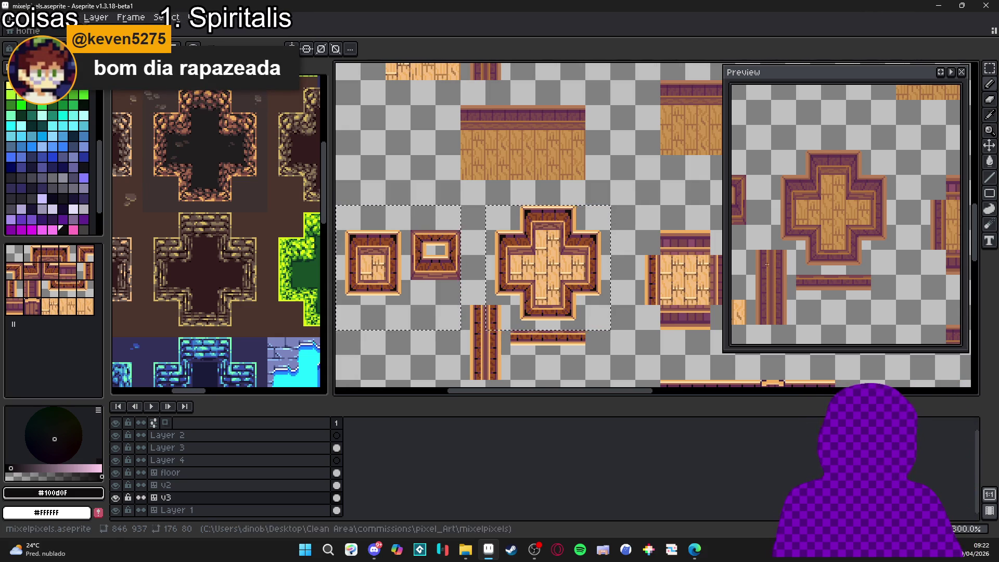
Step: Eyedrop browns from the border and the Sprite-0001 reference, ending on the very dark brown #361921
scroll(529, 216, up, 6)
scroll(530, 216, up, 2)
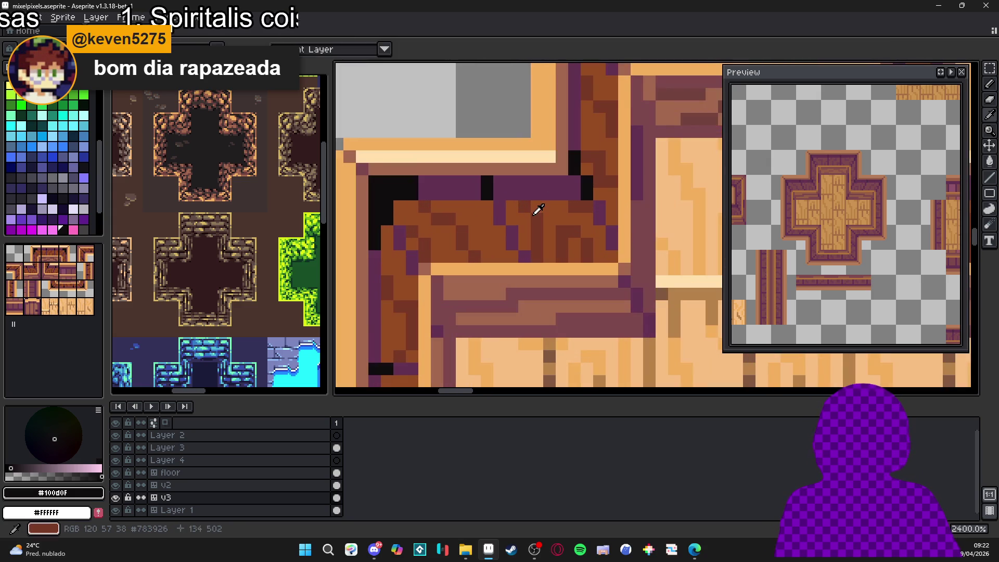
alt+click(535, 207)
click(199, 278)
scroll(198, 278, down, 3)
scroll(199, 278, up, 3)
scroll(198, 278, up, 3)
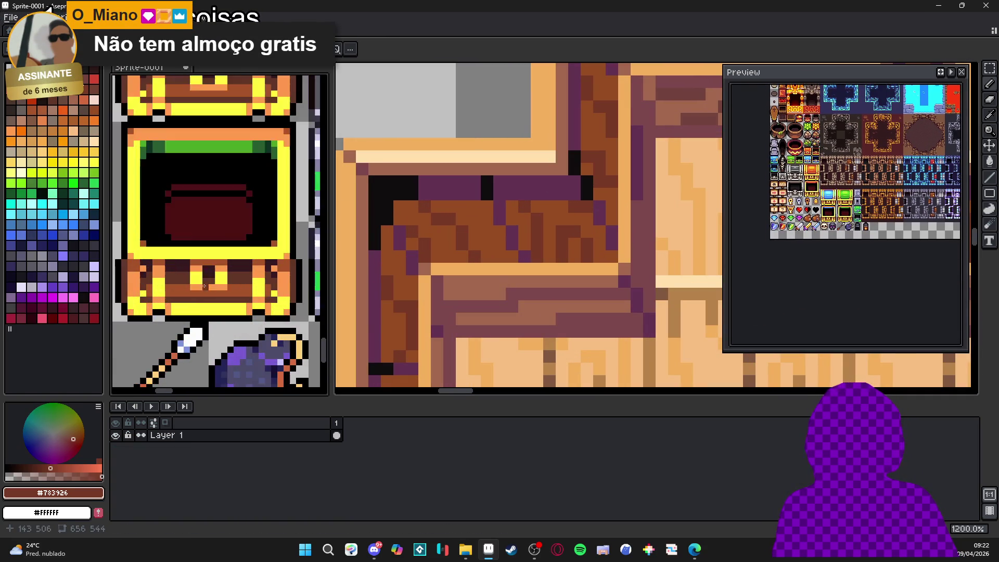
alt+click(443, 189)
key(g)
scroll(443, 189, down, 4)
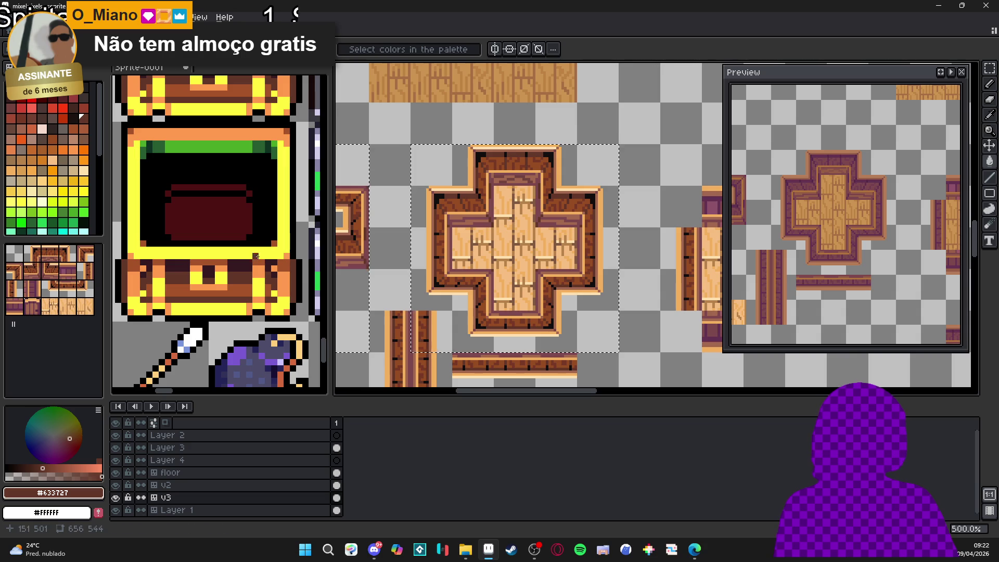
scroll(442, 197, up, 4)
alt+click(410, 170)
Step: Clear the selection and pan around the surrounding floor tiles, checking the reference sprite and returning to mixelpixels
scroll(411, 171, down, 4)
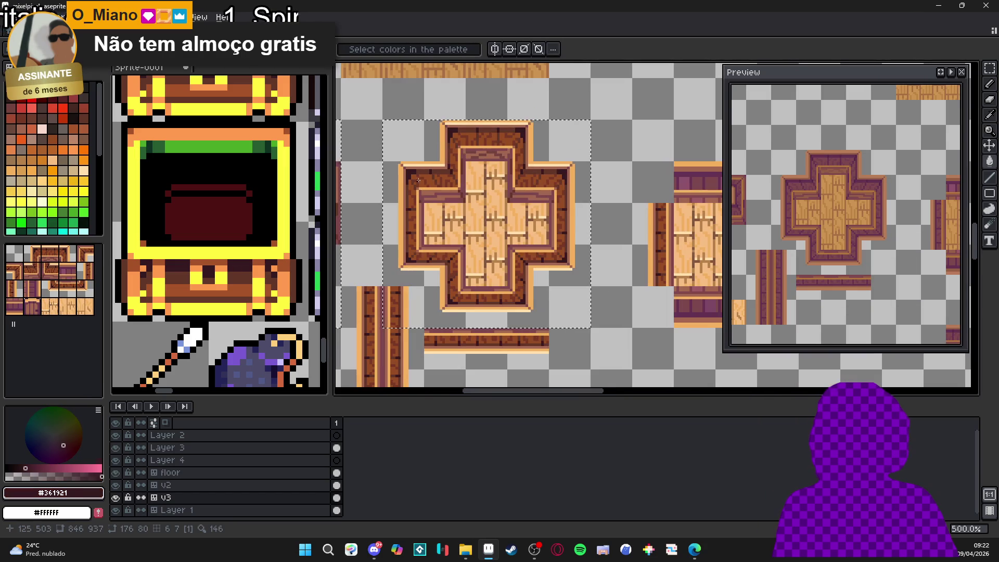
scroll(501, 162, down, 3)
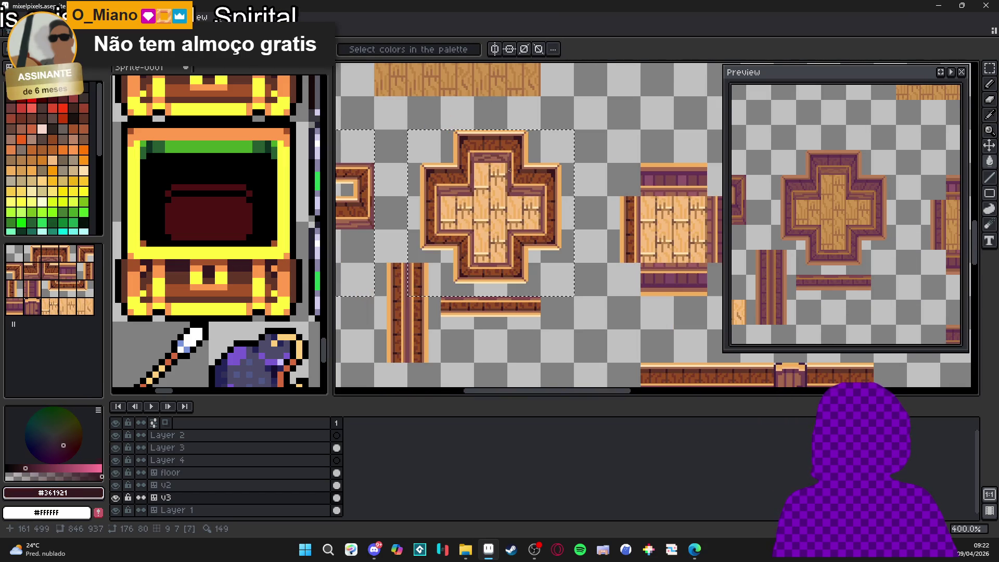
mouse_move(522, 196)
mouse_down()
mouse_move(521, 210)
mouse_move(468, 224)
mouse_move(467, 240)
mouse_up()
key(ctrl+d)
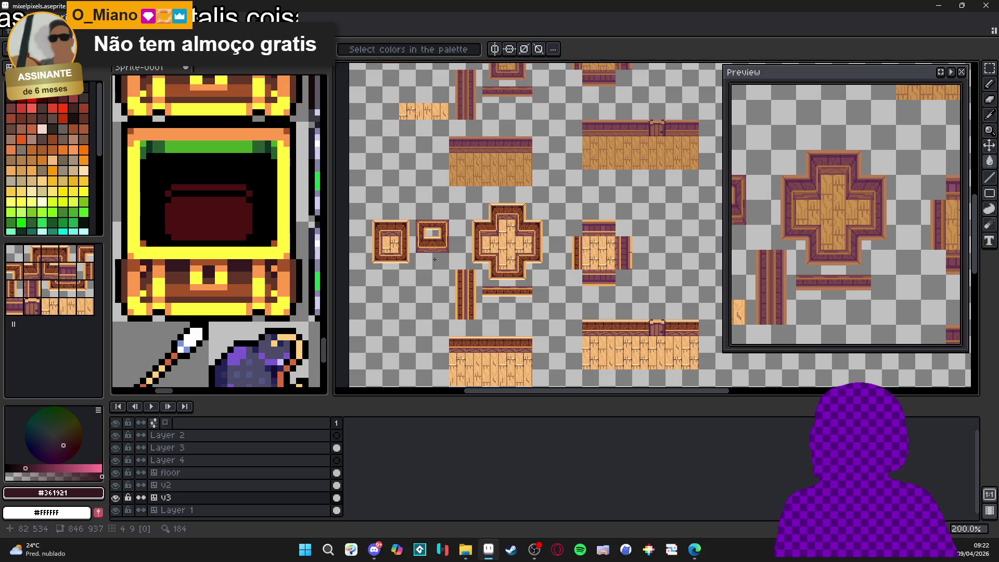
scroll(452, 235, up, 3)
scroll(552, 263, down, 3)
mouse_move(563, 272)
mouse_down()
mouse_move(545, 316)
mouse_move(520, 322)
mouse_move(506, 204)
mouse_up()
scroll(481, 211, up, 1)
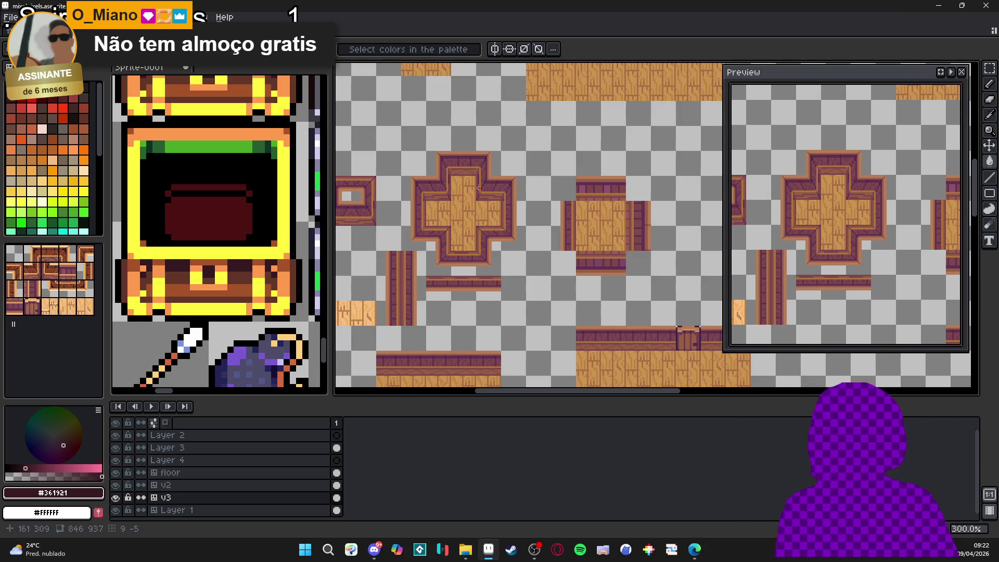
scroll(461, 191, down, 1)
drag(458, 245, 520, 295)
scroll(520, 294, up, 1)
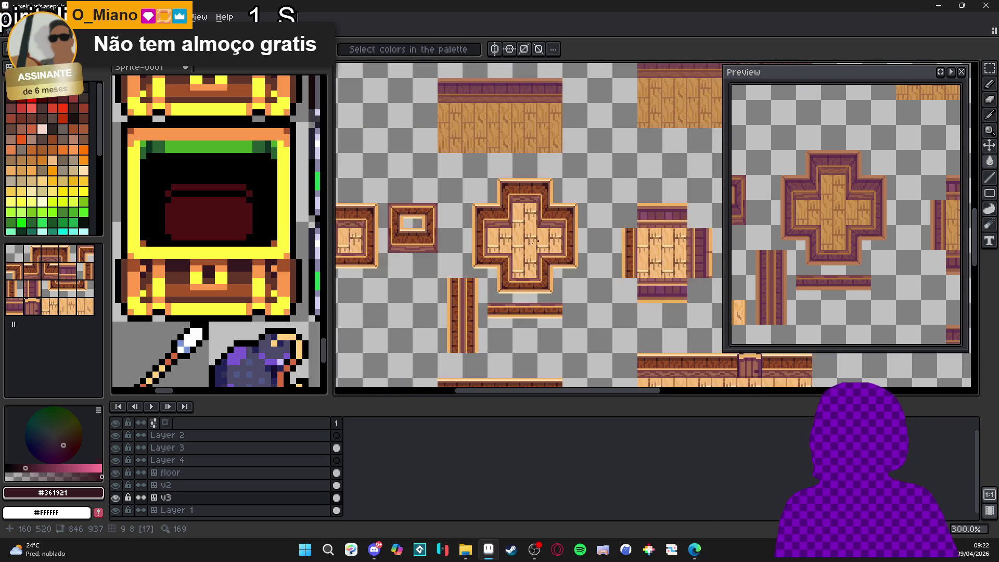
scroll(515, 249, down, 1)
key(ctrl+Tab)
key(ctrl+Tab)
key(ctrl+Tab)
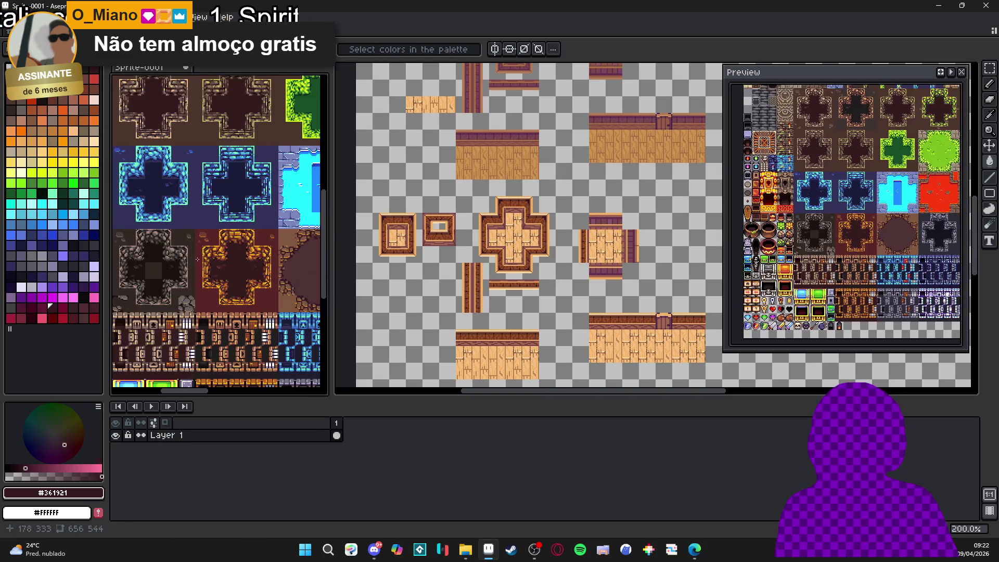
key(ctrl+Tab)
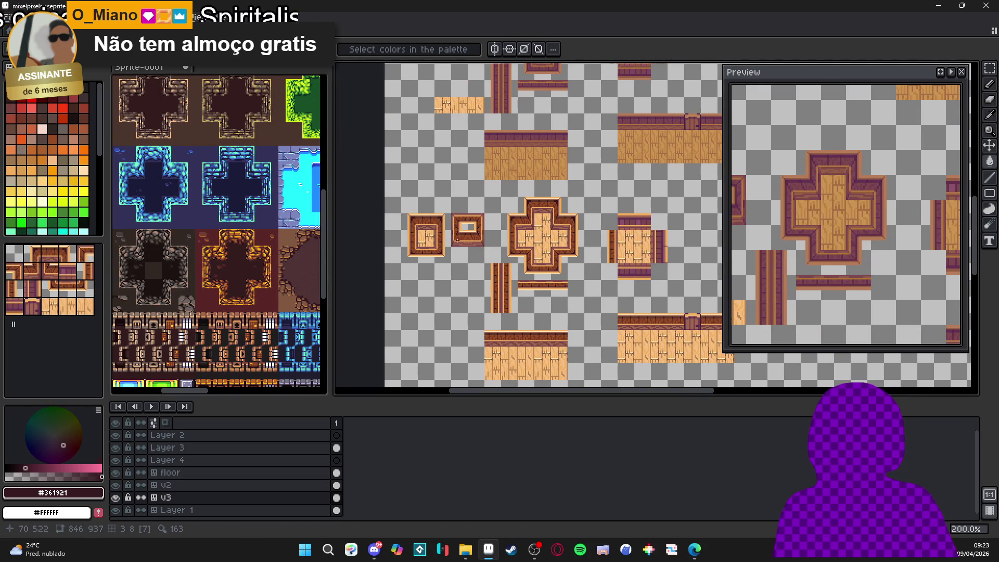
Step: Show the tile grid with Ctrl+' and save mixelpixels.aseprite
scroll(489, 218, up, 1)
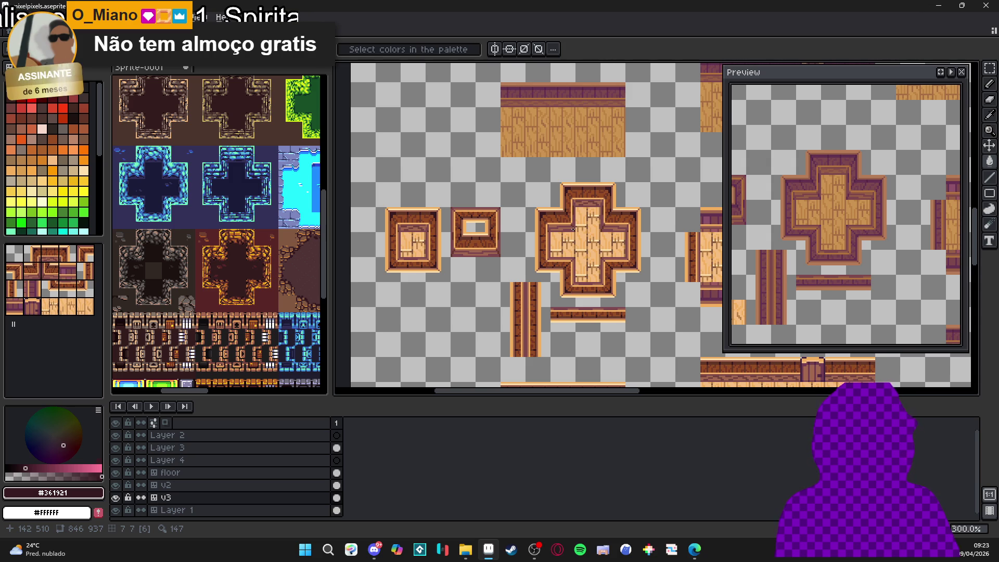
key(m)
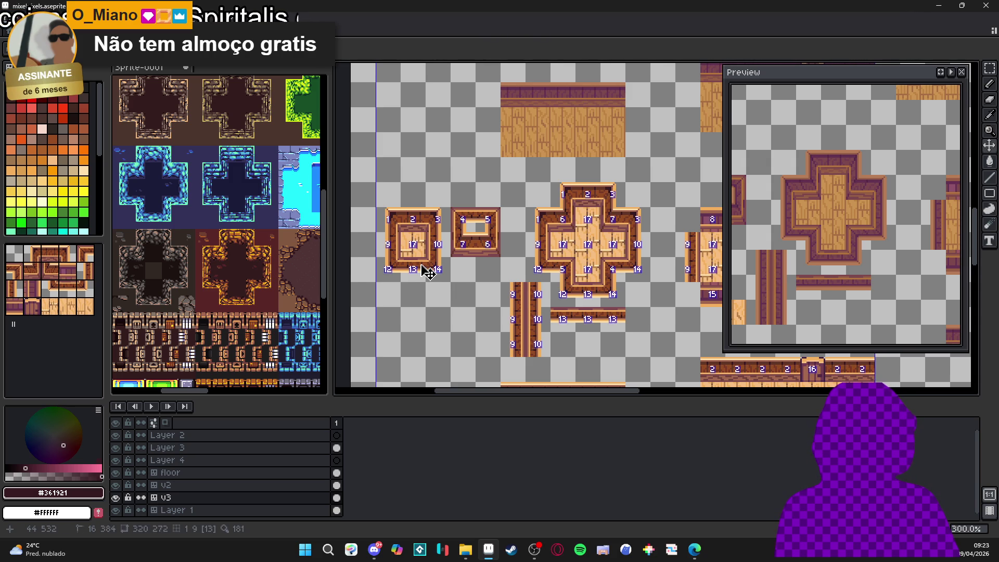
key(ctrl+apostrophe)
key(ctrl+s)
Step: Test rectangular selections of the left framed tile's 2x2 grid cells, toggling between marquee and move tools
drag(365, 223, 419, 281)
shift+drag(466, 219, 440, 244)
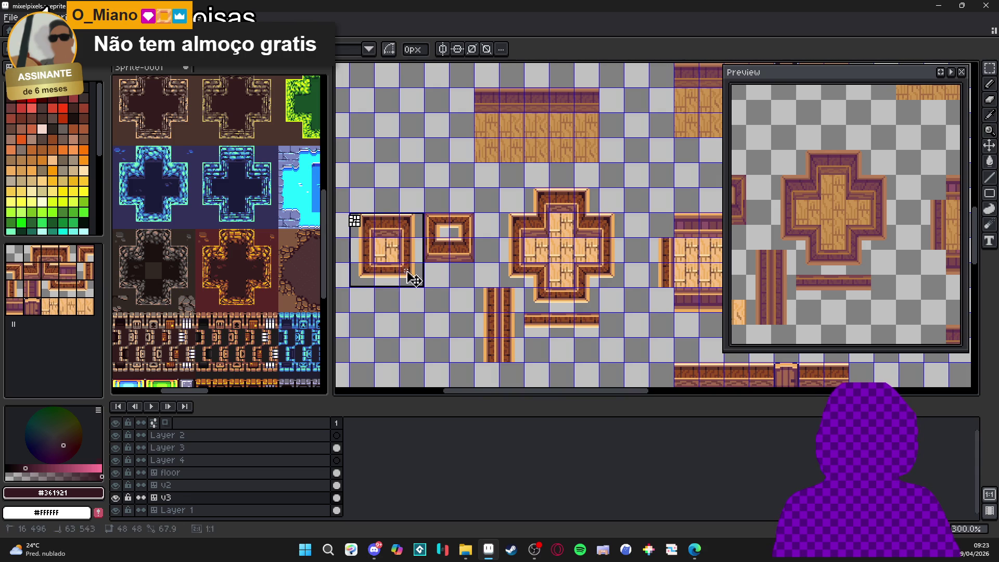
key(ctrl+d)
key(v)
key(m)
drag(413, 256, 357, 227)
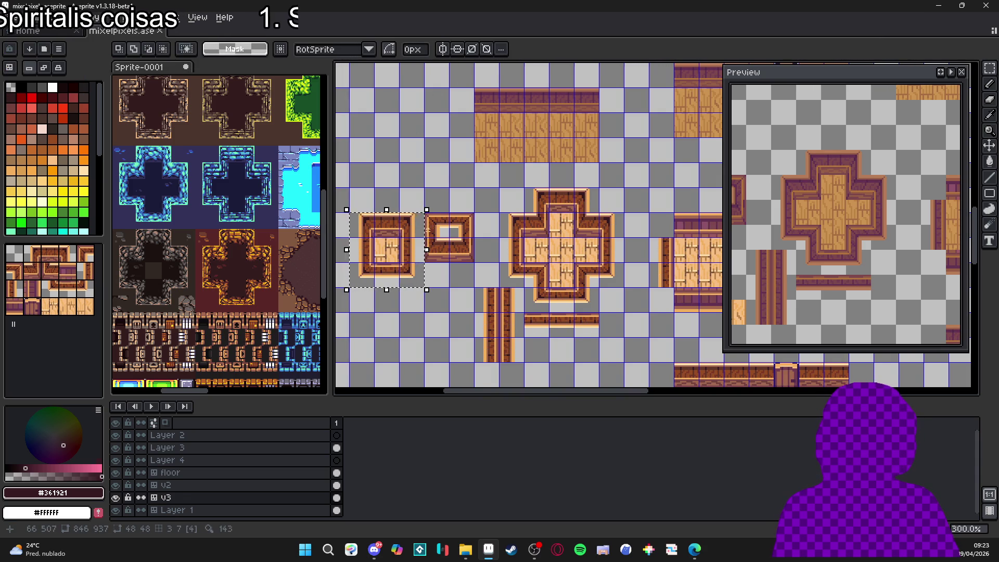
key(ctrl+d)
key(v)
key(m)
drag(368, 223, 419, 284)
Step: Deselect, save again and confirm the 12 KB mixelpixels.aseprite in File Explorer
key(ctrl+d)
key(v)
key(ctrl+s)
click(465, 550)
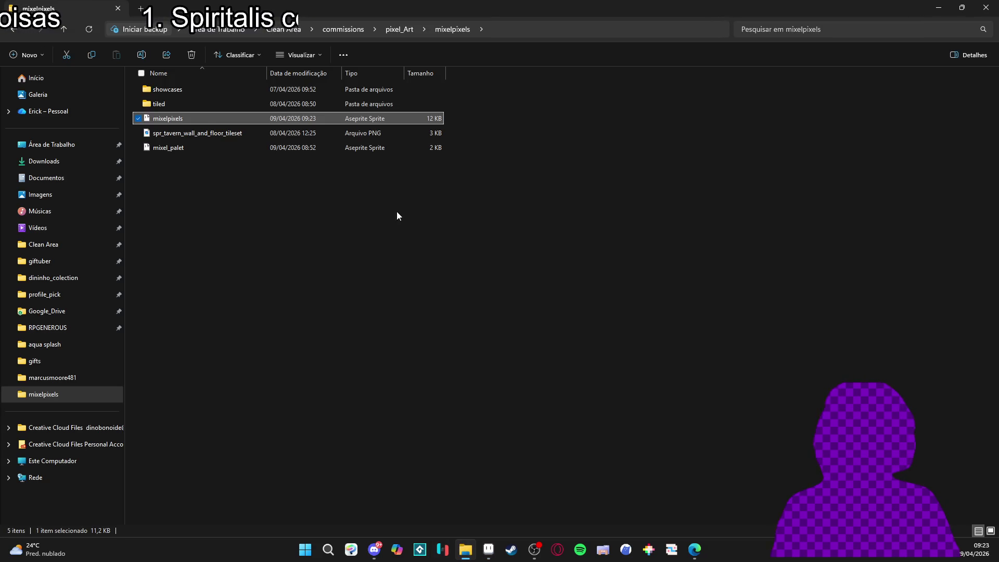
click(465, 550)
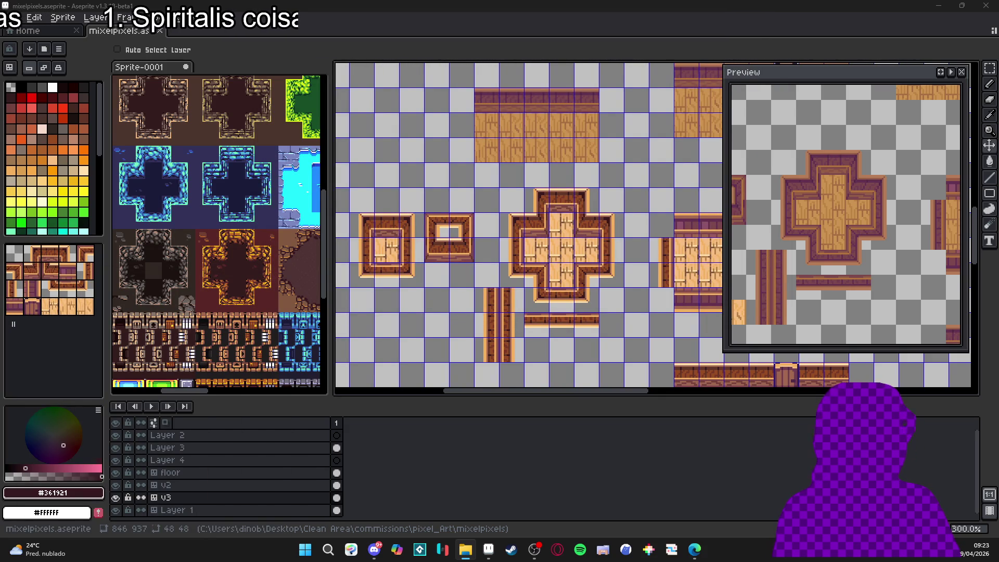
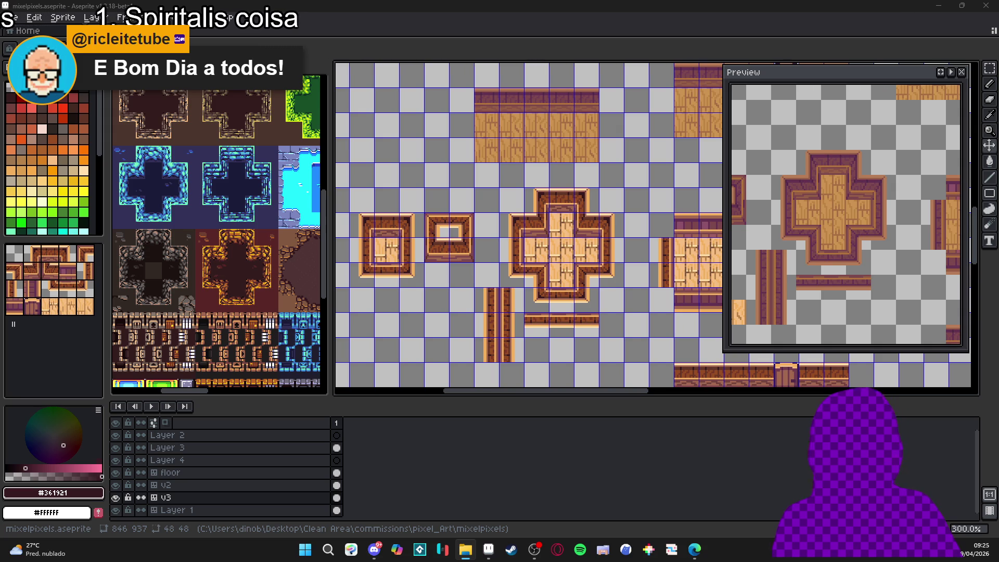
Step: Launch the Tiled map editor by searching 'tiled' from the Windows Start menu
click(305, 550)
text(tiled)
key(Return)
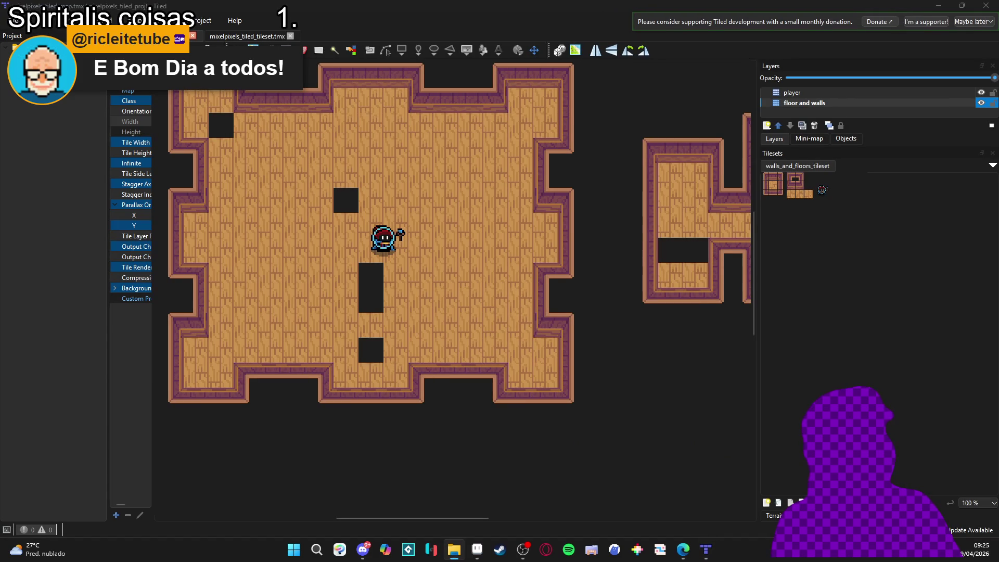
Step: Zoom around the wooden room map with its dark gap tiles, then return to Aseprite
scroll(283, 249, down, 1)
scroll(283, 248, up, 1)
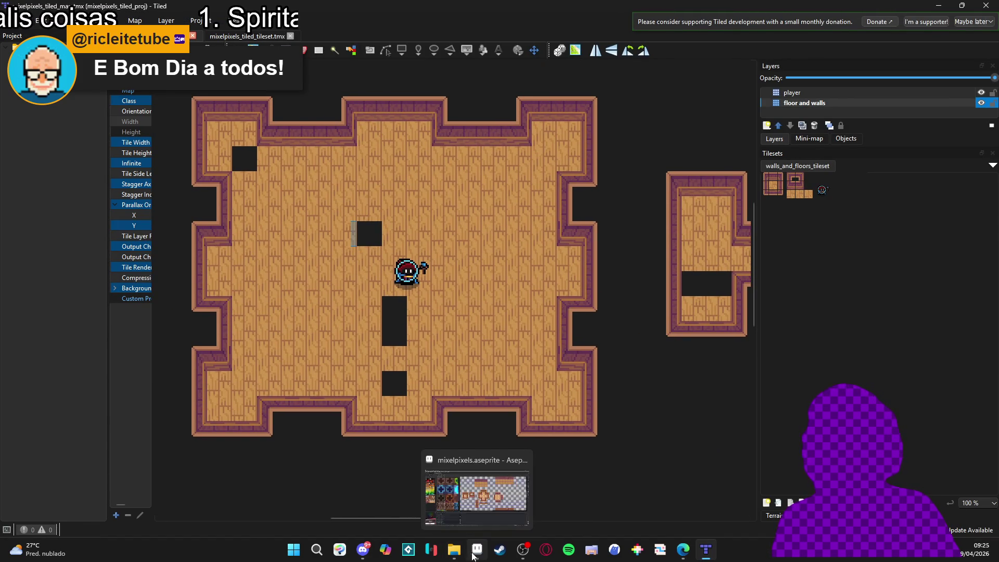
click(477, 550)
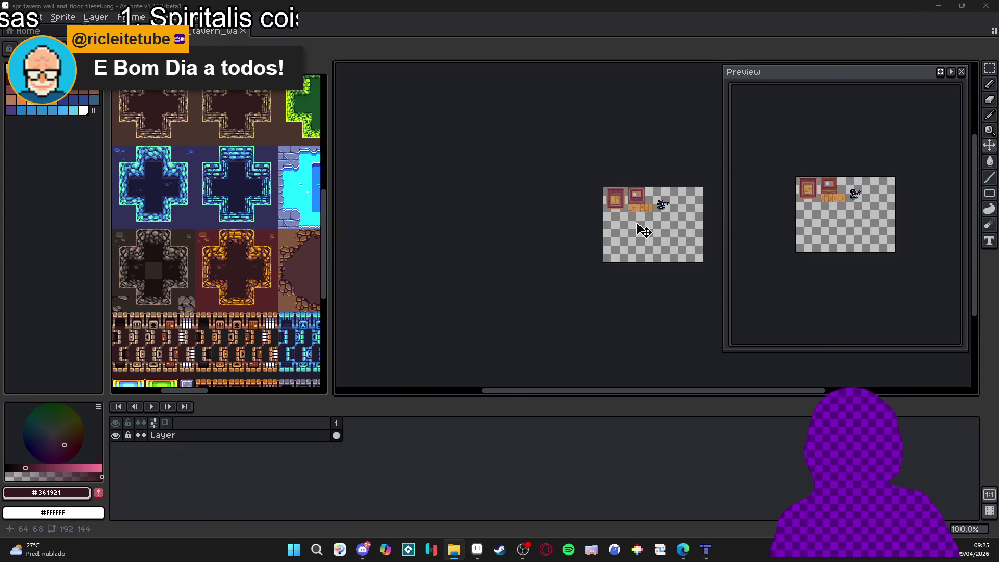
Step: Pan the spr_tavern wall and floor tileset canvas to look it over
drag(502, 205, 468, 224)
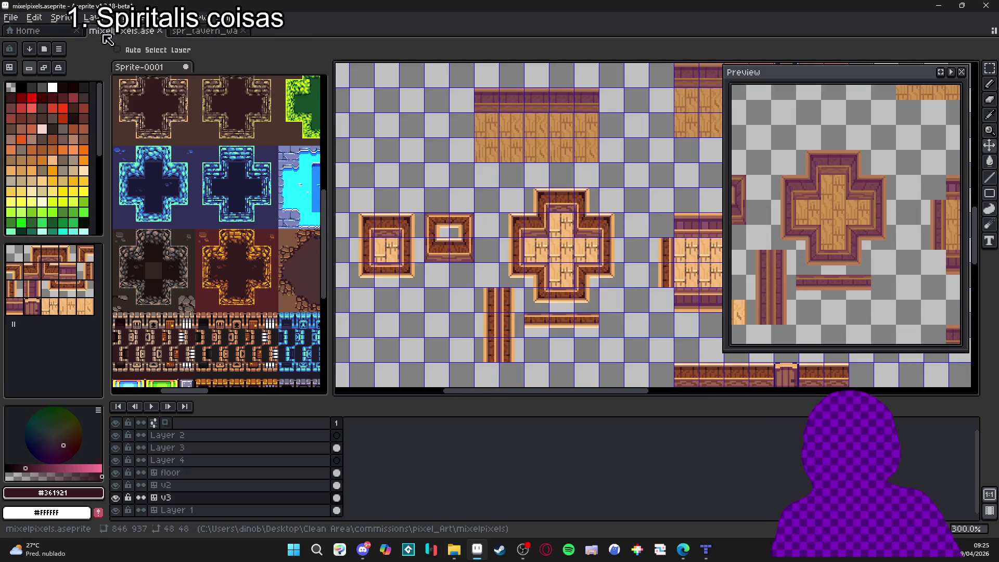
Step: In mixelpixels, stamp wood floor tiles from the tileset panel into several empty tilemap cells
key(ctrl+shift+Tab)
drag(549, 280, 451, 190)
scroll(456, 214, down, 1)
scroll(457, 256, up, 1)
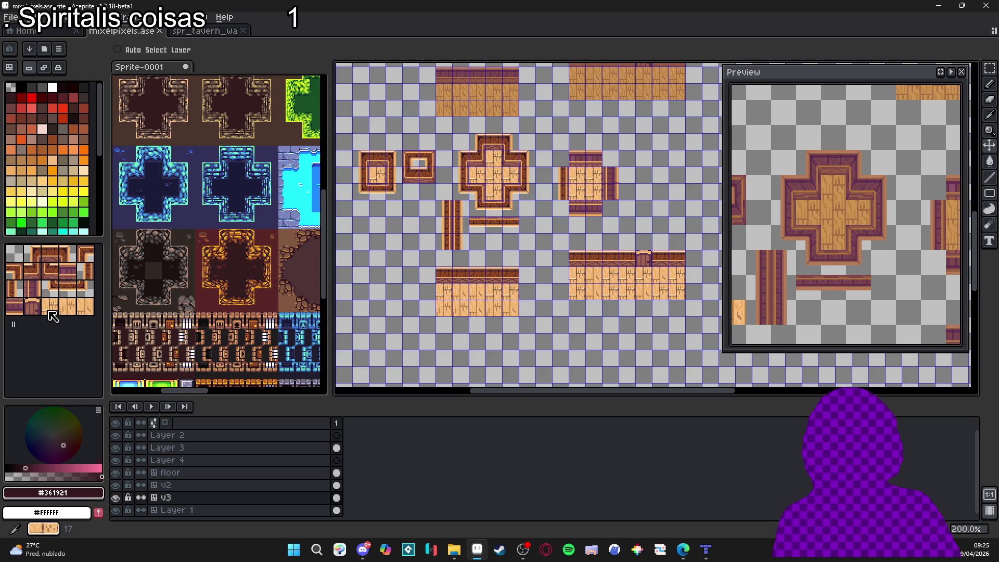
click(50, 306)
scroll(472, 235, up, 2)
click(484, 244)
click(67, 306)
click(396, 293)
click(517, 244)
click(86, 306)
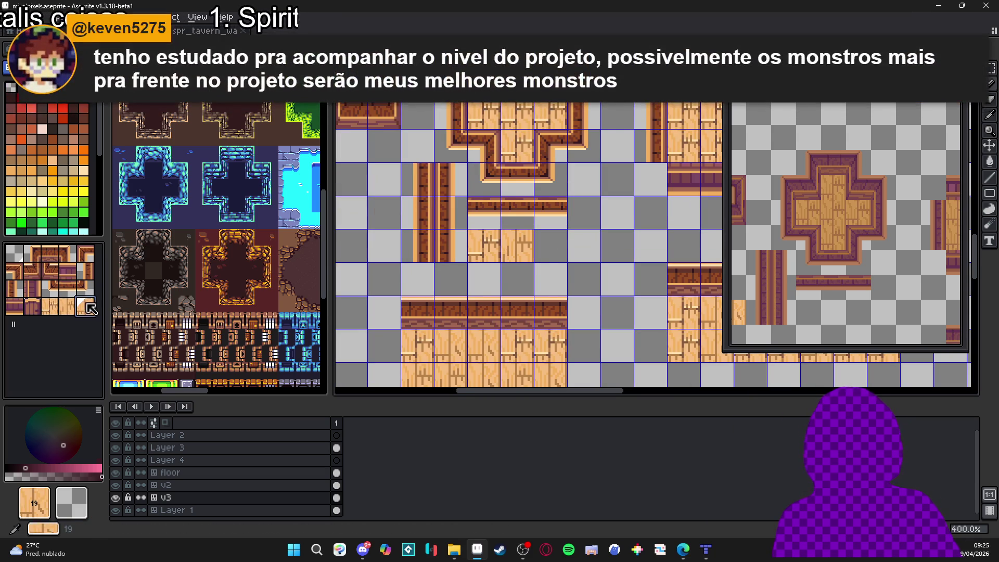
Step: Sample the light plank colour and extend its stripe across the middle floor tile
key(v)
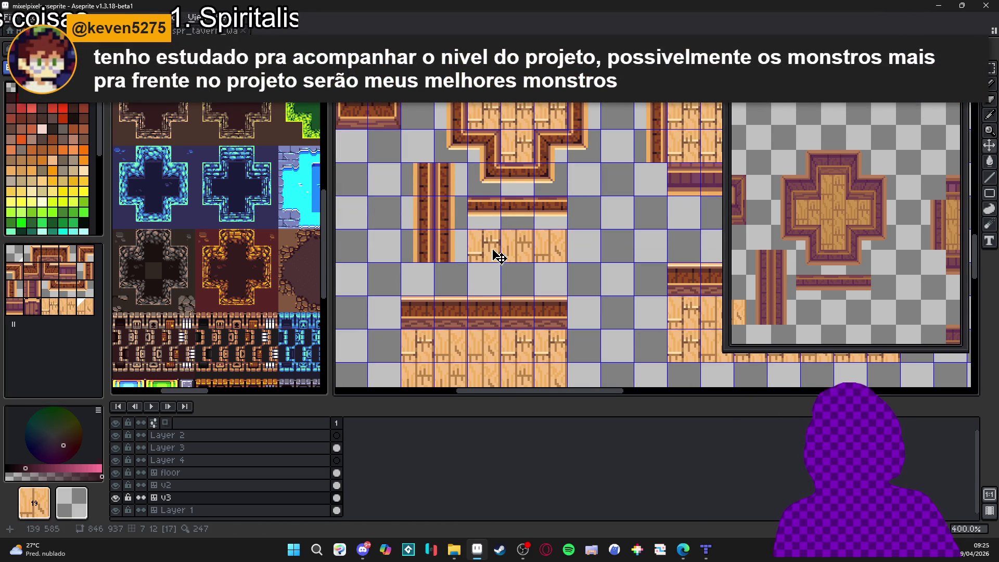
drag(507, 255, 542, 255)
scroll(542, 254, up, 3)
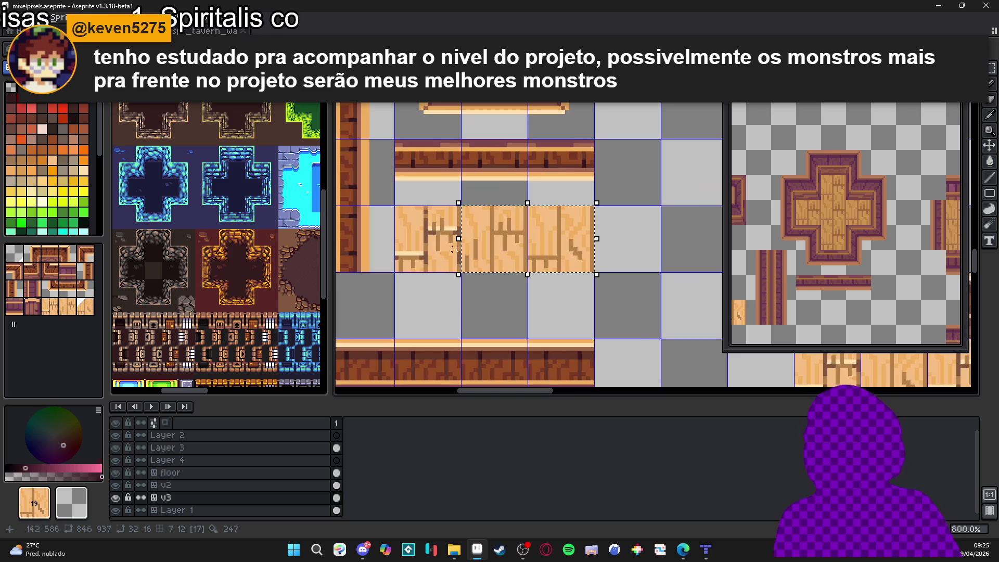
scroll(459, 249, up, 3)
key(b)
key(ctrl+d)
key(ctrl+z)
alt+click(561, 230)
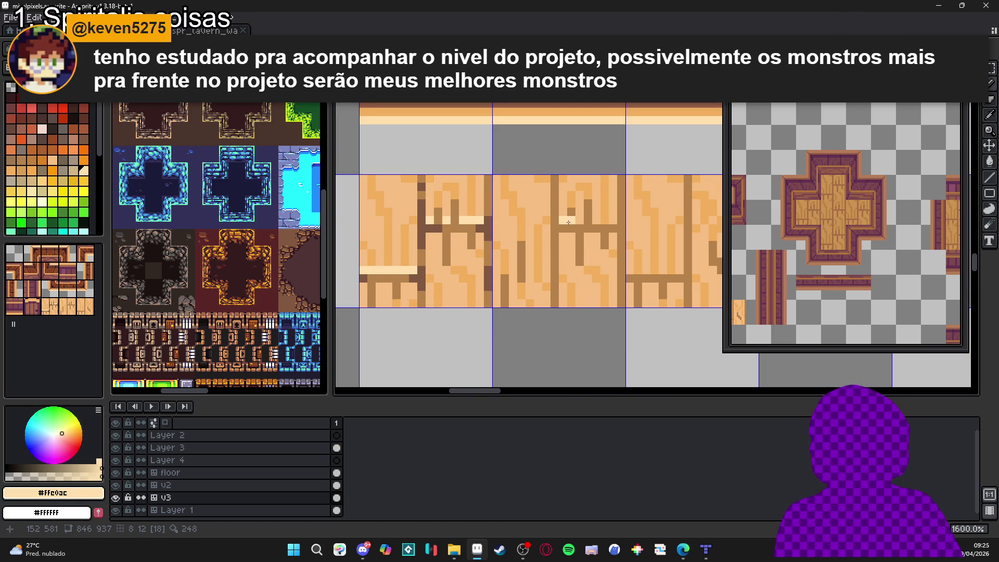
drag(599, 221, 614, 221)
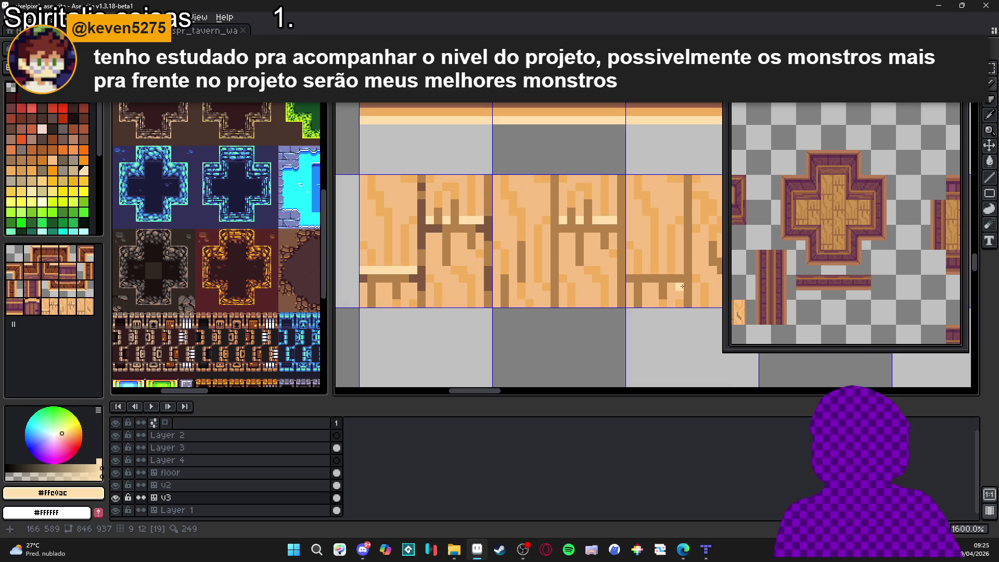
Step: Select a 3x2 block of floor tiles, deselect it, and save mixelpixels.aseprite
scroll(604, 297, down, 4)
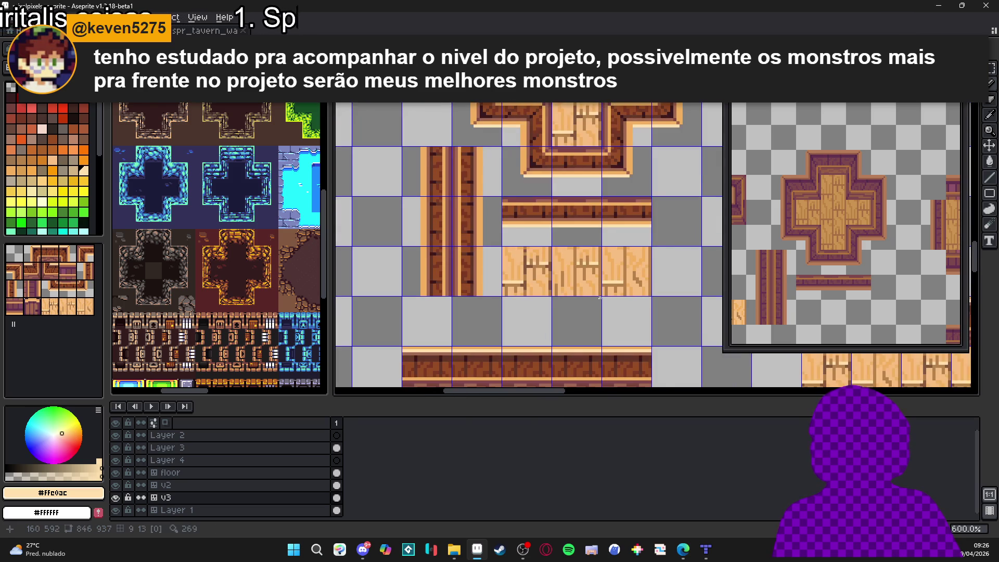
scroll(545, 295, down, 1)
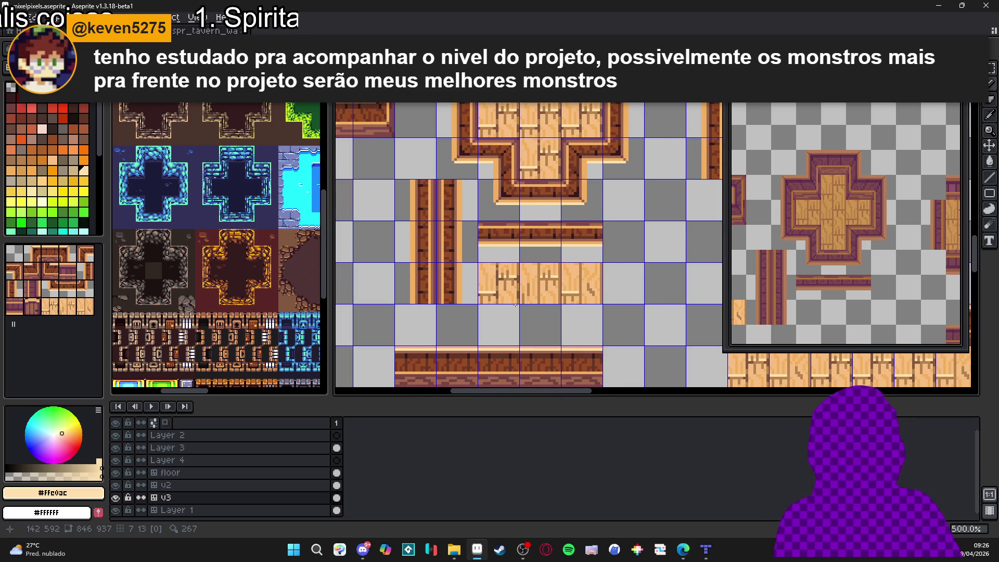
scroll(515, 305, down, 1)
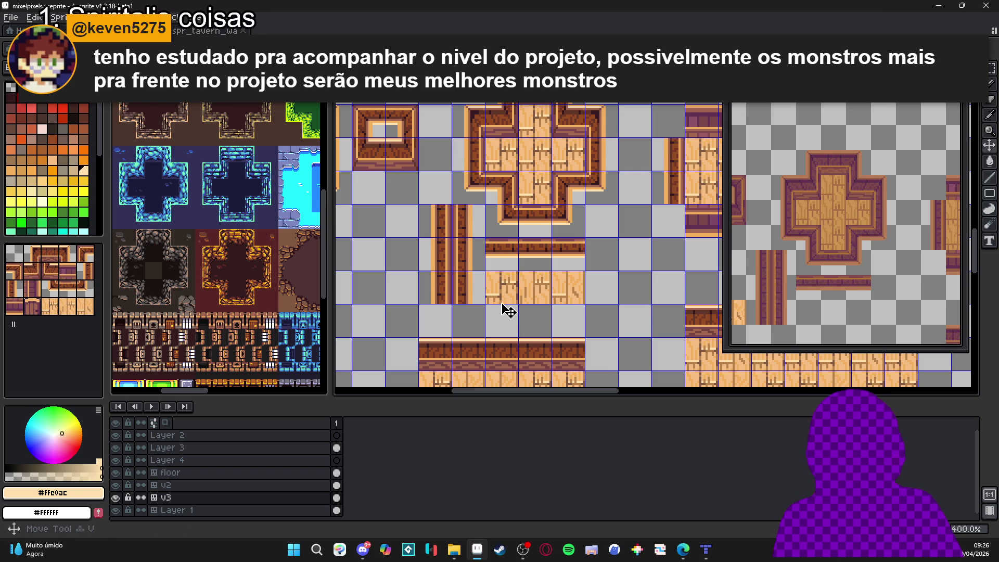
mouse_move(573, 305)
mouse_down()
mouse_move(496, 299)
mouse_move(578, 296)
mouse_up()
key(v)
key(ctrl+d)
key(ctrl+s)
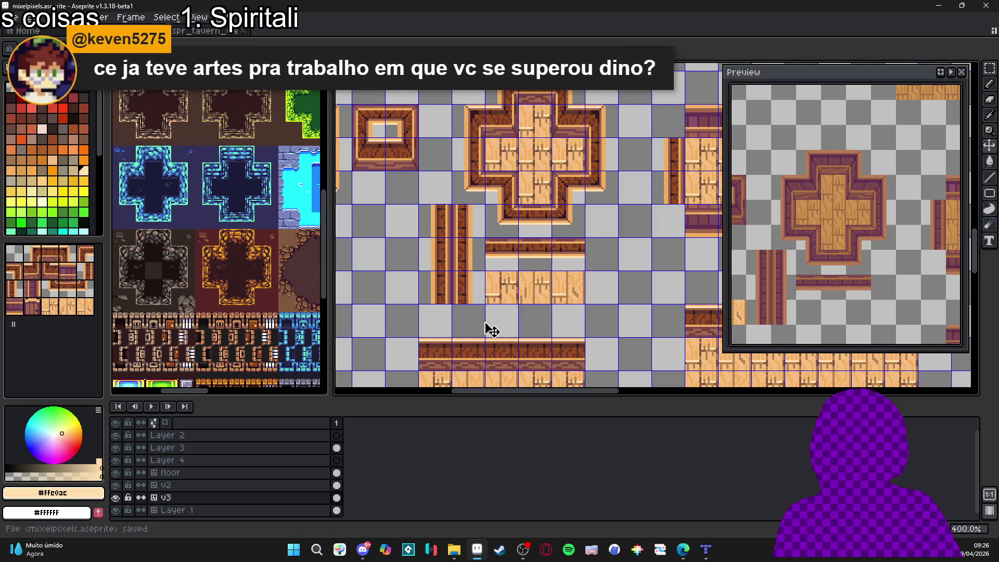
Step: Marquee-select a broad region of the mixelpixels tilemap
scroll(445, 316, down, 2)
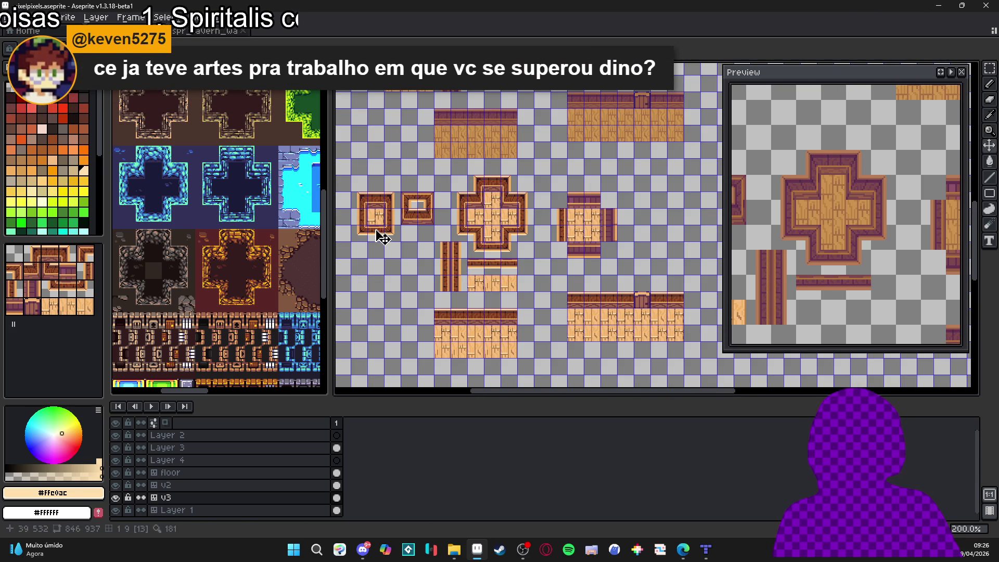
key(m)
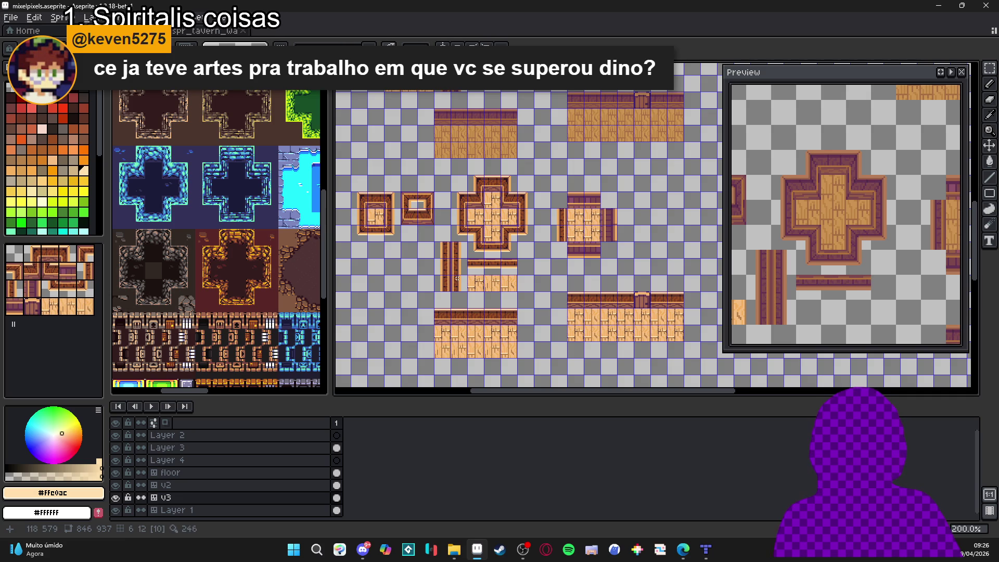
scroll(499, 284, up, 1)
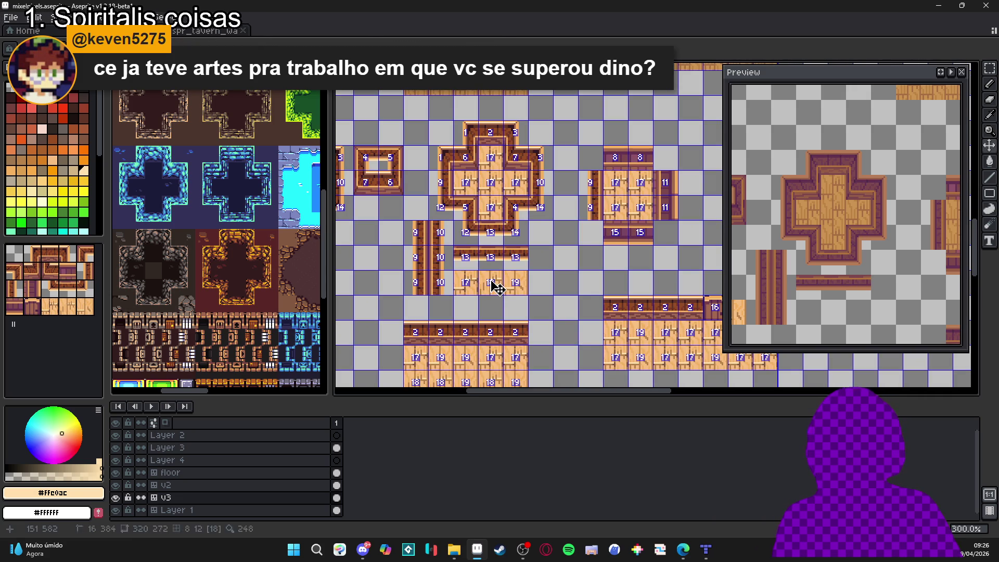
scroll(376, 180, left, 4)
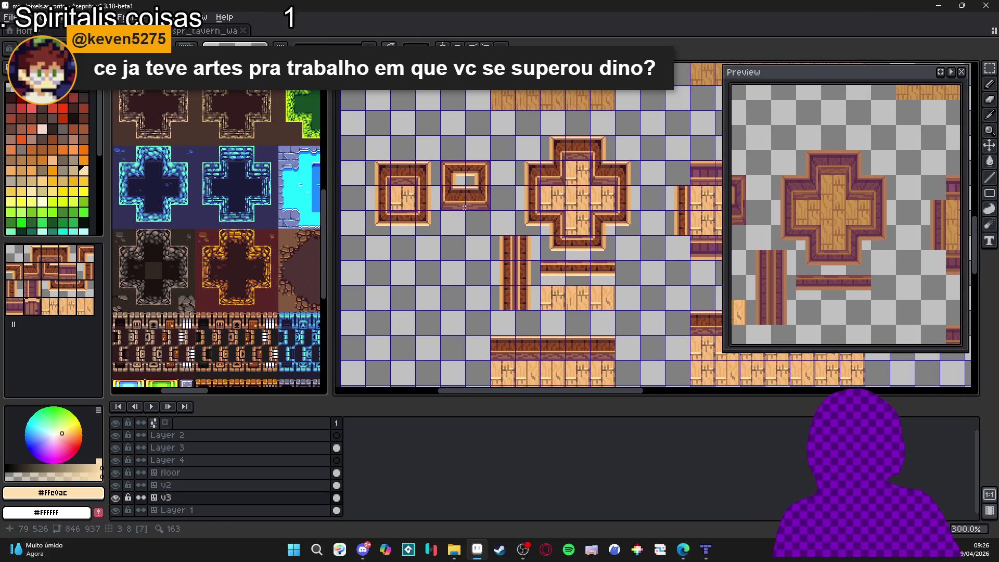
key(m)
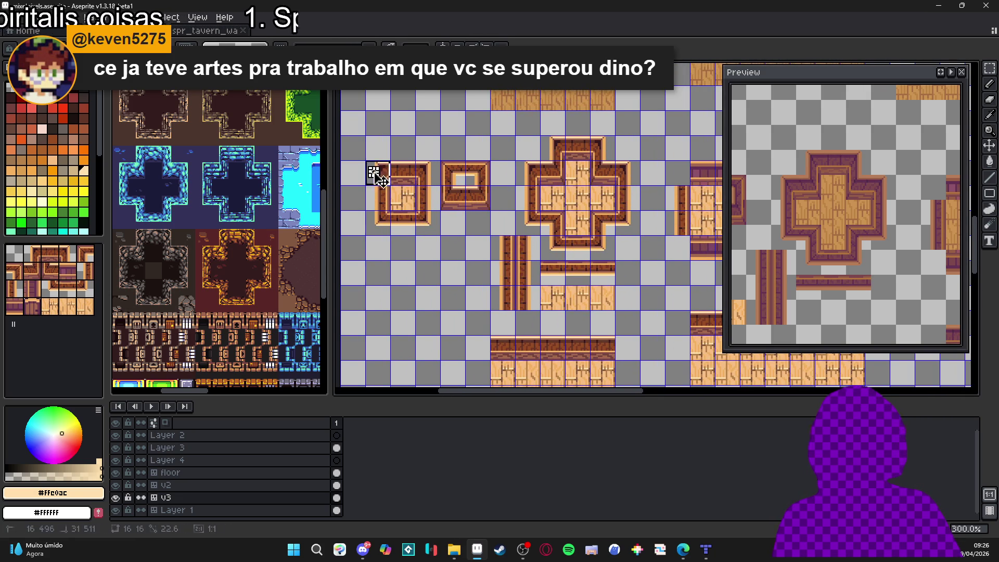
drag(371, 141, 651, 292)
scroll(598, 244, down, 1)
scroll(572, 218, right, 2)
Step: Redraw the marquee until only the two small framed wooden tiles are selected
click(563, 199)
drag(563, 198, 388, 303)
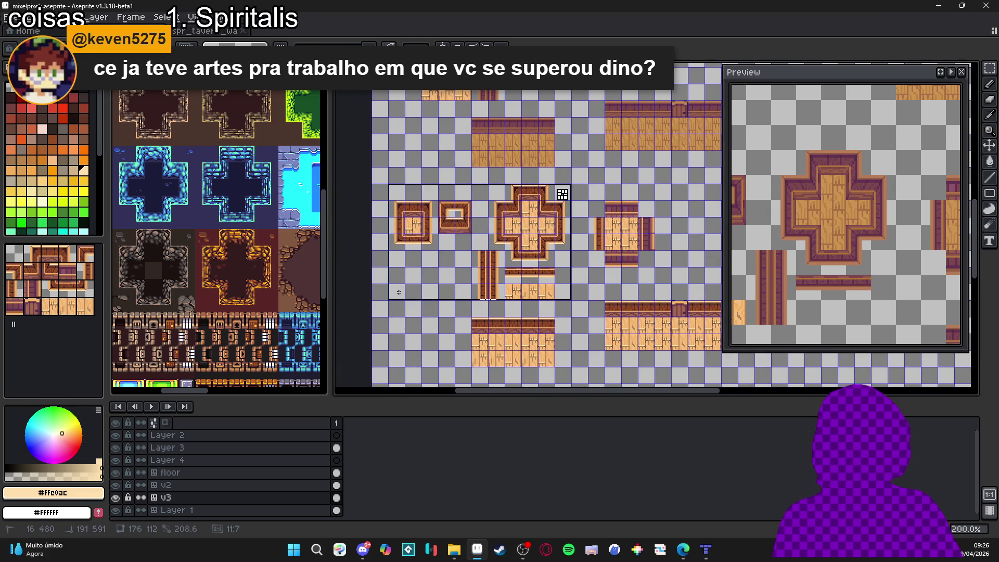
scroll(457, 296, down, 1)
scroll(495, 281, up, 1)
mouse_move(495, 281)
mouse_down()
mouse_move(488, 273)
mouse_move(521, 276)
mouse_up()
key(ctrl+d)
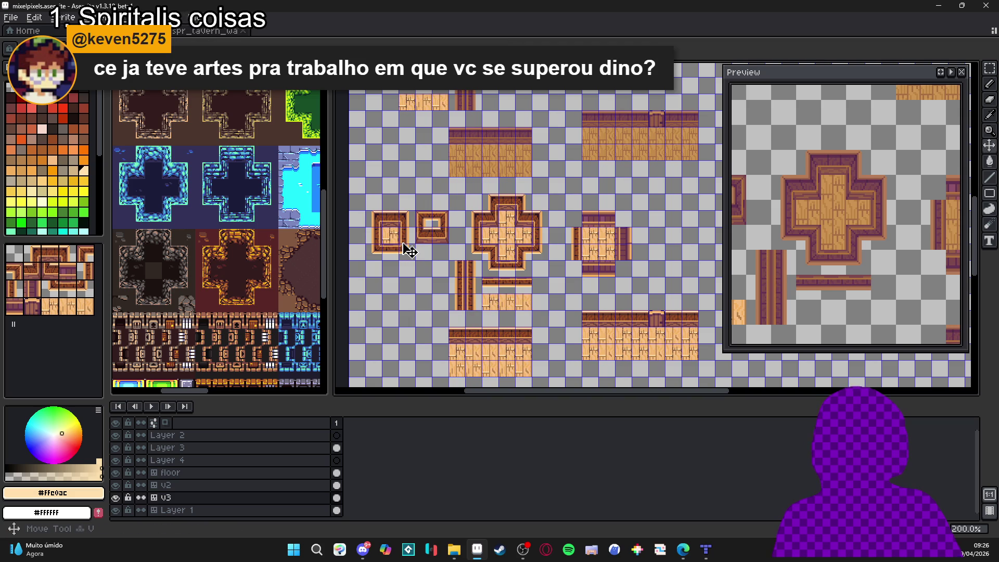
key(m)
mouse_move(377, 210)
mouse_down()
mouse_move(536, 285)
mouse_move(536, 299)
mouse_up()
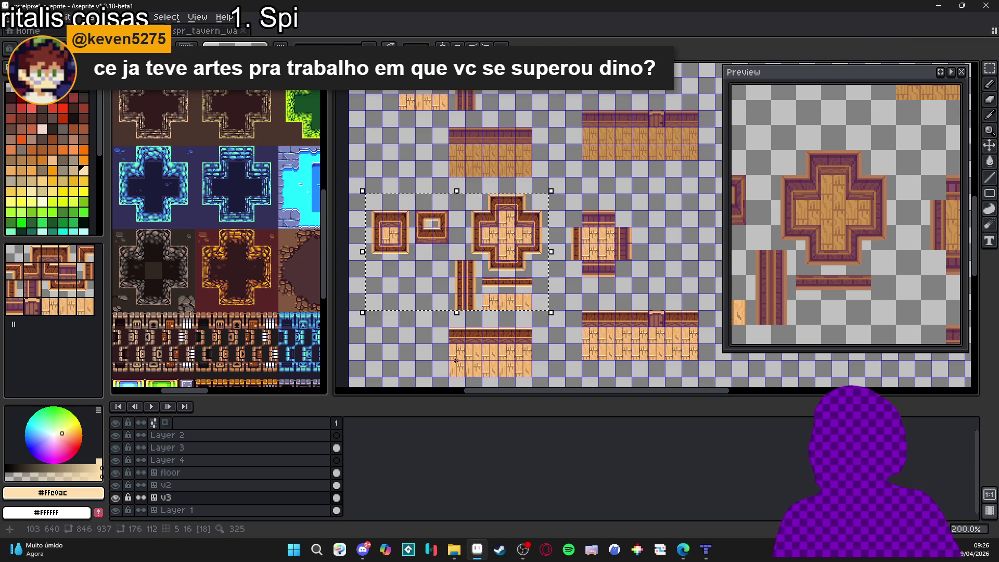
drag(366, 210, 449, 261)
Step: Copy the two framed tiles and paste them at the tavern tileset's top-left corner
key(ctrl+c)
key(ctrl+Tab)
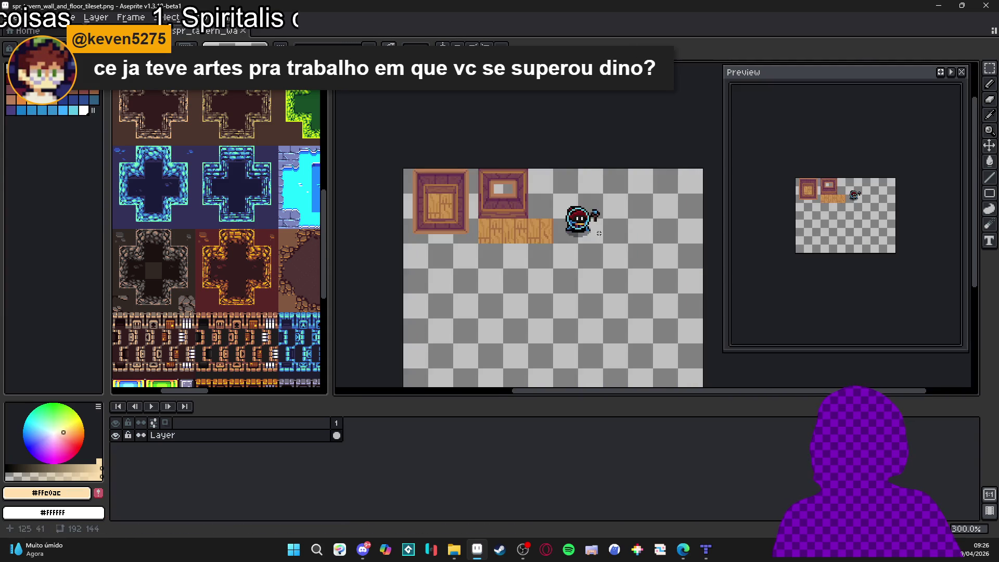
scroll(496, 227, up, 2)
key(ctrl+v)
drag(496, 227, 431, 179)
key(ctrl+d)
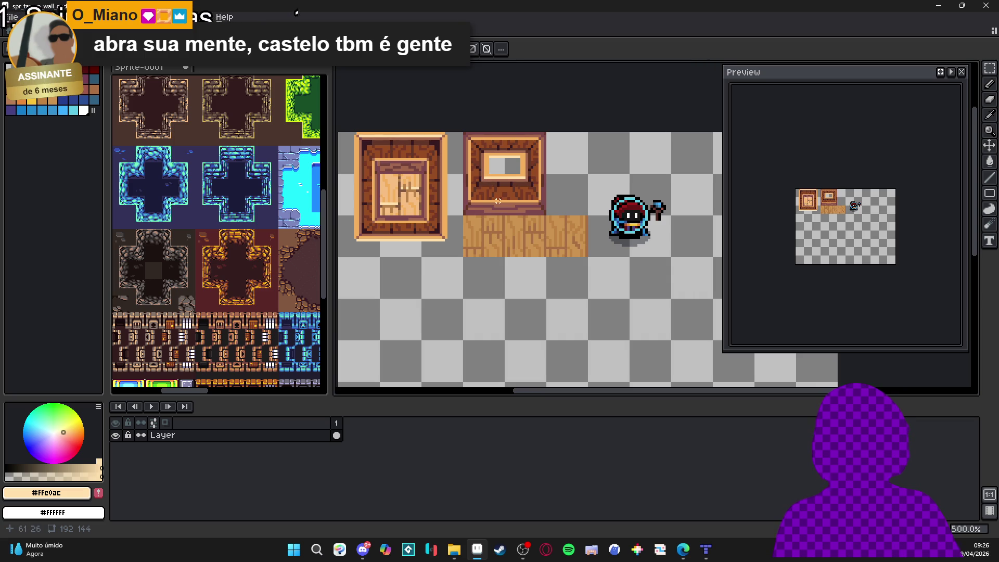
Step: Undo the misplaced tiles, re-paste the framed block at top-left, and return to mixelpixels
mouse_move(480, 206)
mouse_down()
mouse_move(526, 188)
mouse_move(517, 276)
mouse_up()
key(ctrl+z)
key(ctrl+z)
key(ctrl+z)
key(ctrl+z)
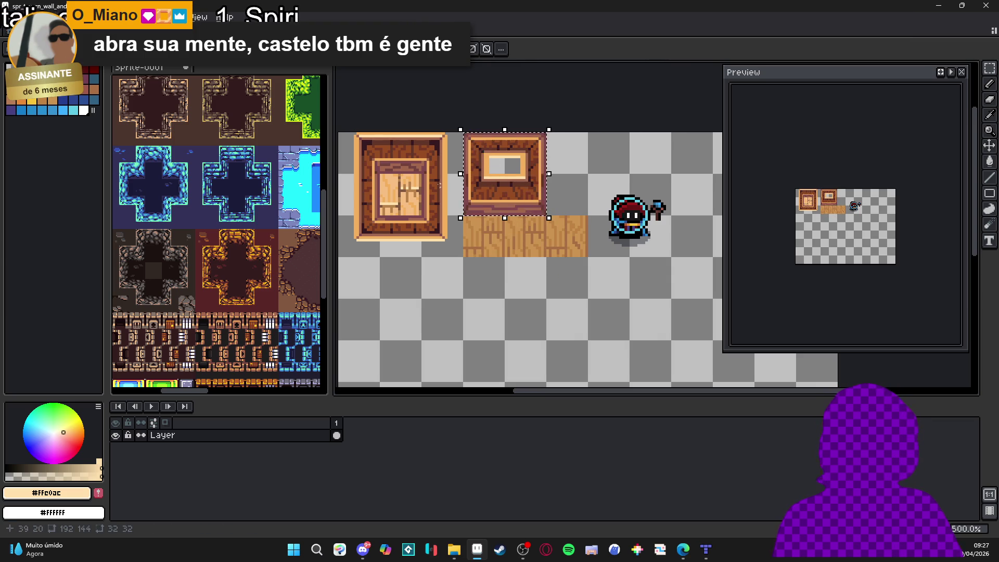
key(ctrl+z)
key(ctrl+v)
drag(488, 212, 436, 192)
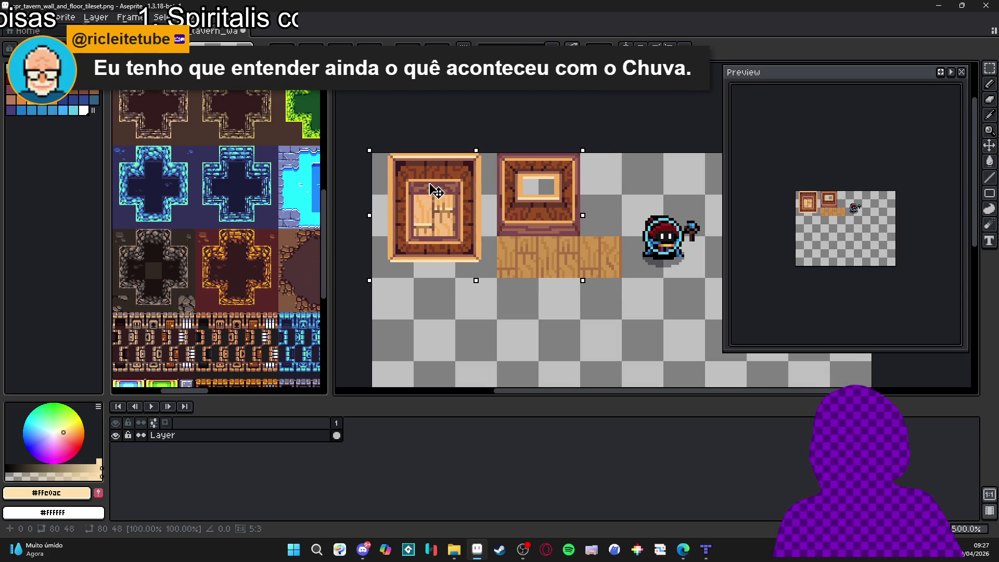
key(Return)
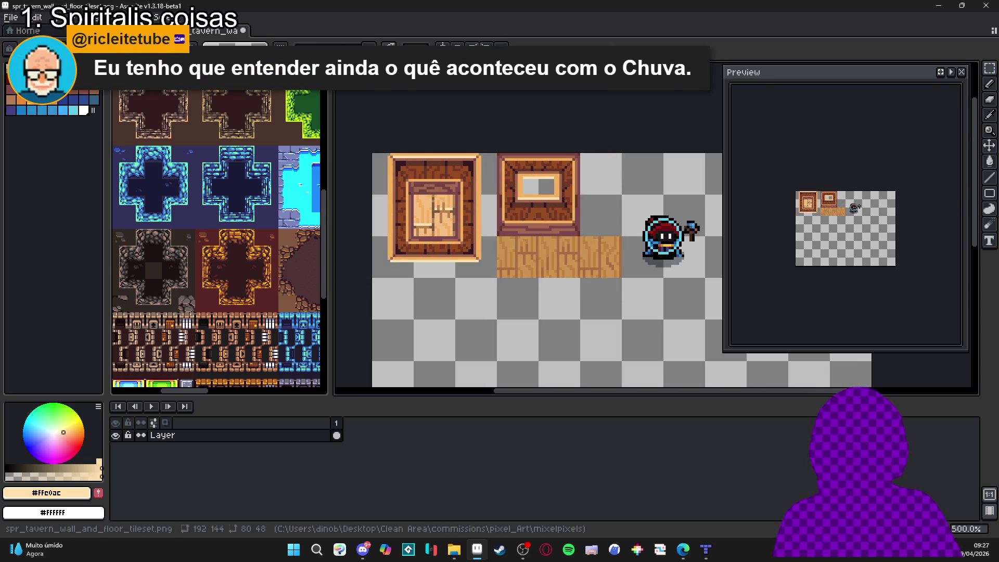
click(104, 30)
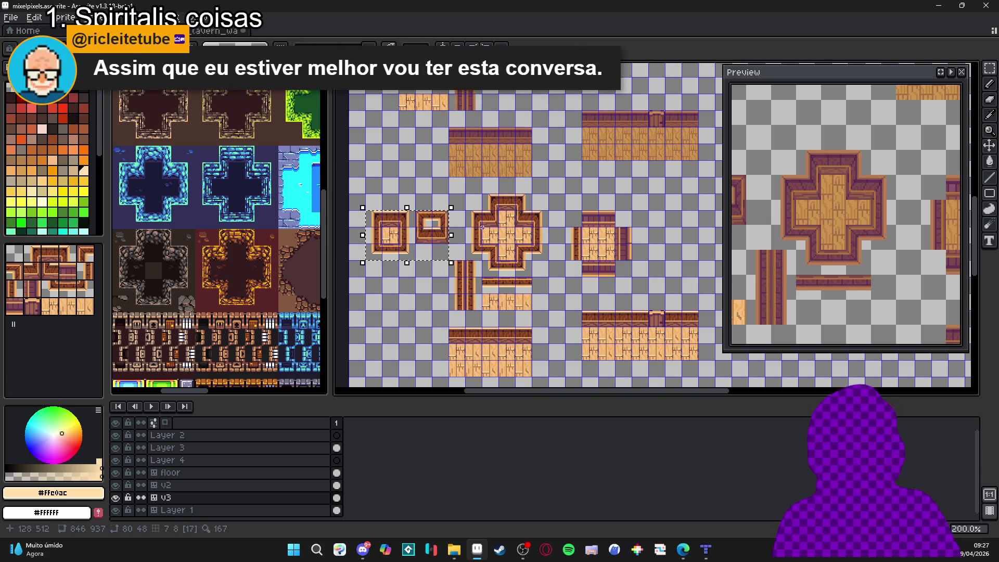
Step: Clear the old selection and select three wooden floor tiles in the mixelpixels sheet
click(472, 263)
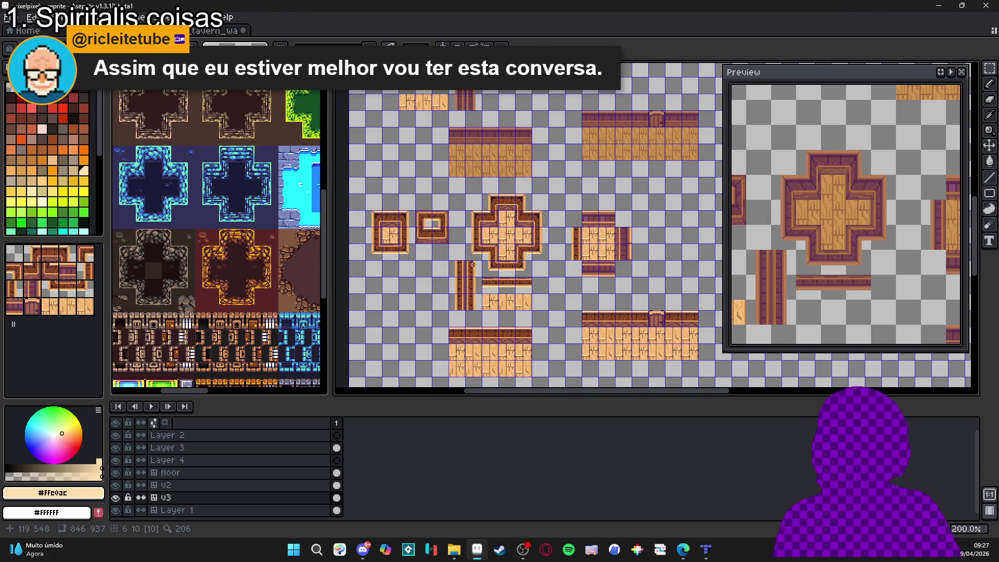
drag(286, 281, 261, 240)
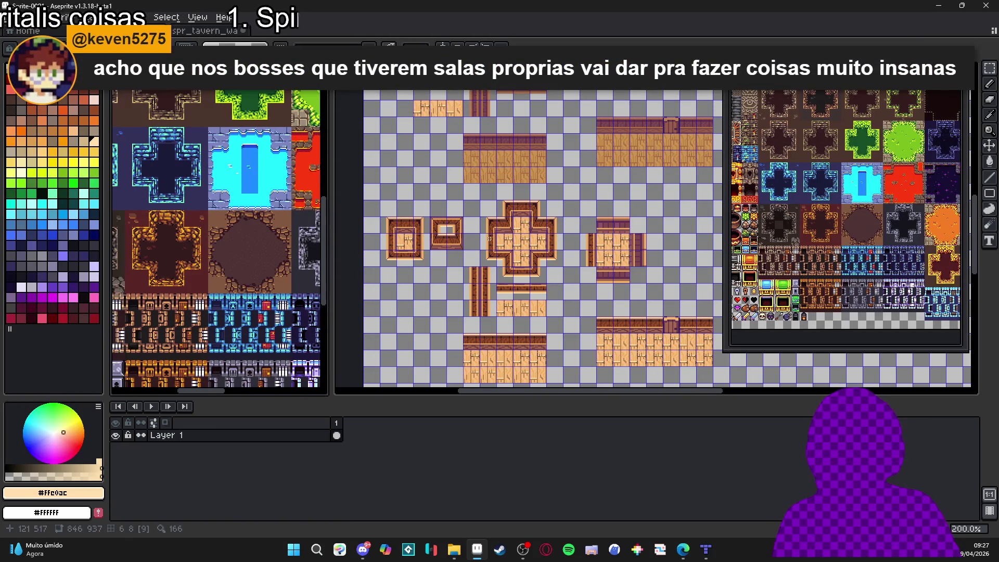
scroll(413, 224, down, 1)
scroll(413, 224, up, 2)
click(413, 223)
scroll(458, 250, down, 1)
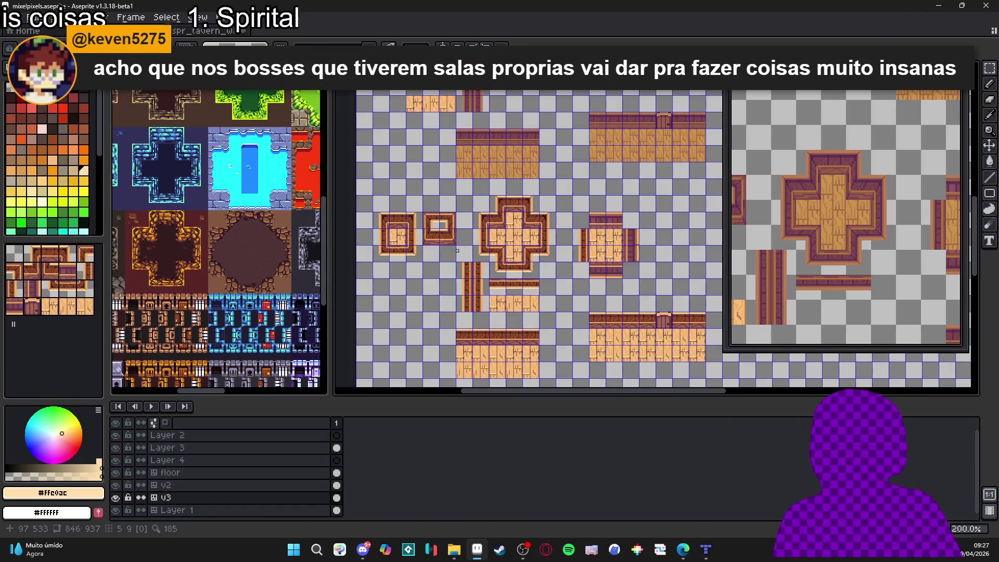
scroll(498, 323, up, 3)
drag(498, 323, 575, 335)
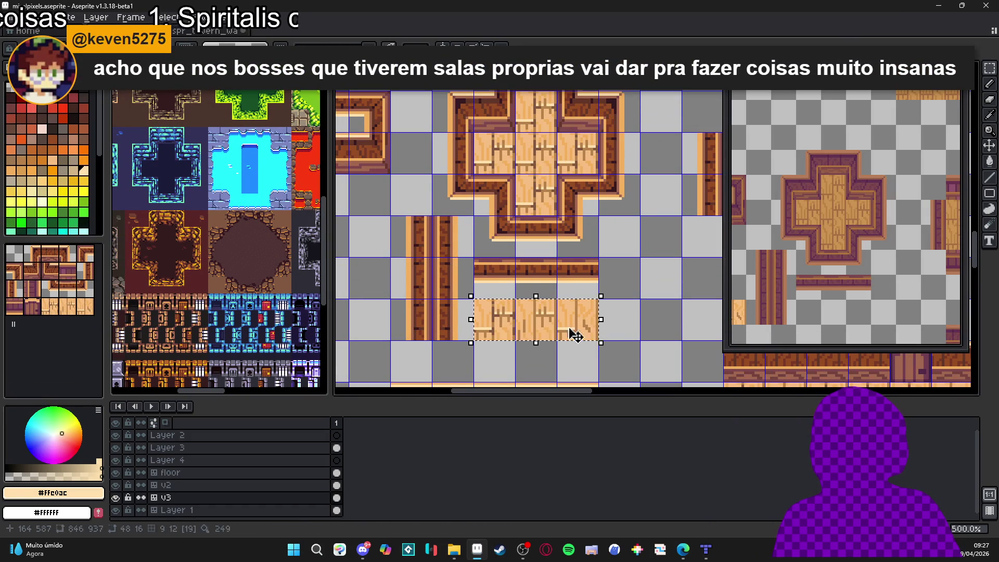
Step: Paste the floor strip beneath the wall tile in the tavern tileset and save it
key(ctrl+Tab)
scroll(582, 256, right, 3)
key(ctrl+v)
mouse_move(632, 239)
mouse_down()
mouse_move(346, 267)
mouse_move(383, 273)
mouse_up()
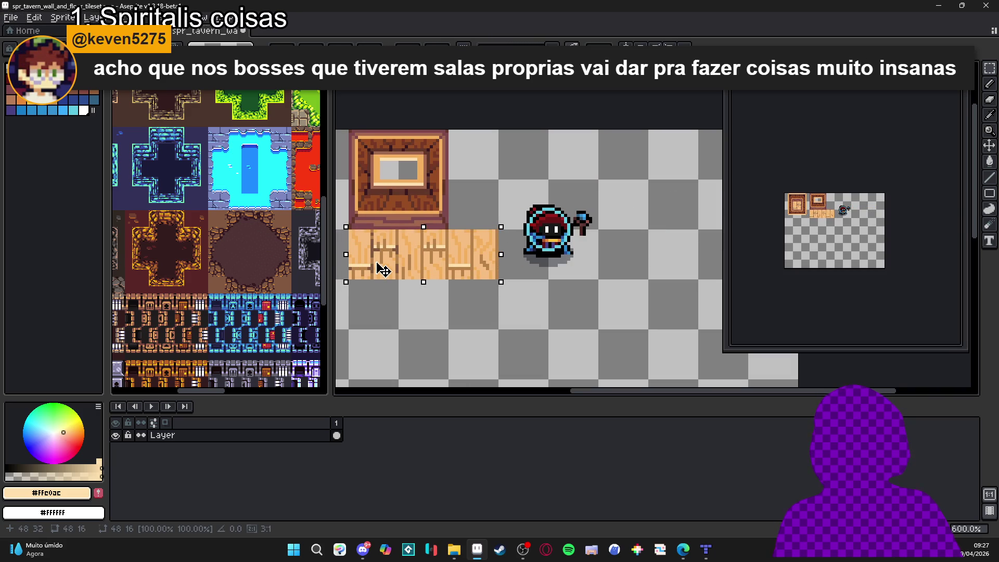
key(ctrl+s)
Step: Check the reloaded tavern tileset with its new floor strip in Tiled, then return to Aseprite
click(706, 550)
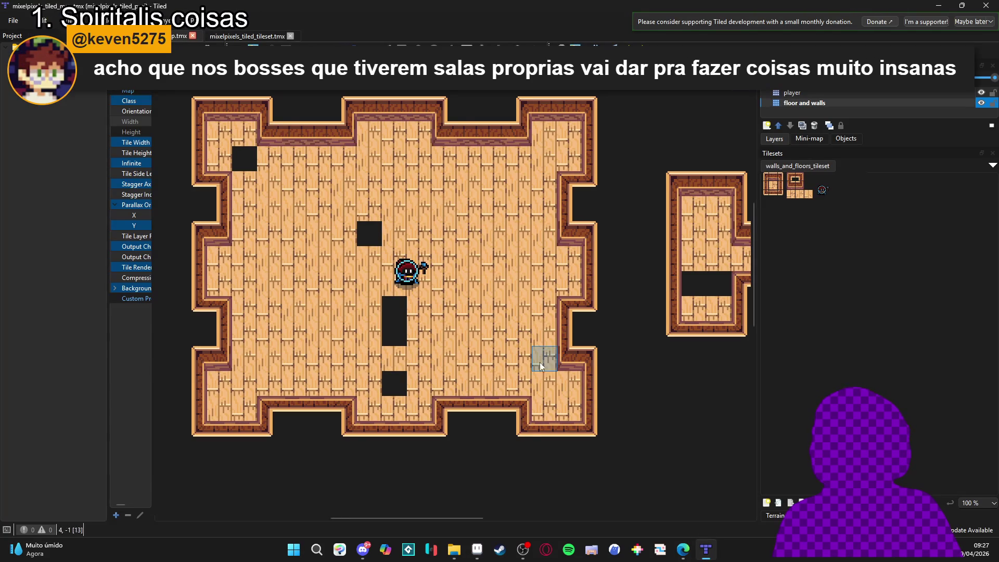
scroll(493, 323, left, 2)
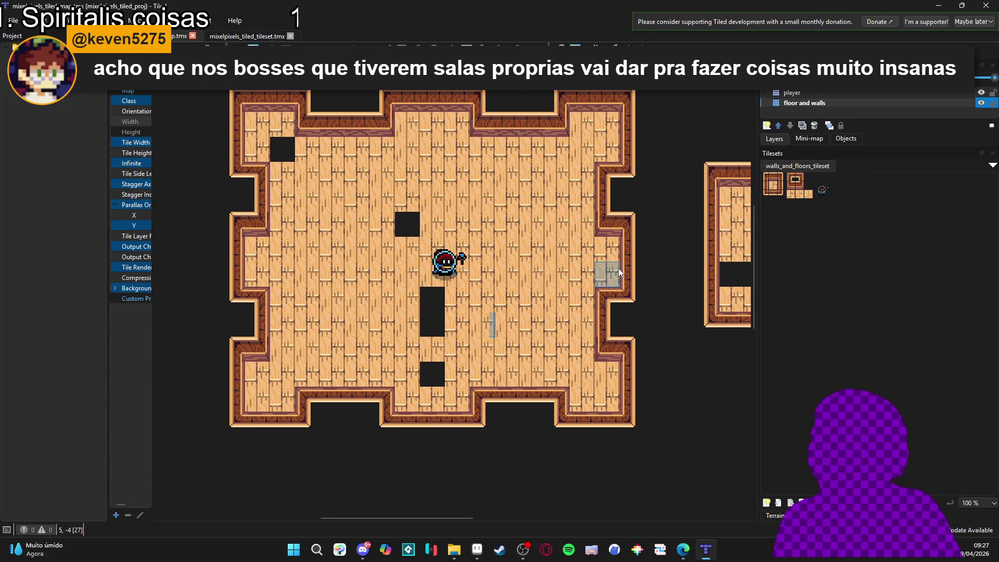
key(alt+Tab)
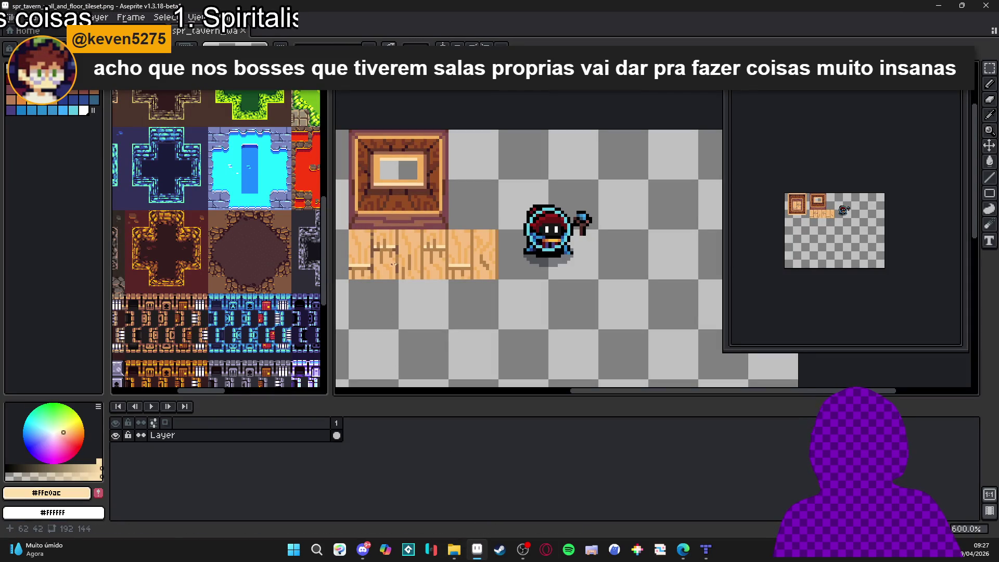
Step: Add dark #825840 pixels along the plank edges and seams of the floor strip
scroll(401, 255, up, 4)
alt+click(419, 220)
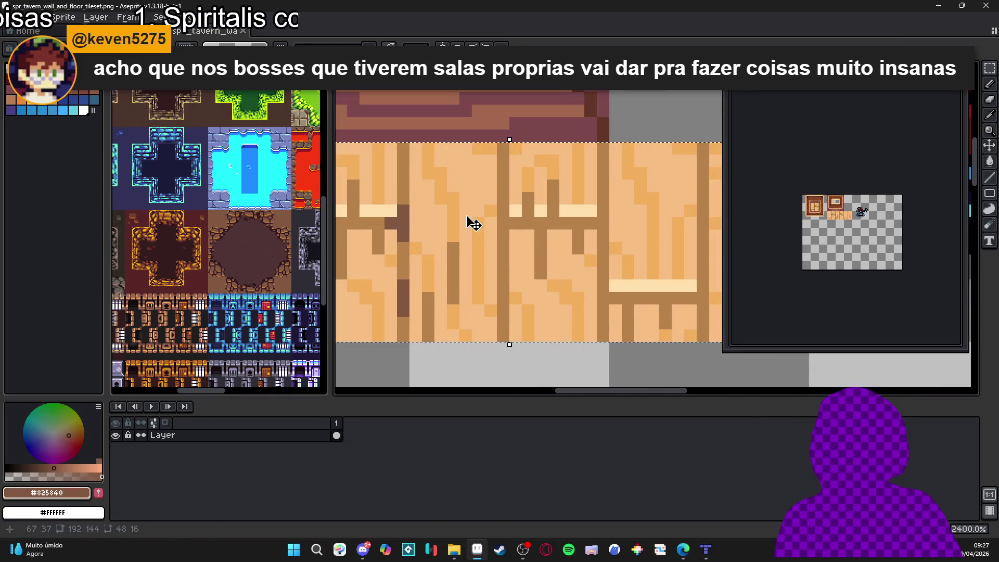
drag(504, 235, 504, 247)
click(503, 210)
click(516, 223)
scroll(553, 239, down, 2)
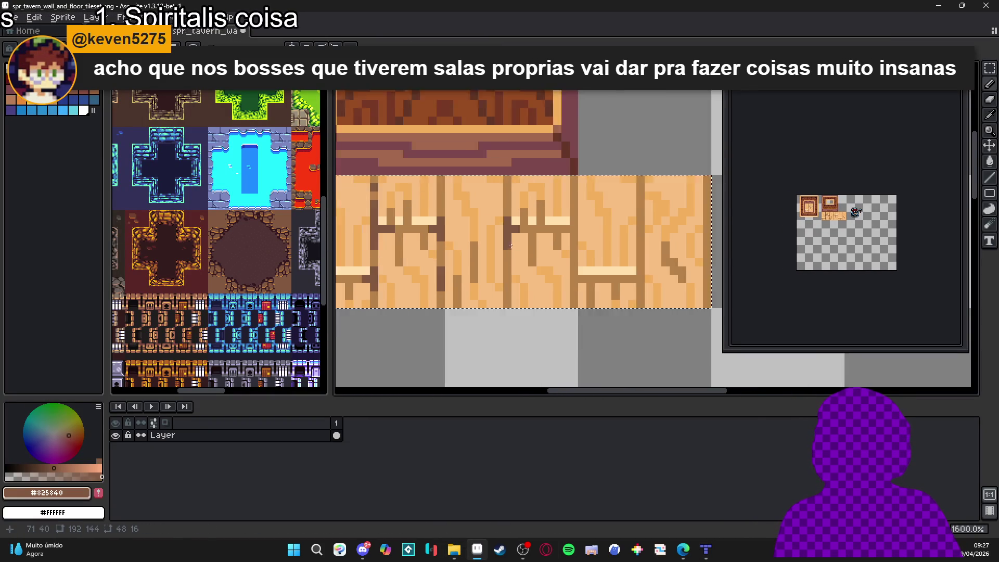
scroll(552, 239, up, 2)
drag(565, 239, 564, 252)
drag(565, 214, 565, 227)
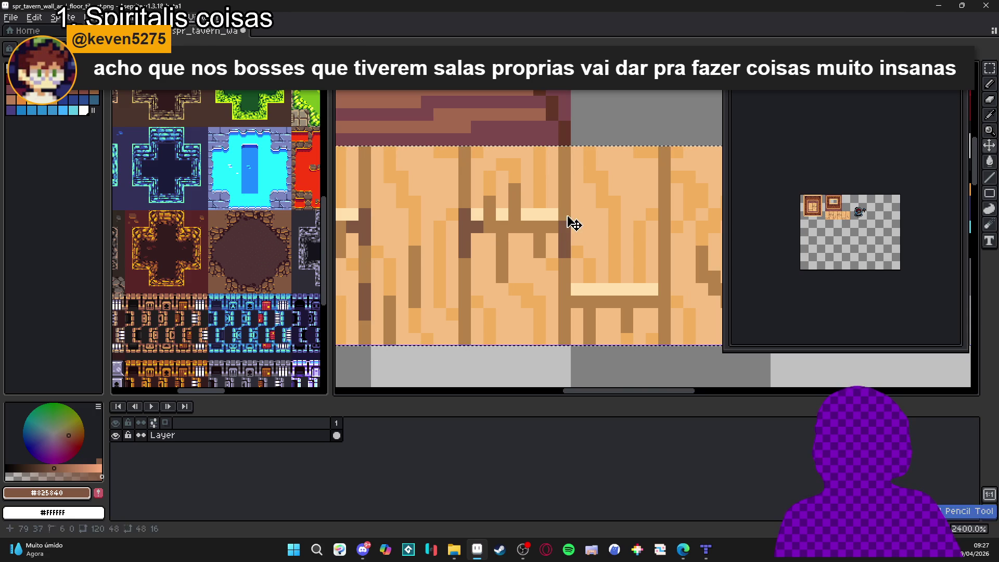
click(548, 236)
click(577, 289)
Step: Undo a stray pixel, darken more pixels around the lower plank seam, then switch to Tiled
key(ctrl+z)
click(578, 301)
click(565, 289)
drag(652, 302, 664, 277)
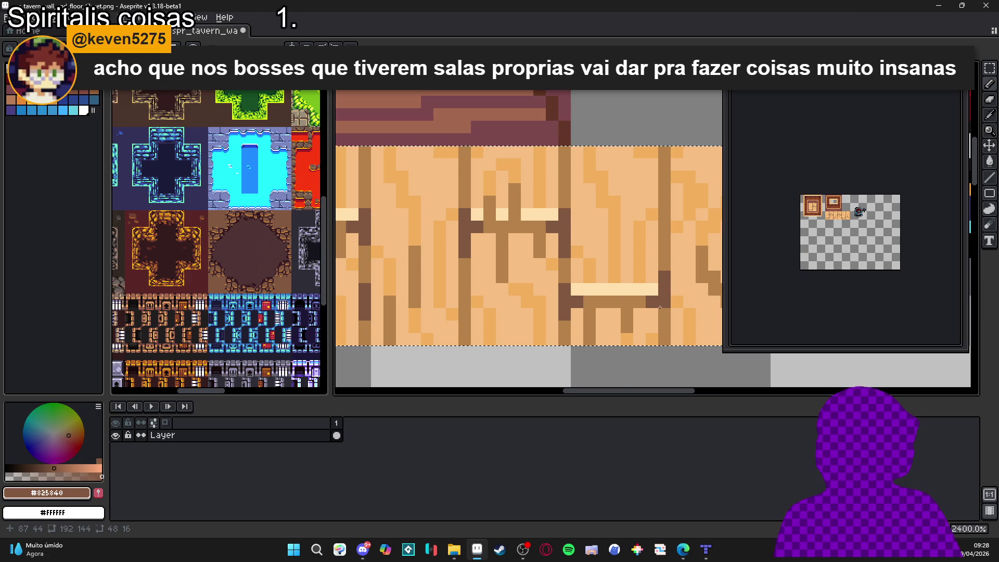
scroll(665, 312, down, 2)
scroll(661, 310, up, 1)
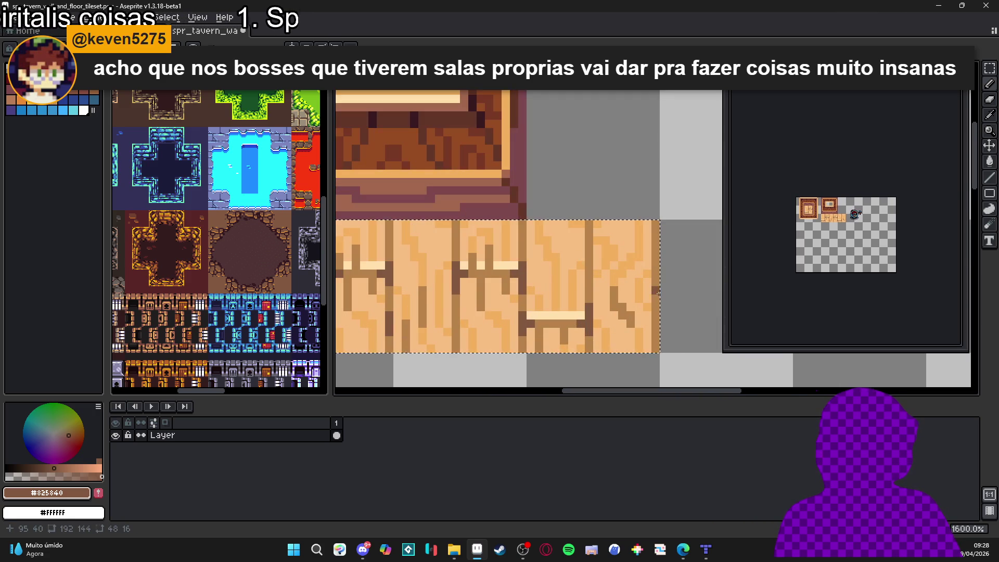
scroll(660, 310, down, 3)
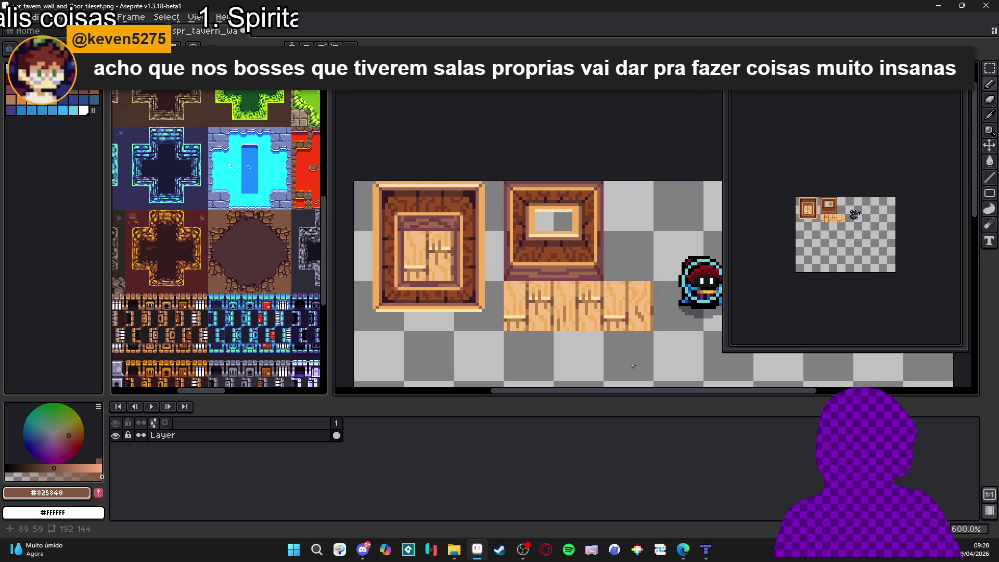
scroll(646, 306, up, 4)
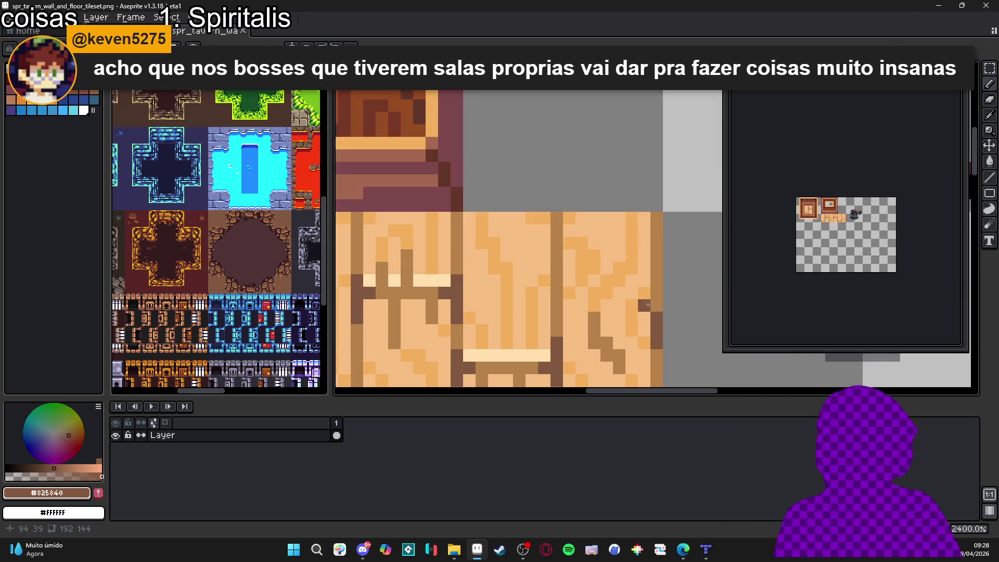
scroll(652, 330, down, 4)
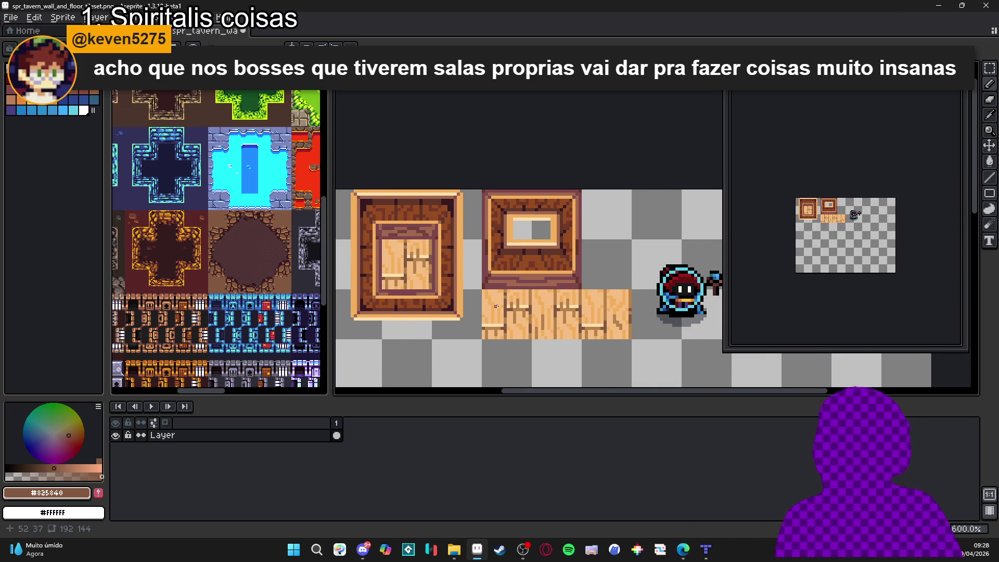
scroll(496, 306, down, 1)
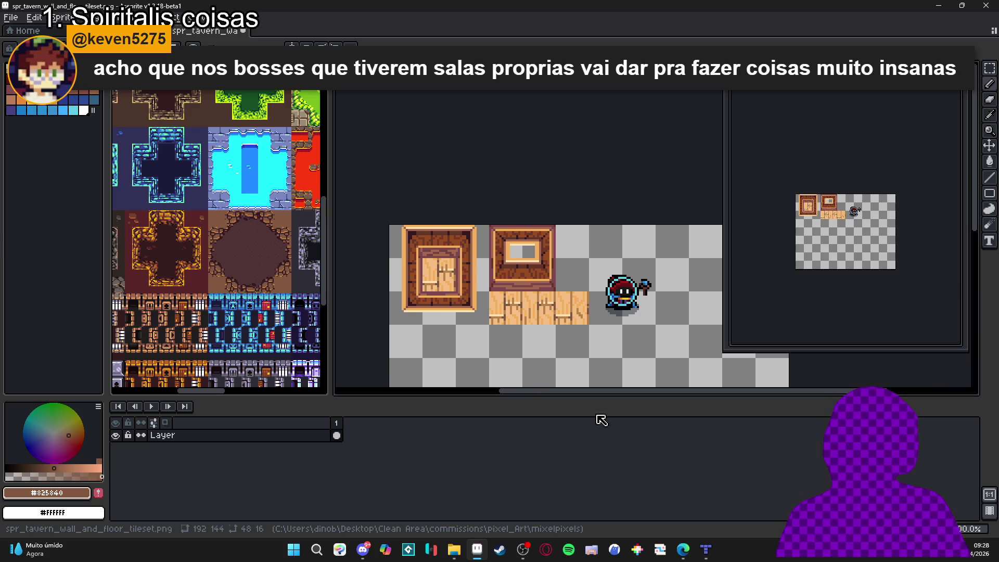
click(708, 553)
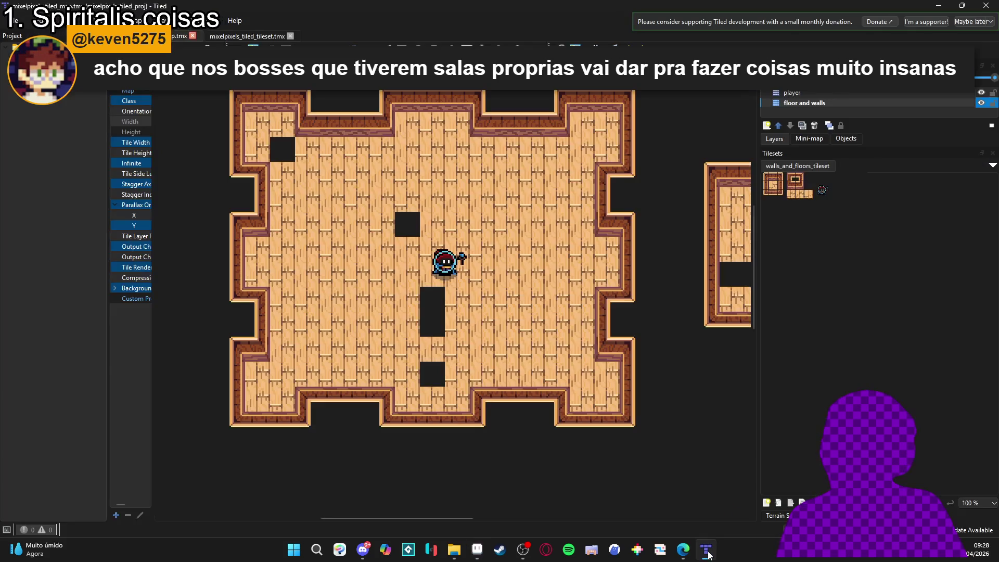
Step: Stamp the new floor tiles over the black holes mid-room and top-left, then return to Aseprite
drag(788, 199, 805, 200)
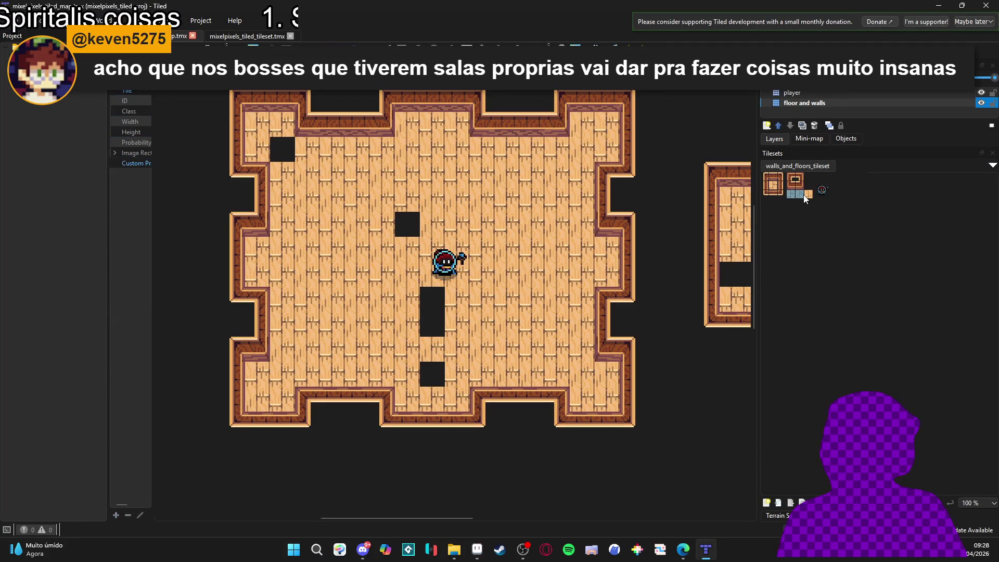
mouse_move(407, 275)
mouse_down()
mouse_move(432, 299)
mouse_move(432, 374)
mouse_move(395, 223)
mouse_up()
click(281, 157)
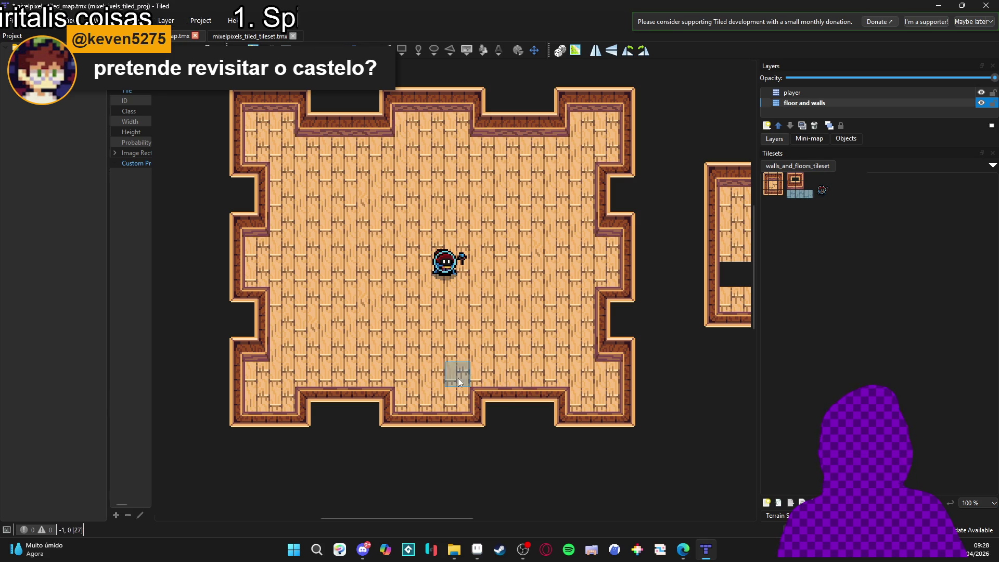
click(477, 550)
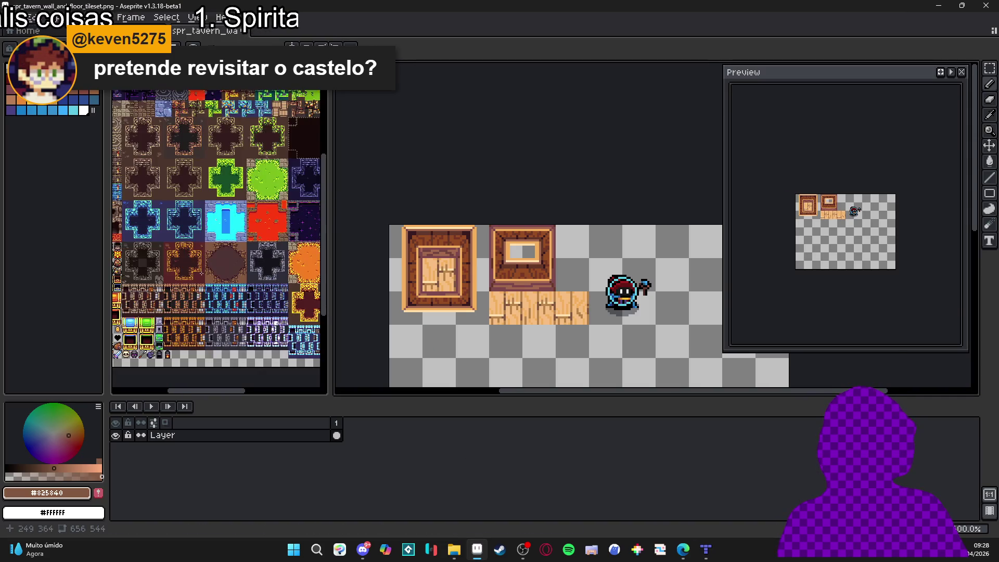
Step: Zoom and pan the Sprite-0001 tileset sheet to bring its lower tiles into view
scroll(202, 273, down, 2)
scroll(211, 262, up, 3)
scroll(219, 265, down, 2)
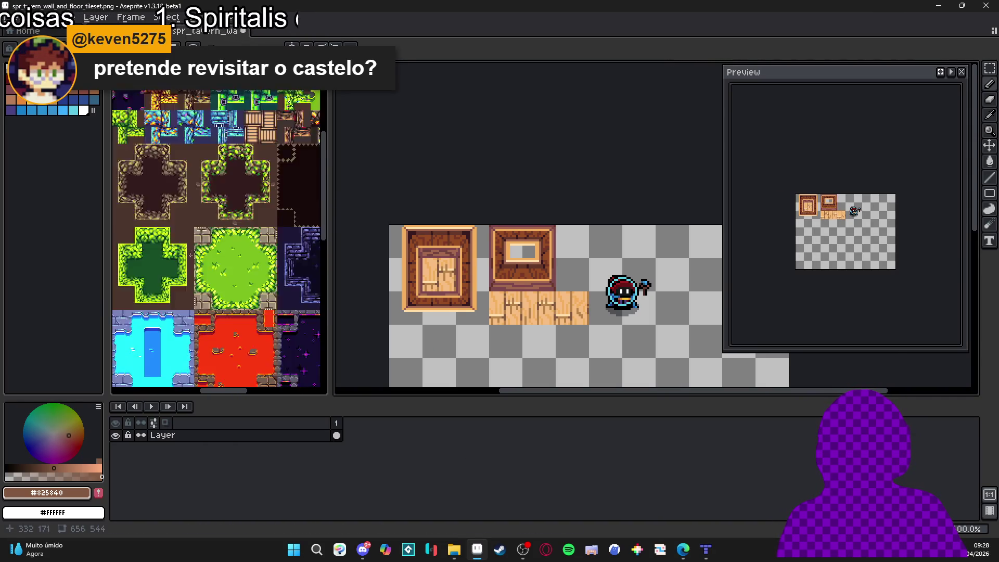
scroll(267, 216, up, 2)
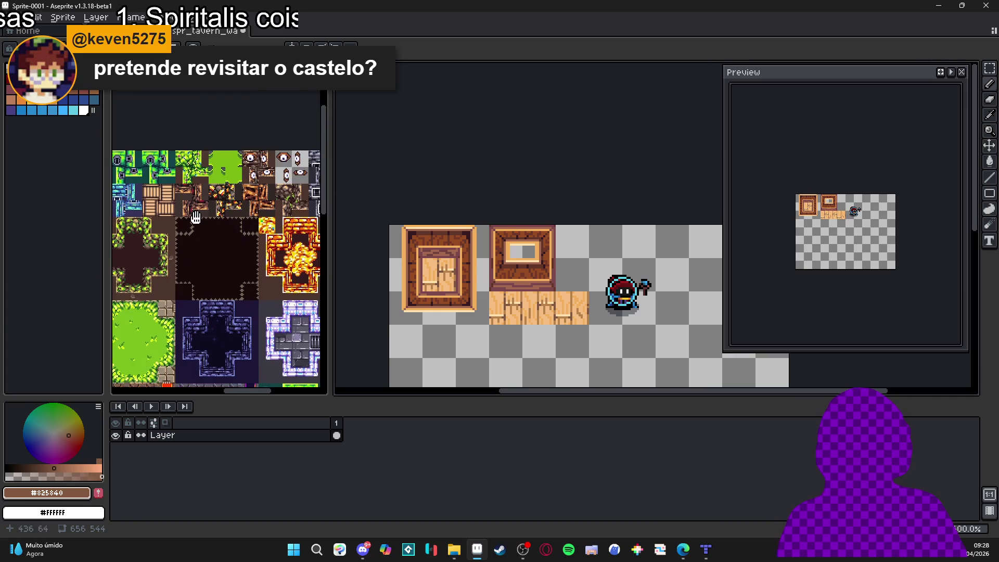
scroll(267, 216, down, 1)
scroll(268, 216, down, 1)
scroll(267, 216, up, 1)
scroll(241, 250, down, 2)
scroll(241, 250, up, 2)
scroll(241, 250, down, 1)
scroll(261, 215, up, 1)
scroll(262, 214, down, 1)
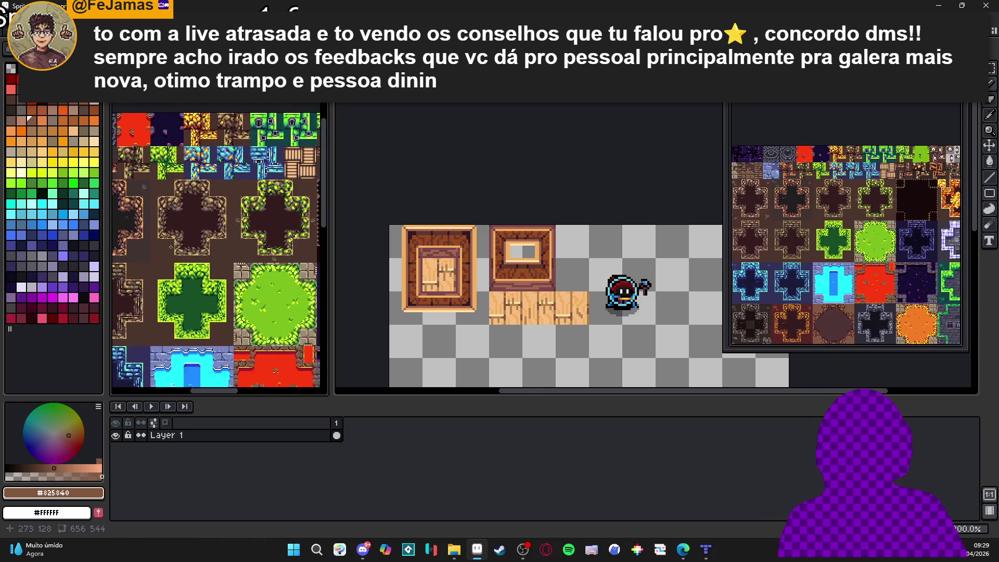
drag(238, 239, 219, 49)
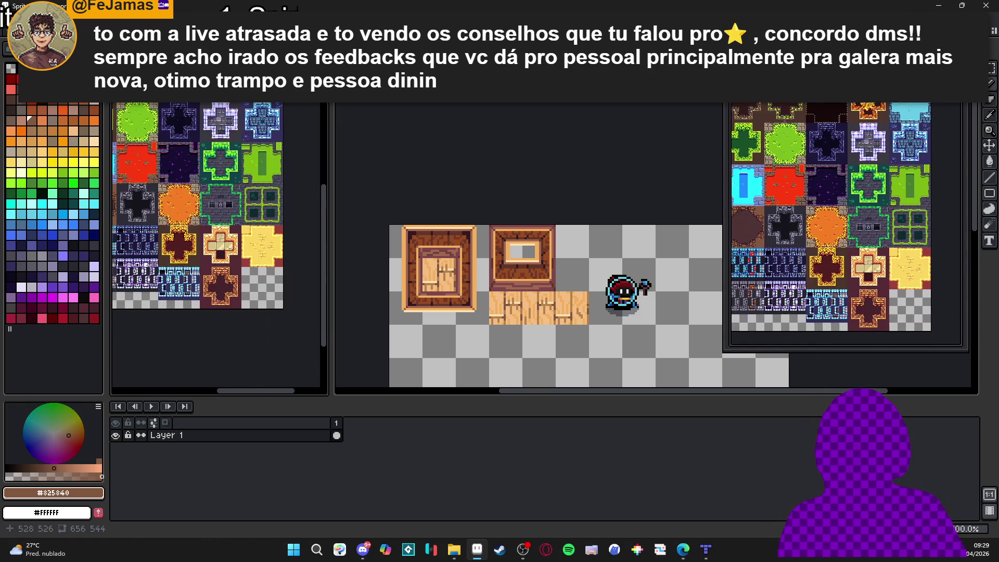
scroll(187, 221, up, 1)
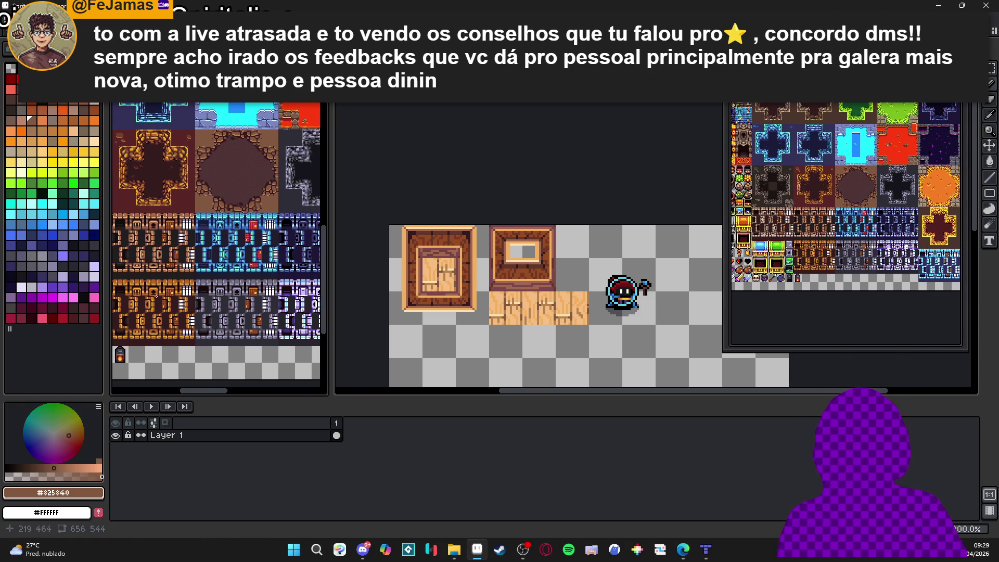
scroll(219, 245, left, 3)
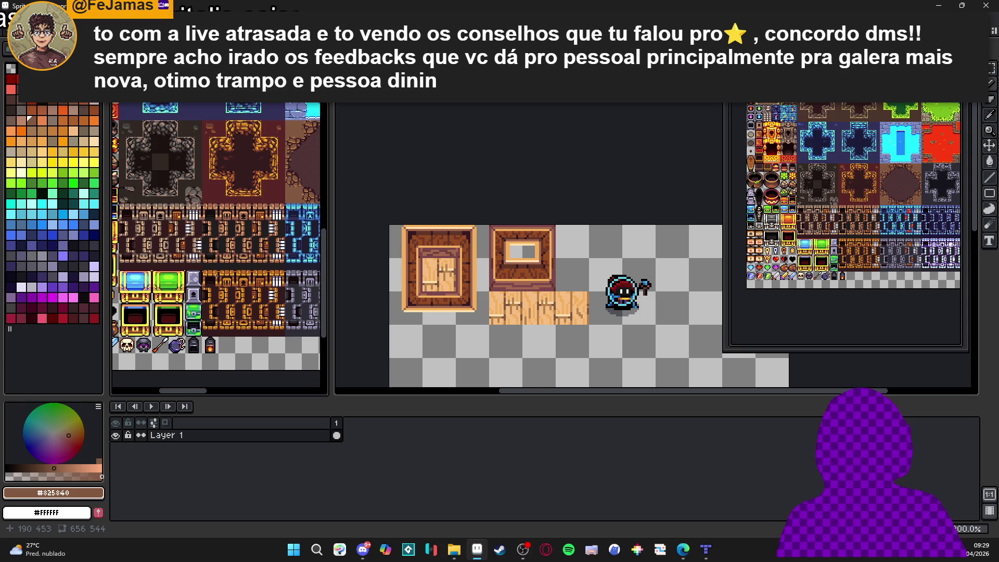
scroll(138, 213, up, 2)
scroll(138, 213, up, 2)
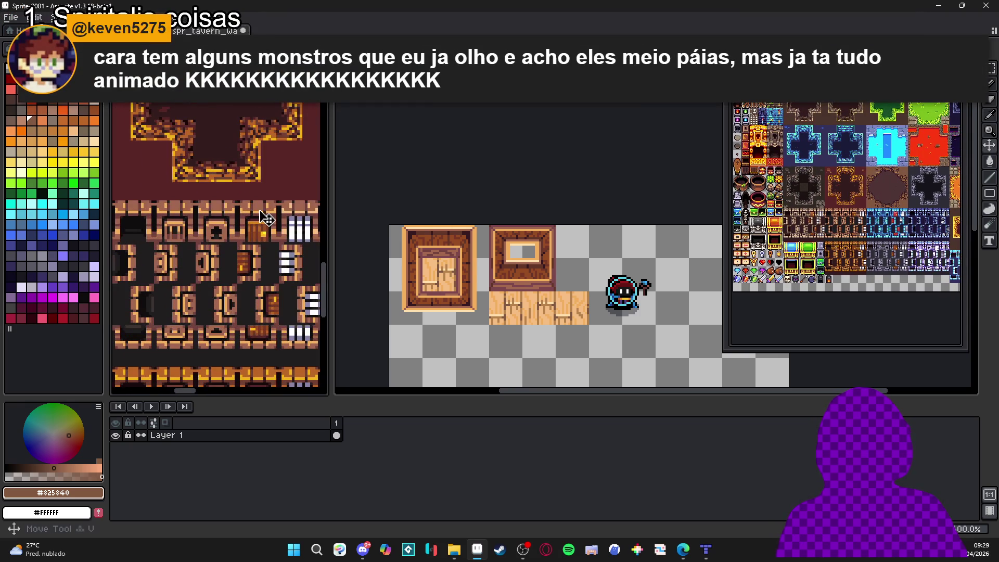
scroll(224, 216, up, 2)
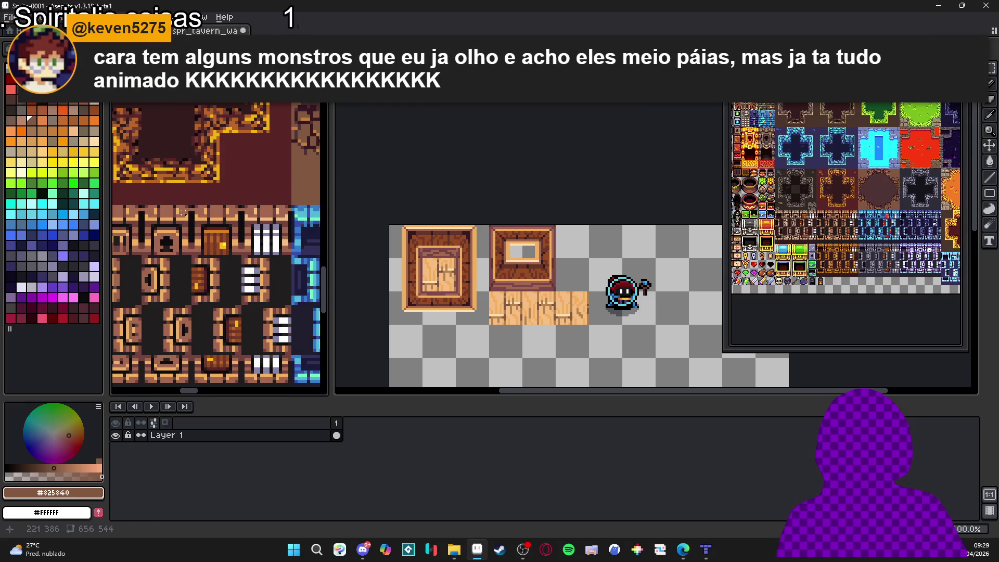
scroll(203, 224, down, 1)
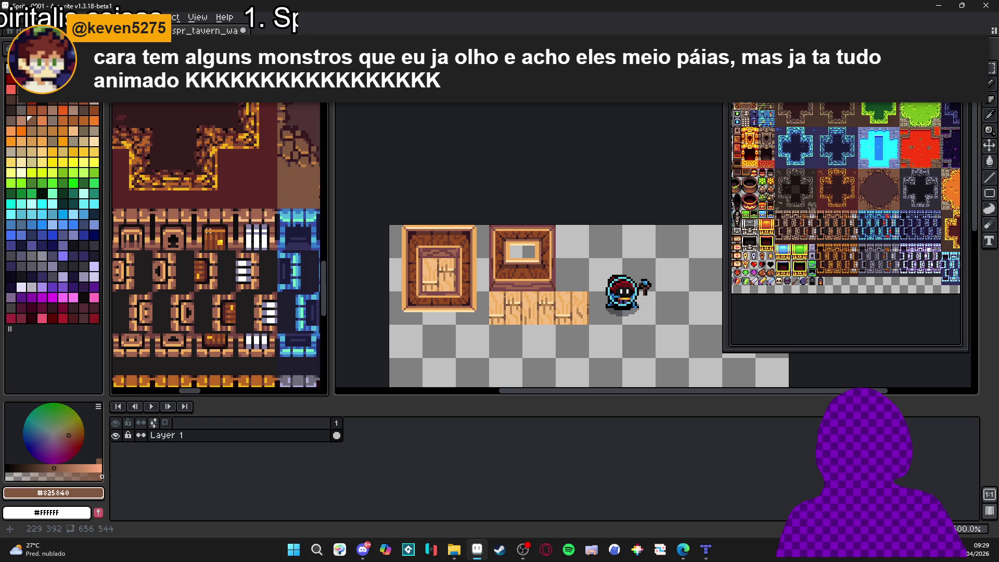
Step: Show the tile grid and pan to the wooden wall rows holding the door tile
click(210, 223)
scroll(210, 223, down, 4)
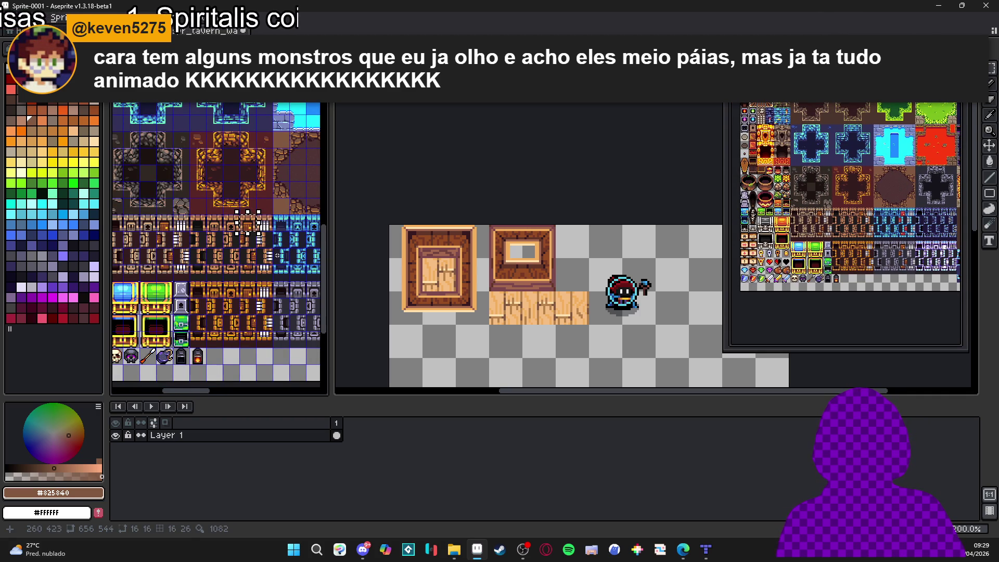
scroll(248, 223, right, 5)
scroll(211, 244, up, 2)
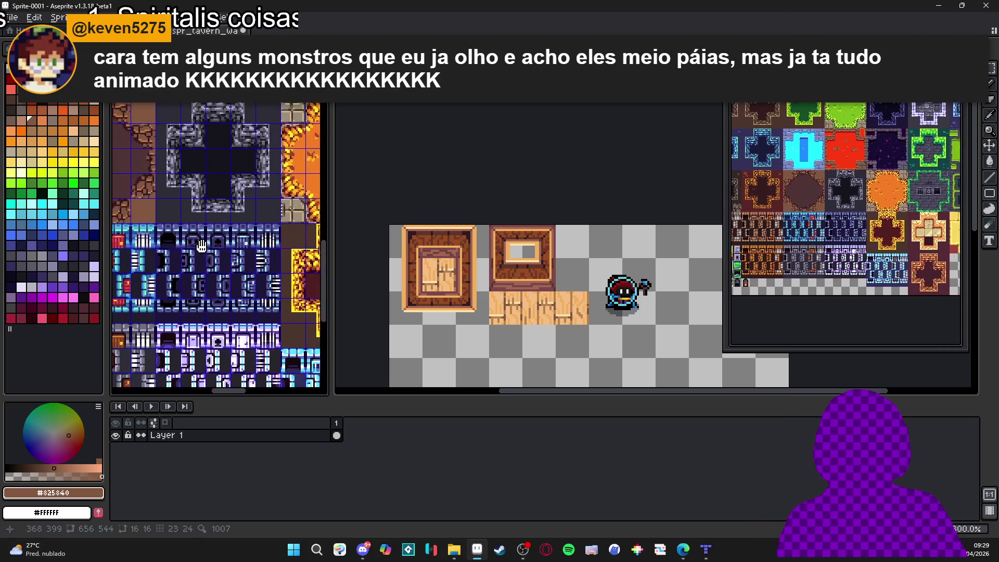
scroll(211, 245, down, 2)
scroll(156, 219, left, 3)
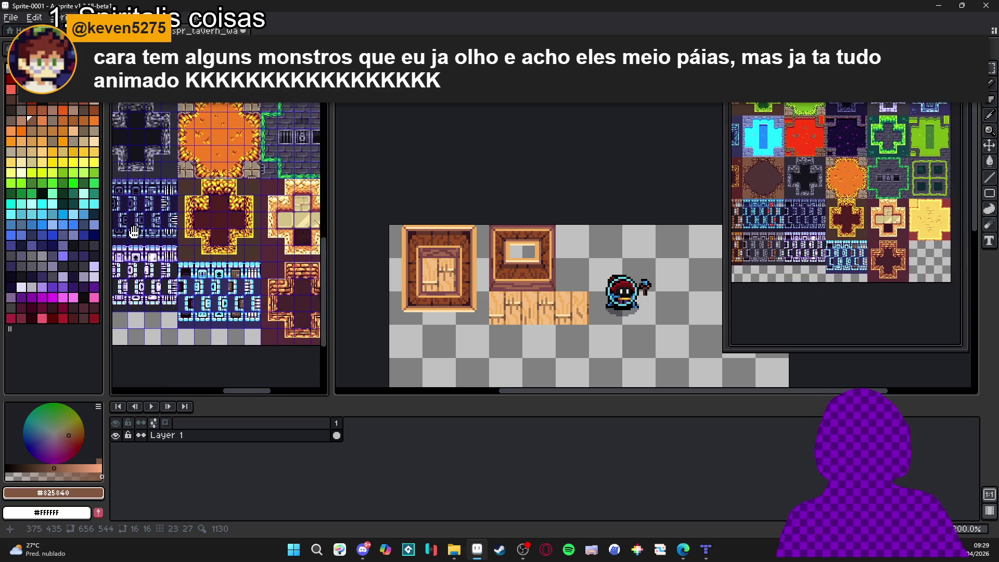
drag(118, 198, 272, 216)
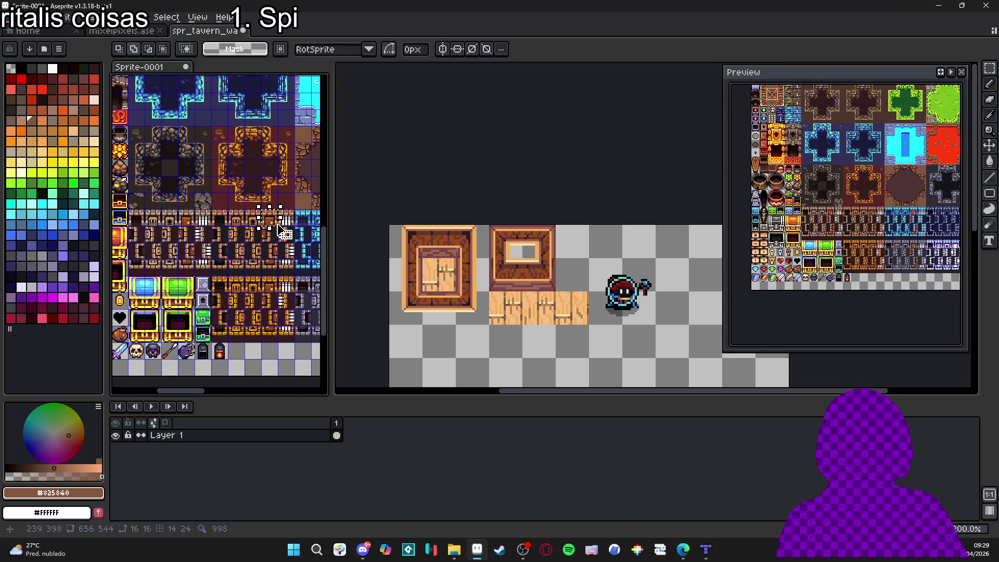
scroll(276, 229, up, 2)
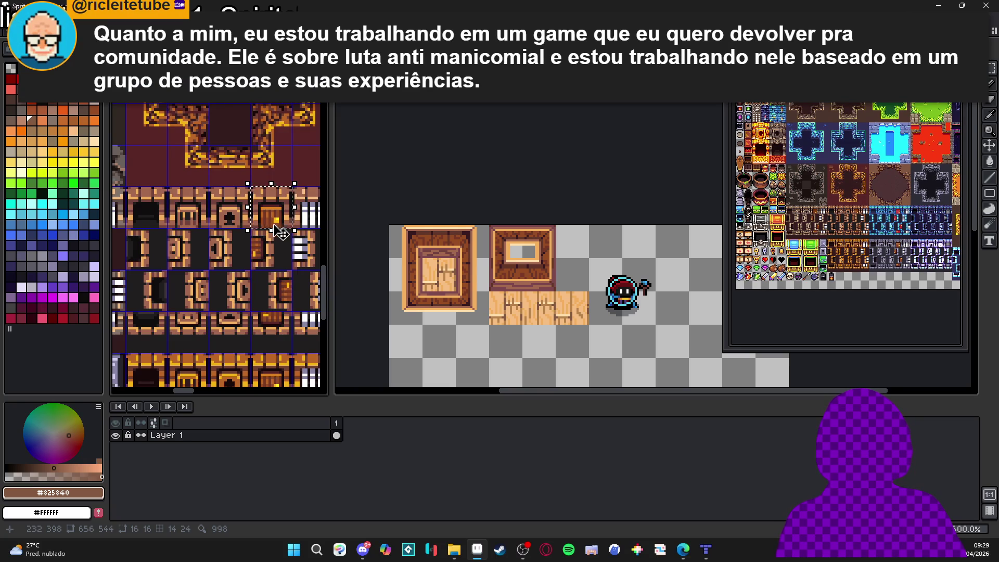
scroll(276, 232, down, 2)
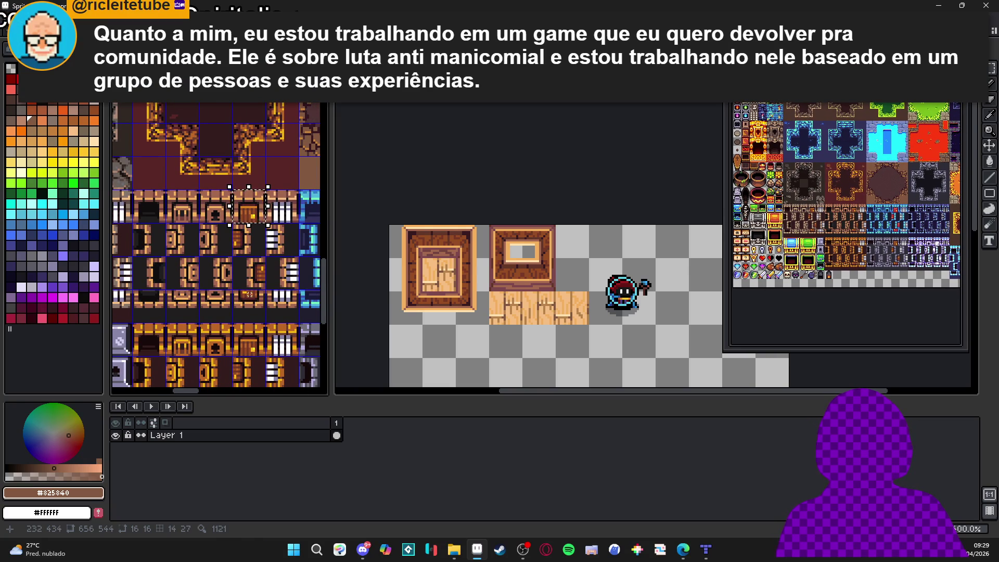
Step: Paste the door tile into the mixelpixels tilemap, discarding the misplaced first paste
key(ctrl+Tab)
scroll(514, 201, down, 5)
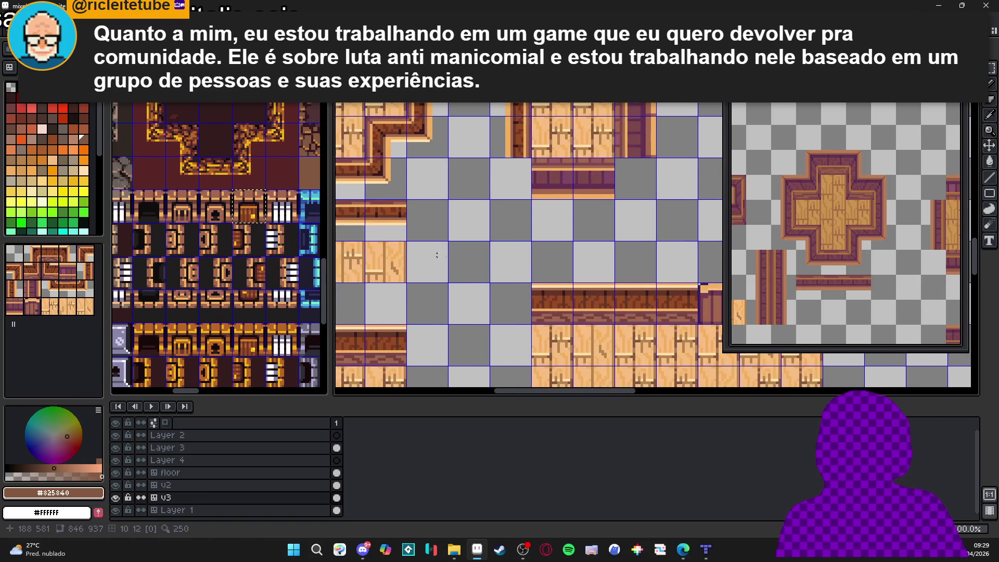
key(ctrl+v)
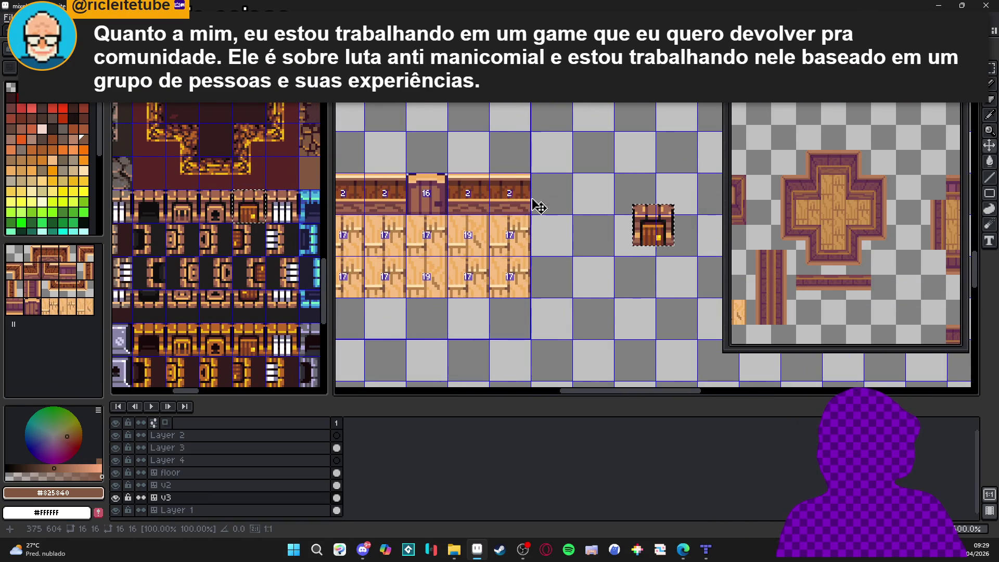
scroll(651, 223, up, 2)
drag(677, 229, 520, 172)
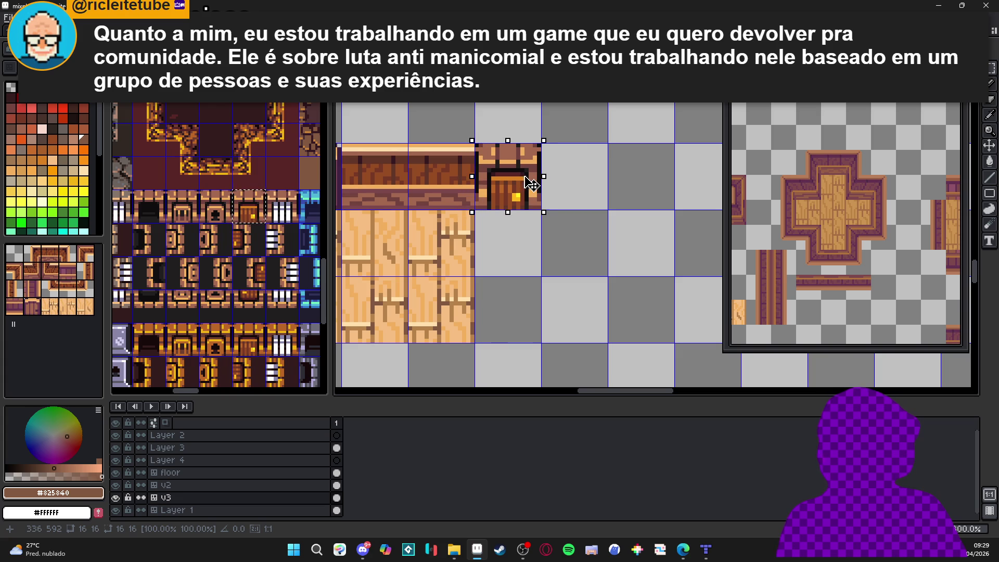
key(Escape)
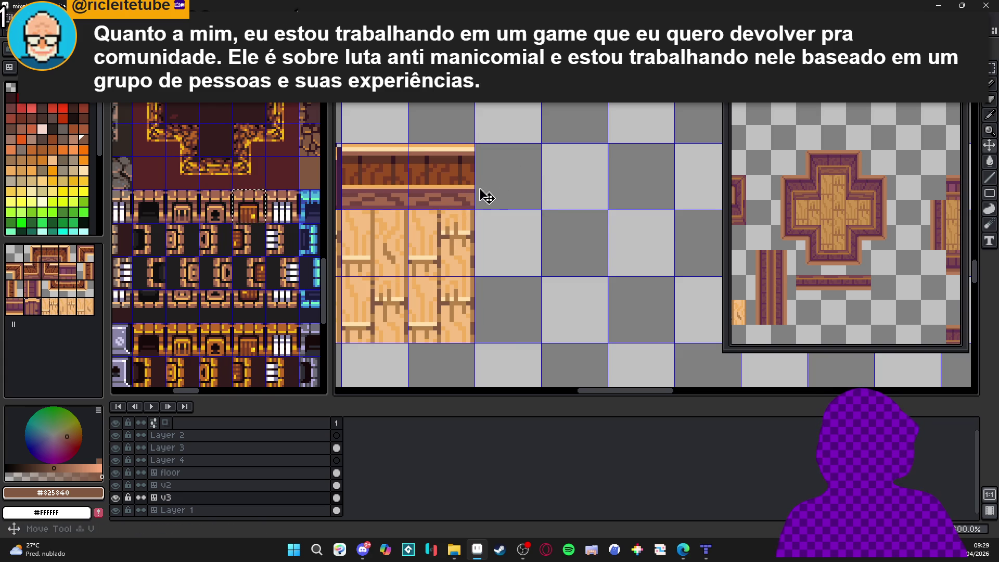
Step: Commit the door tile in the cell beside the wall, then pick the dark doorway tile
key(ctrl+v)
drag(658, 221, 513, 177)
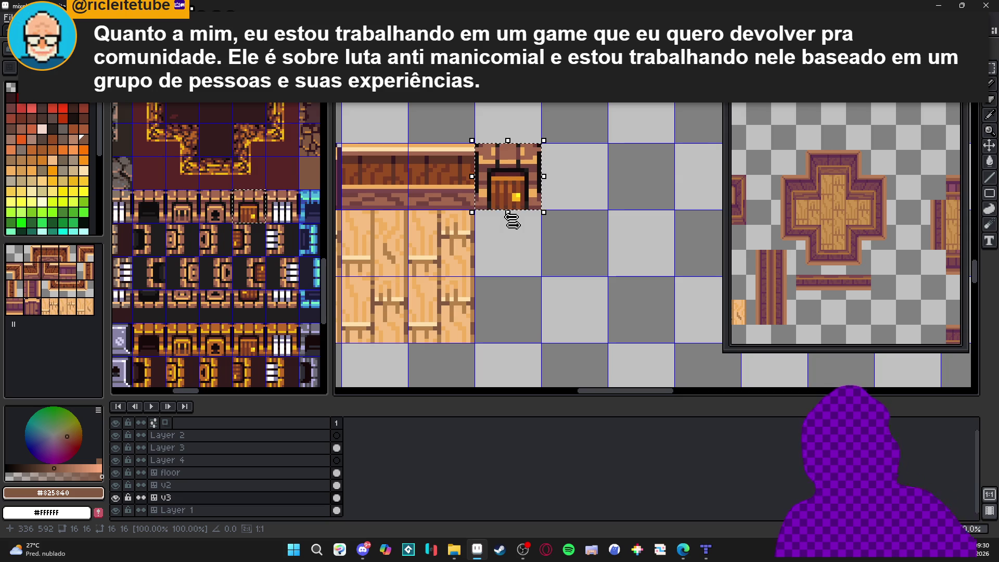
key(Escape)
key(ctrl+v)
drag(633, 224, 492, 187)
key(Return)
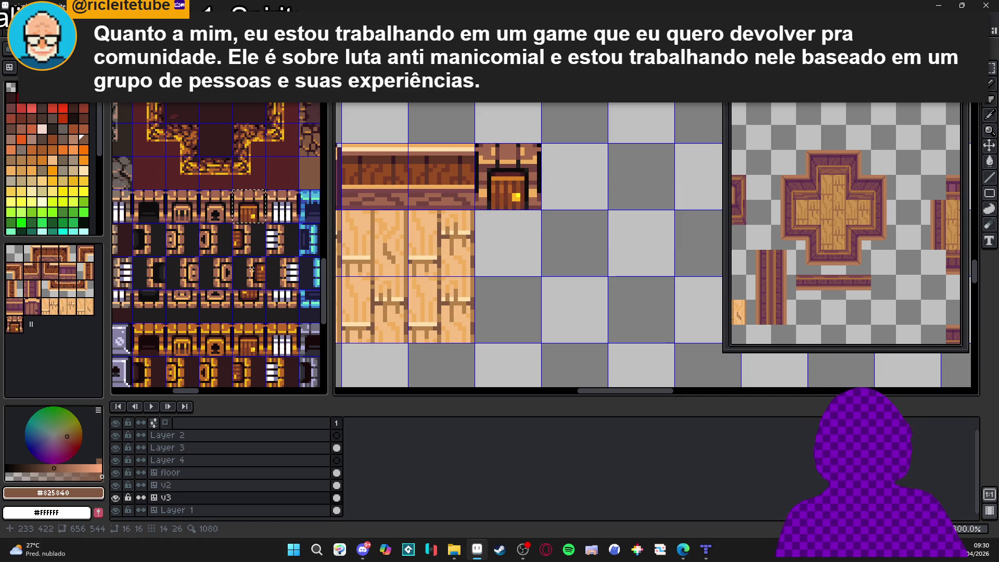
key(ctrl+Tab)
click(268, 309)
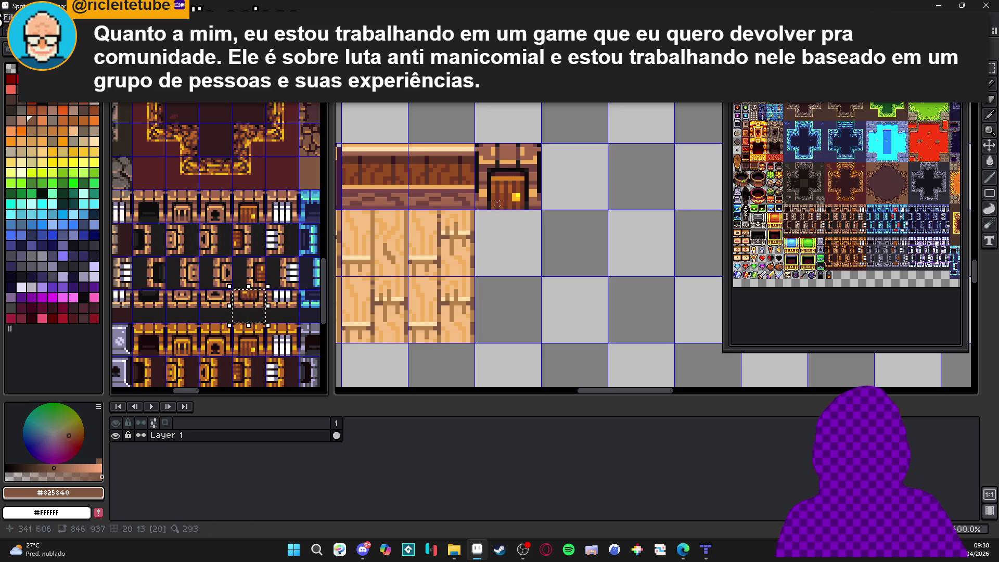
Step: Commit the dark doorway tile in the cell beside the door, undoing a stray erase
key(ctrl+Tab)
key(ctrl+v)
drag(670, 247, 594, 206)
key(Return)
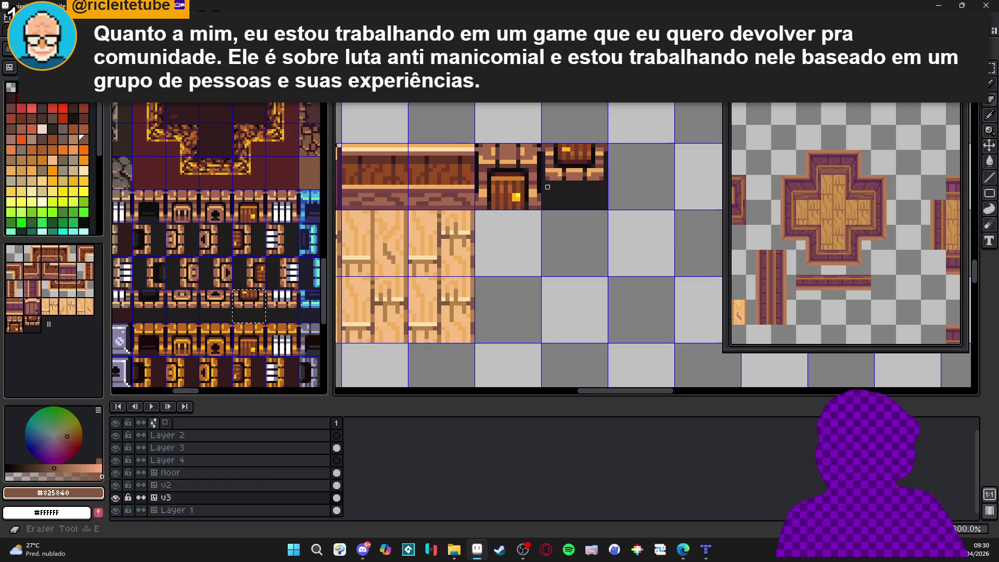
scroll(544, 190, up, 1)
drag(544, 190, 636, 185)
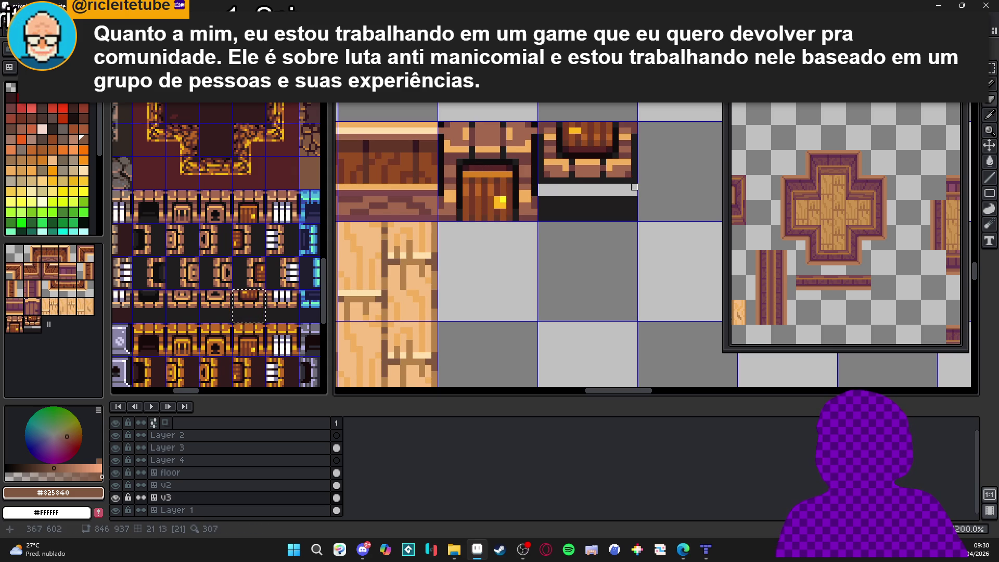
key(ctrl+z)
key(ctrl+z)
scroll(577, 225, down, 3)
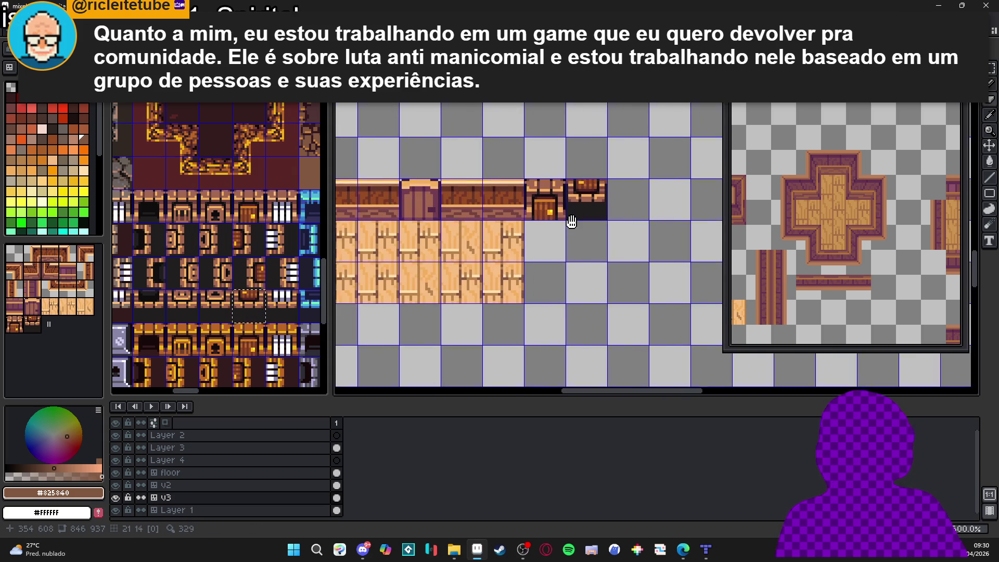
Step: Try pasting a taller 16x32 tileset piece onto the map, then undo it
key(m)
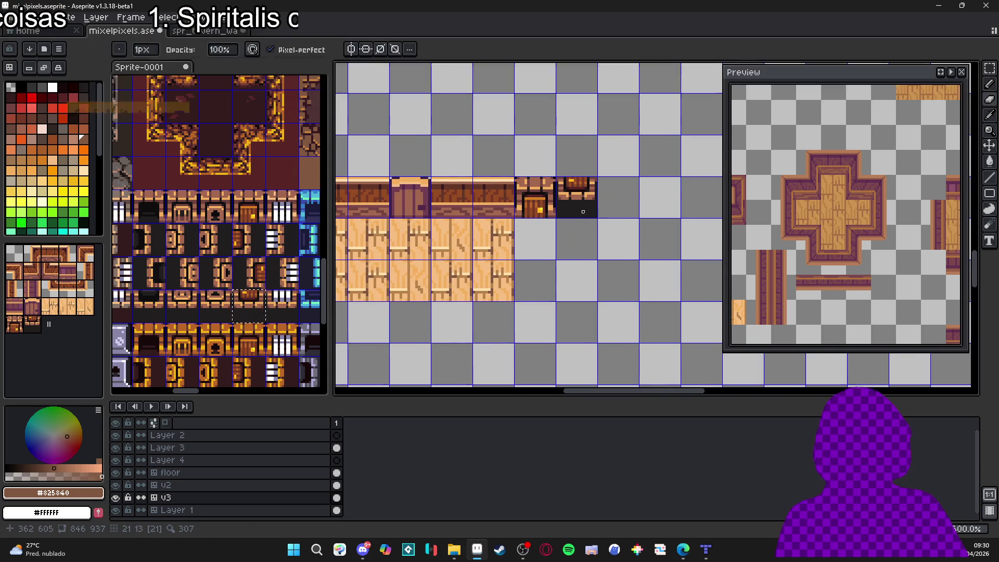
drag(578, 206, 593, 216)
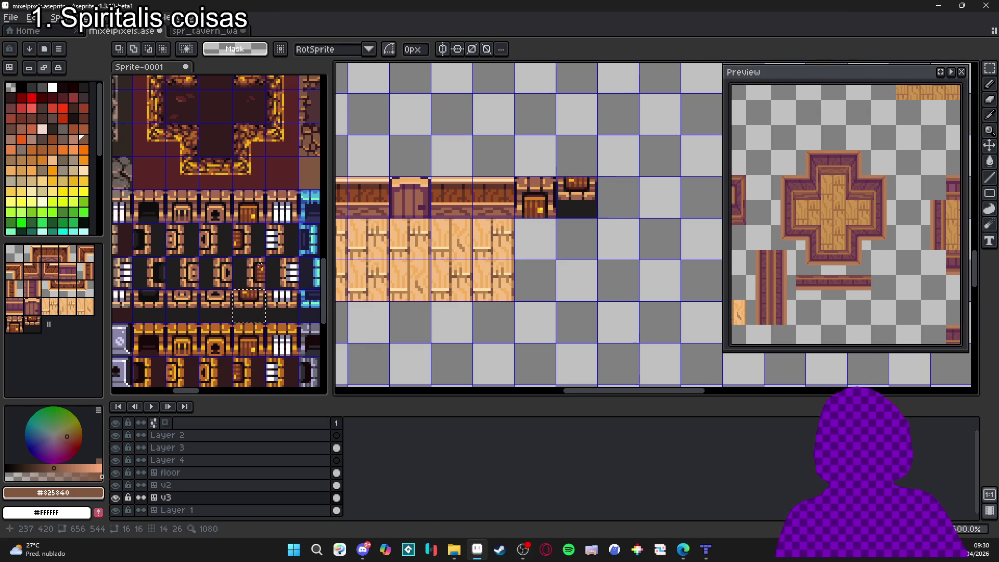
drag(231, 323, 273, 263)
key(ctrl+c)
click(661, 214)
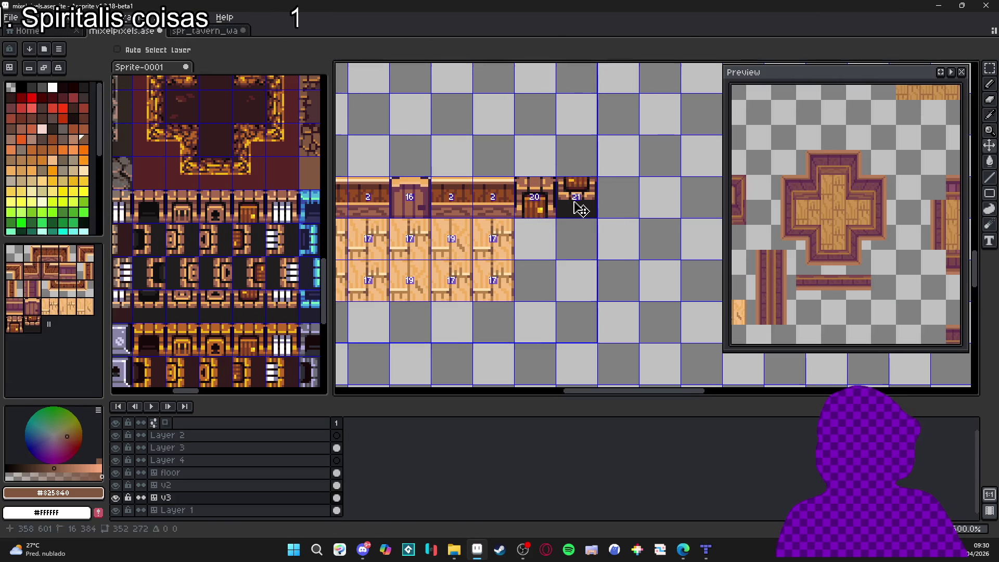
key(ctrl+v)
click(258, 253)
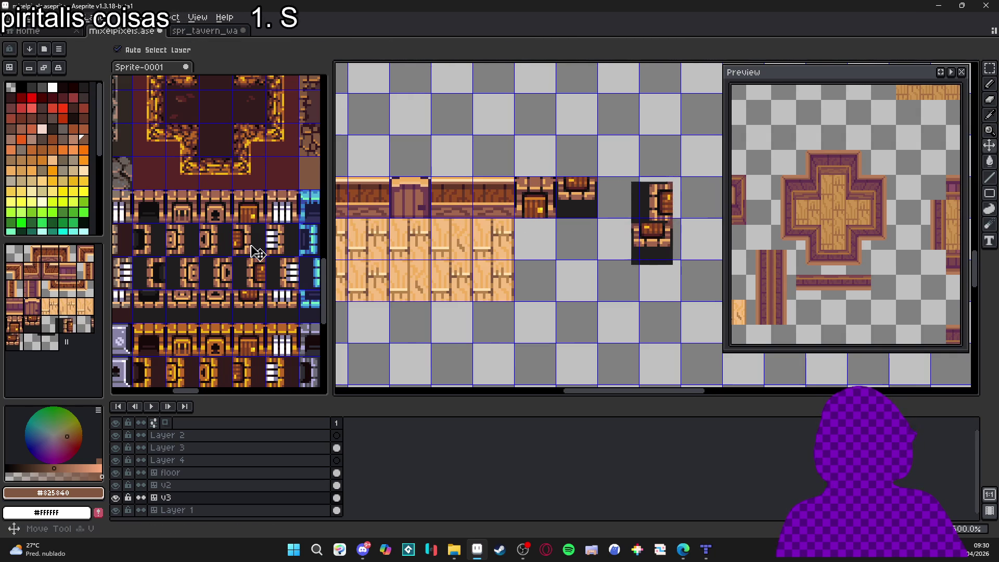
click(339, 252)
key(ctrl+z)
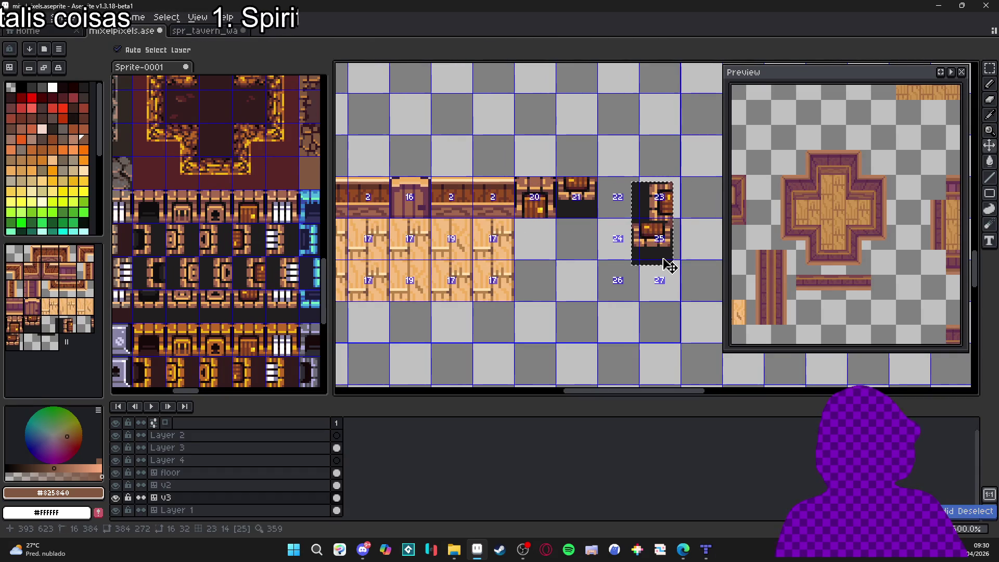
Step: Place the narrow side piece in the cell beside the doorway, cancelling an accidental rotation
click(159, 275)
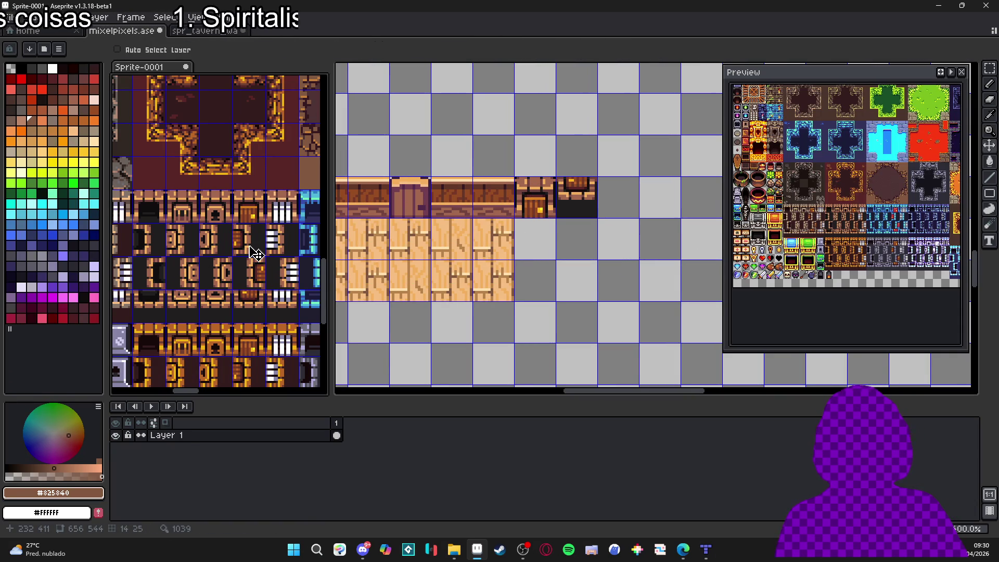
key(m)
key(ctrl+c)
click(584, 208)
key(ctrl+v)
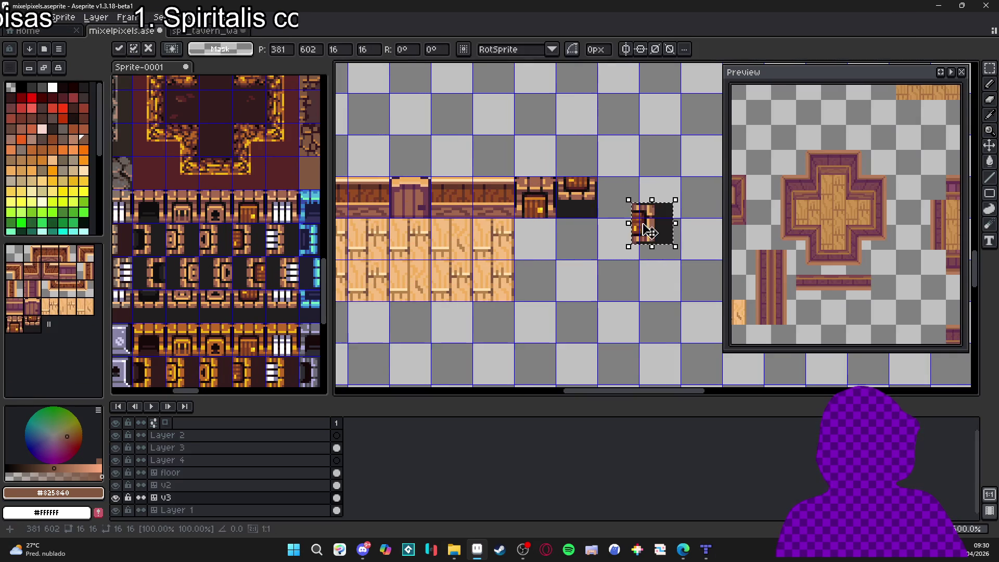
drag(660, 236, 627, 208)
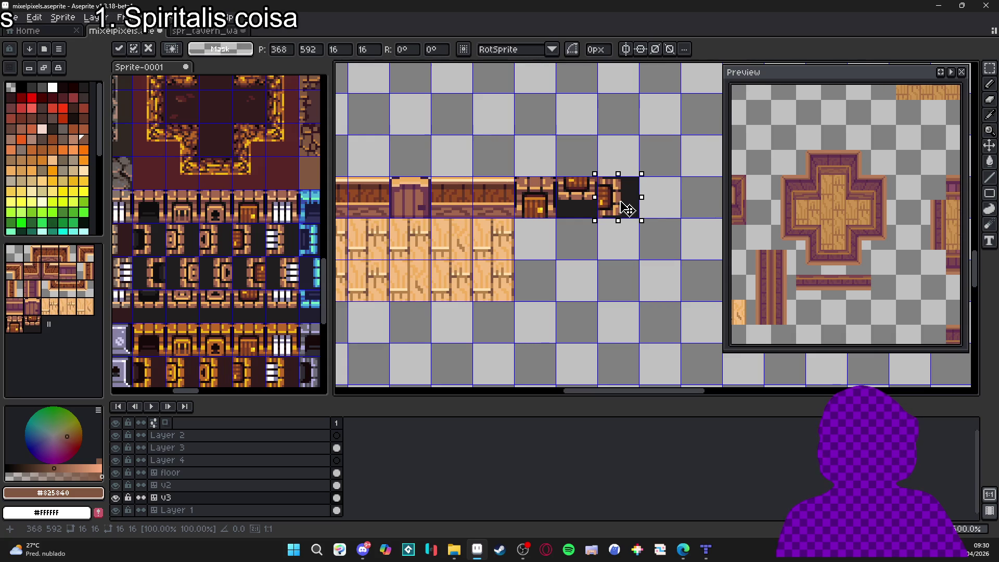
click(658, 225)
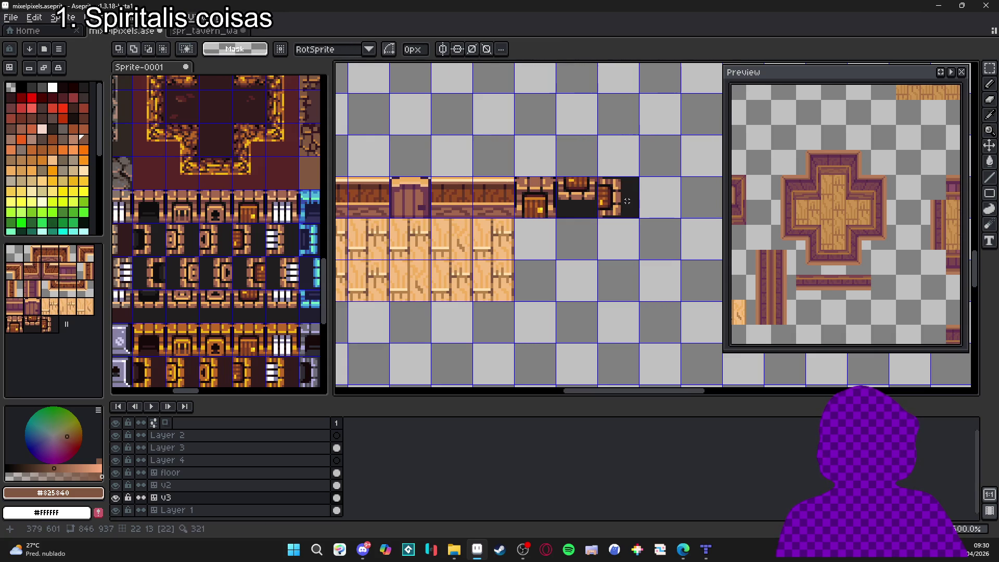
mouse_move(649, 167)
mouse_down()
mouse_move(661, 209)
mouse_move(647, 232)
mouse_move(644, 183)
mouse_up()
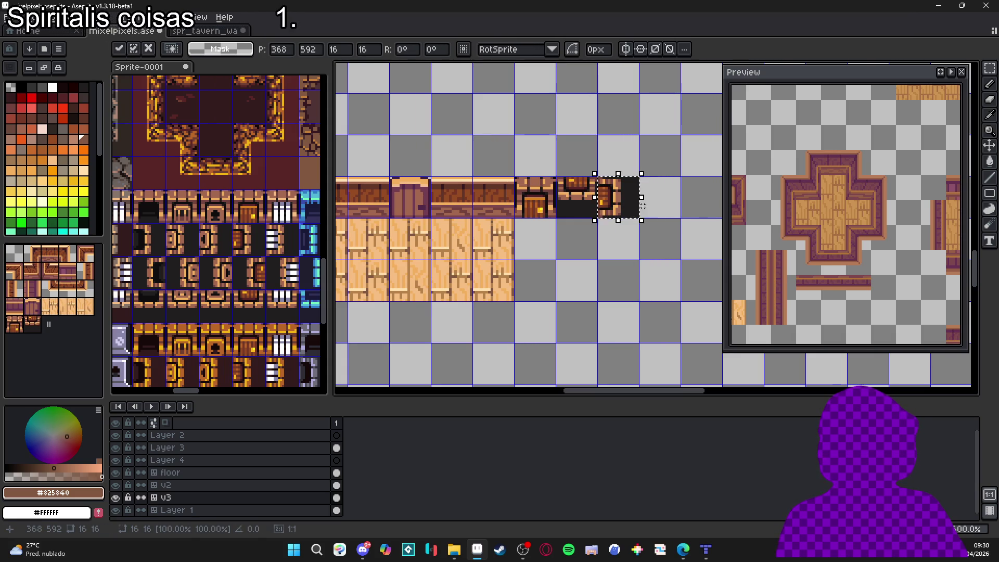
key(Escape)
scroll(588, 227, down, 1)
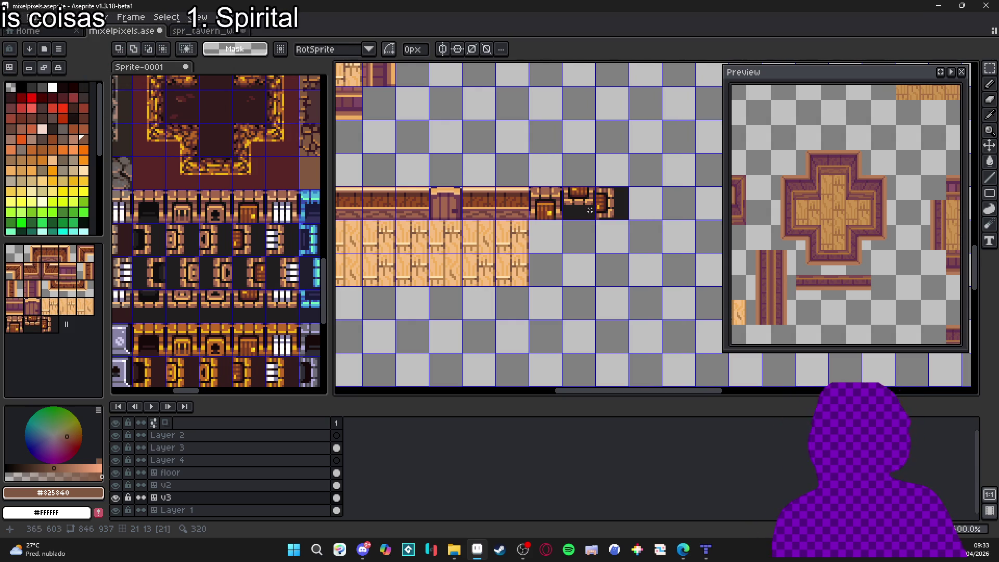
key(v)
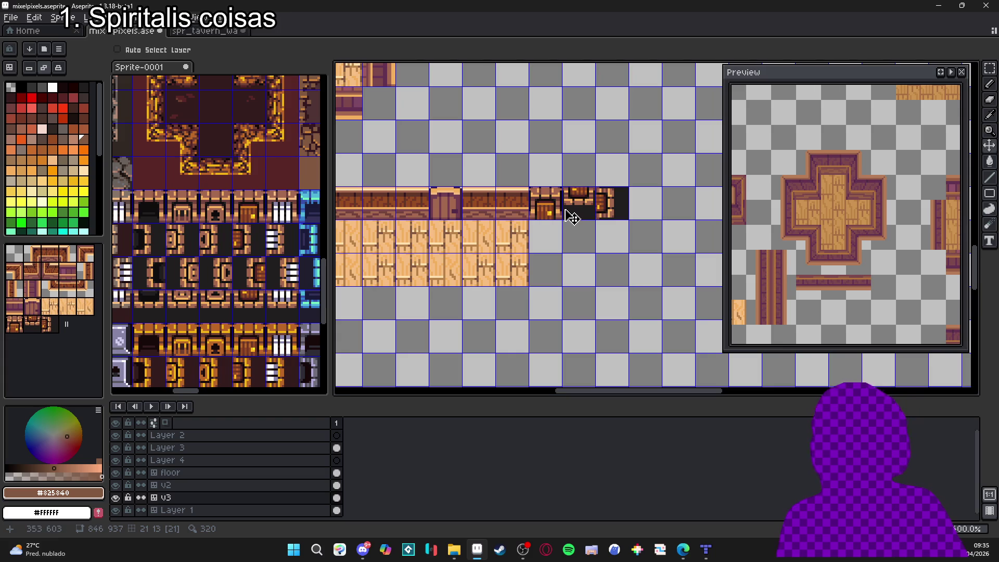
scroll(278, 263, down, 2)
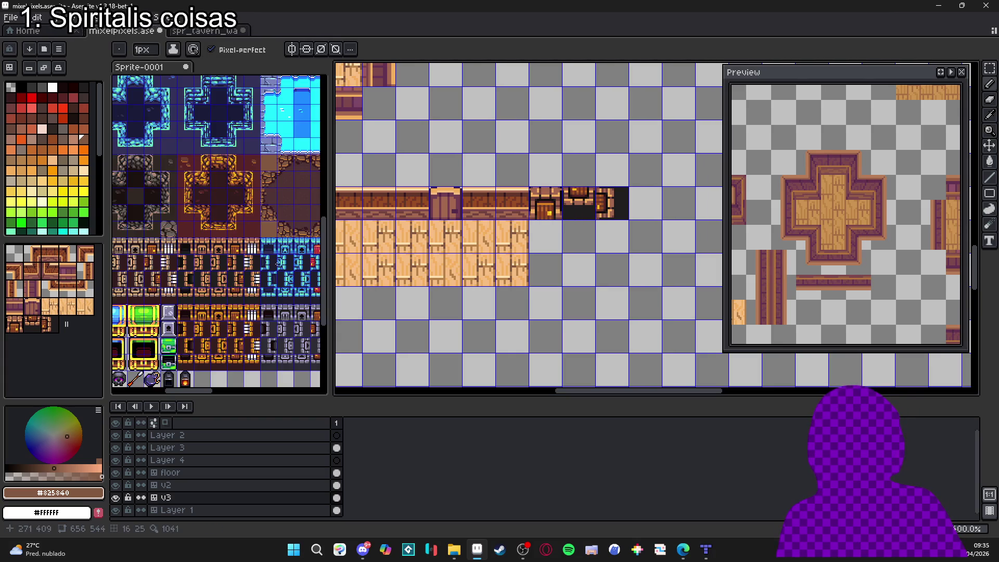
click(277, 263)
scroll(260, 224, up, 4)
scroll(261, 224, down, 4)
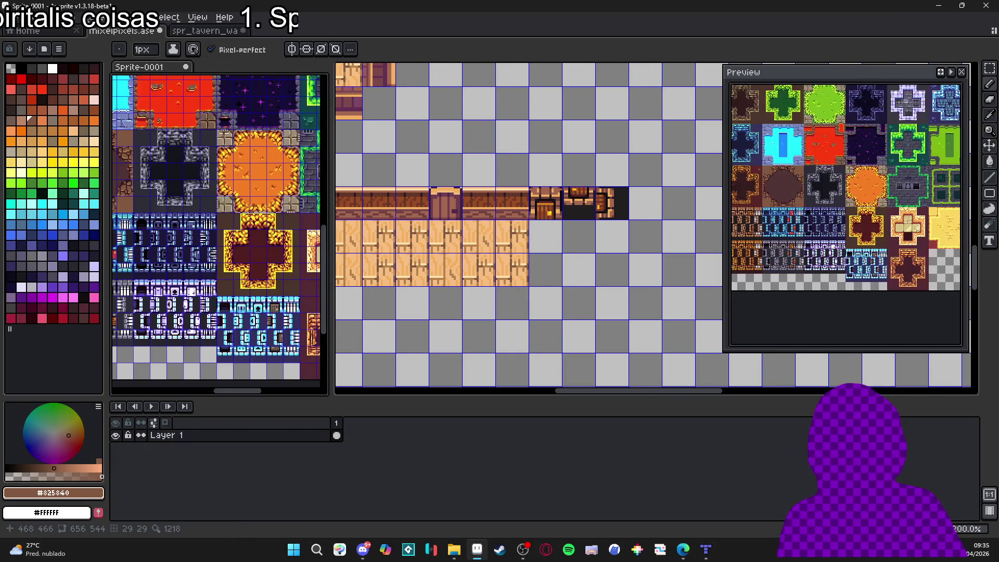
mouse_move(224, 219)
mouse_down()
mouse_move(248, 259)
mouse_move(248, 156)
mouse_up()
scroll(247, 285, up, 3)
scroll(246, 284, down, 1)
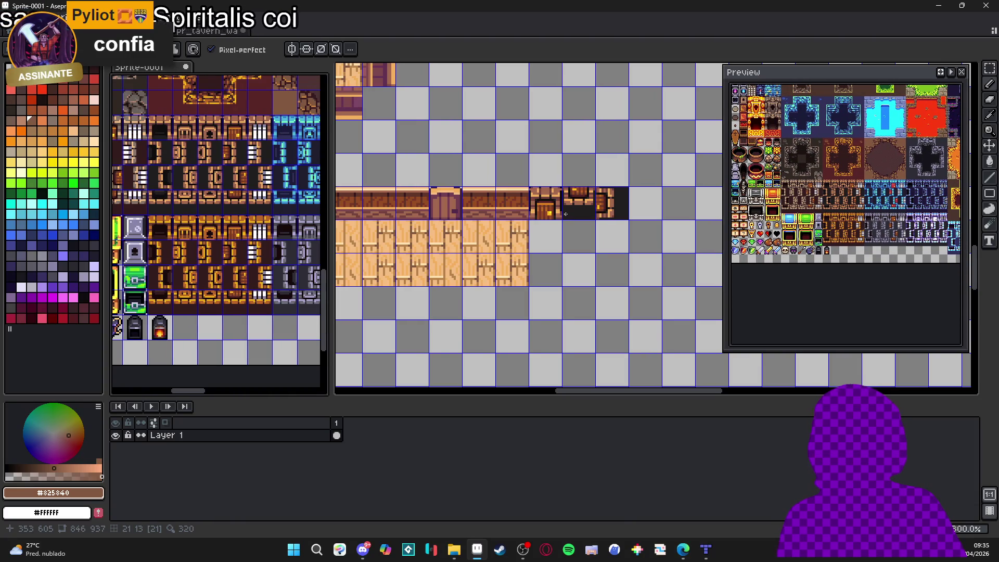
scroll(519, 208, up, 3)
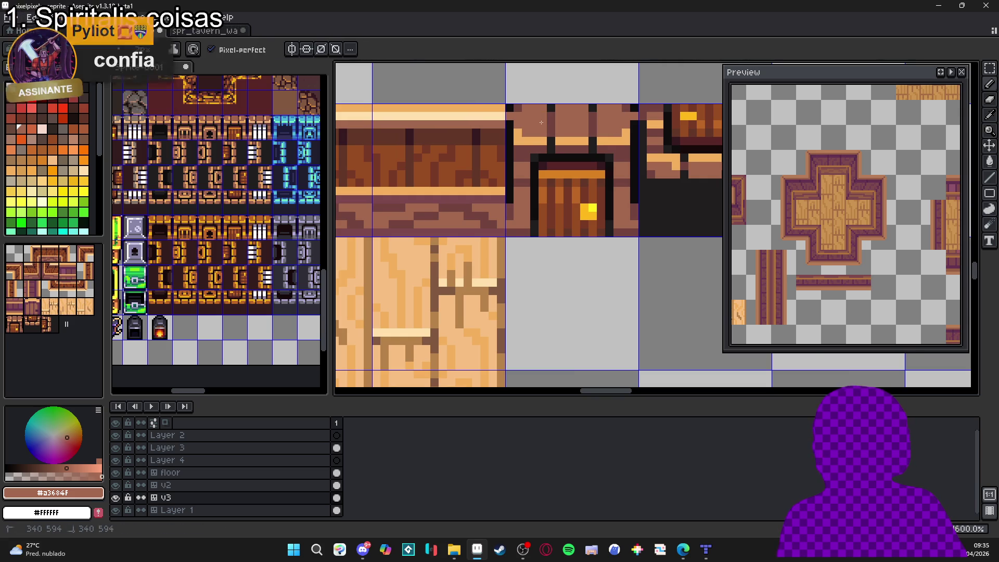
scroll(541, 122, down, 4)
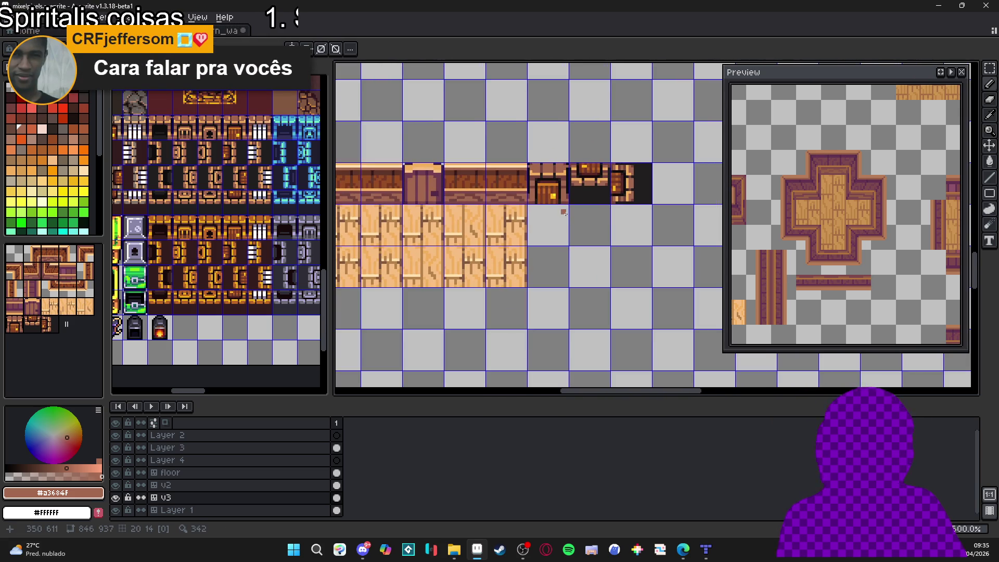
scroll(564, 212, up, 2)
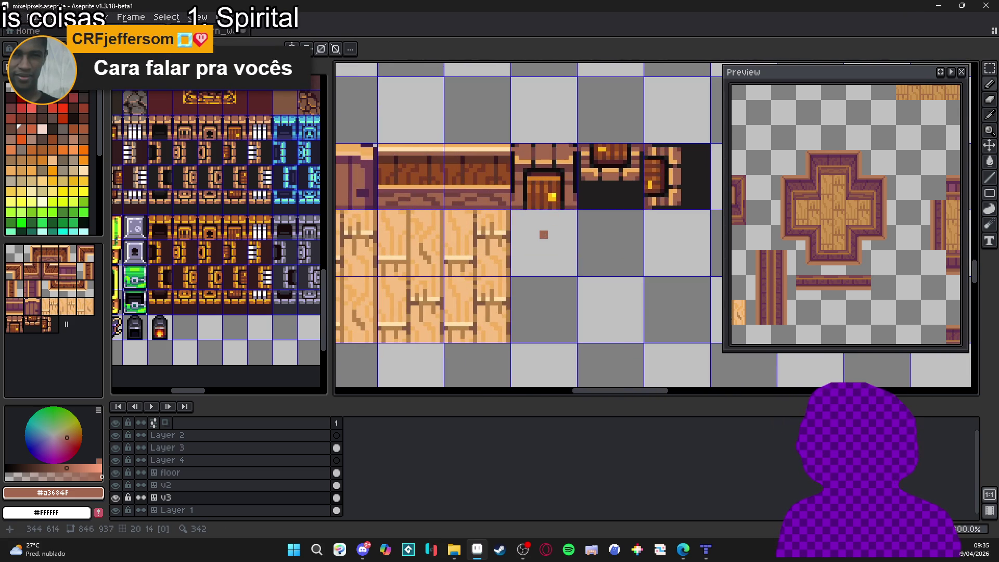
scroll(556, 227, down, 3)
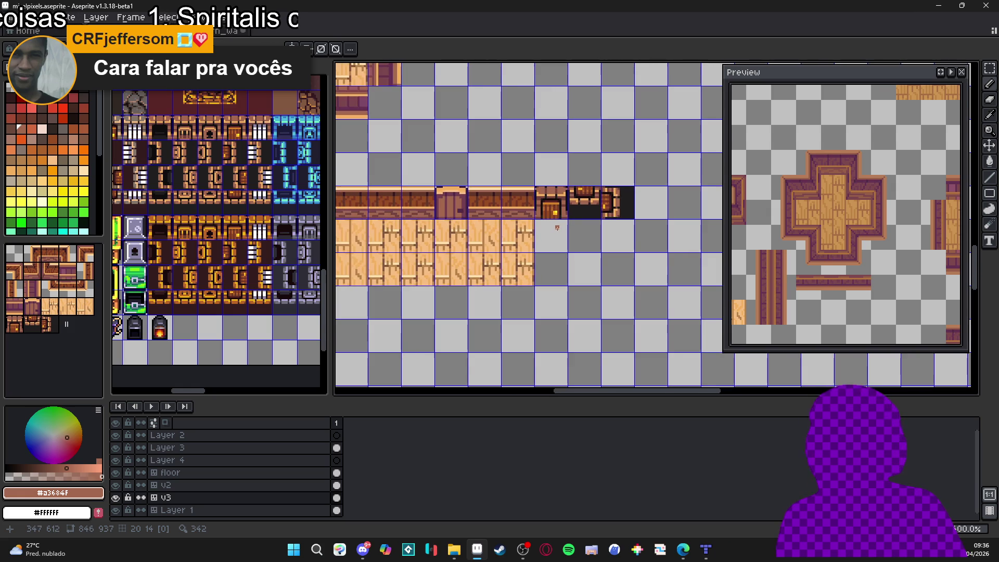
scroll(218, 229, down, 4)
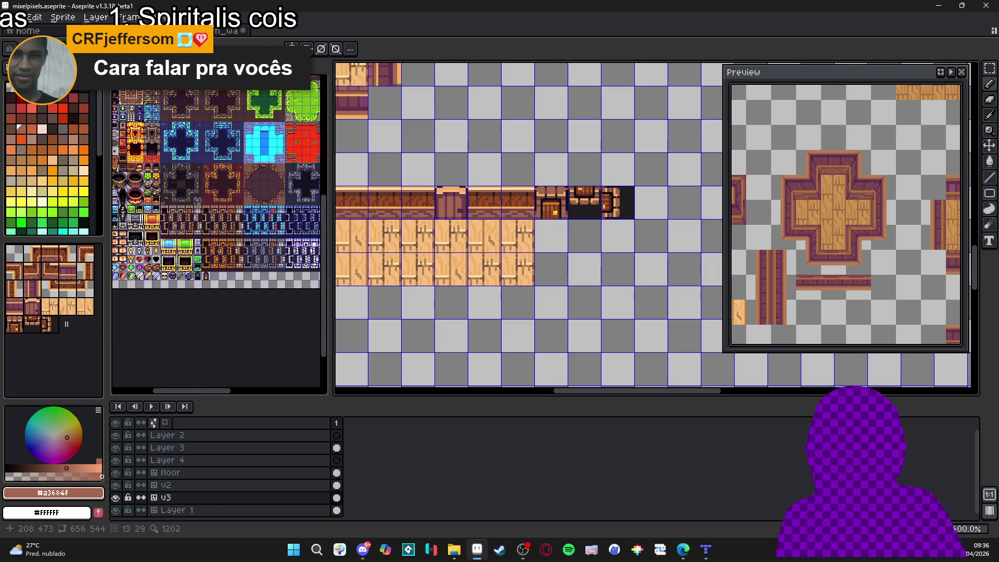
scroll(245, 250, up, 3)
key(ctrl+Tab)
scroll(193, 251, up, 3)
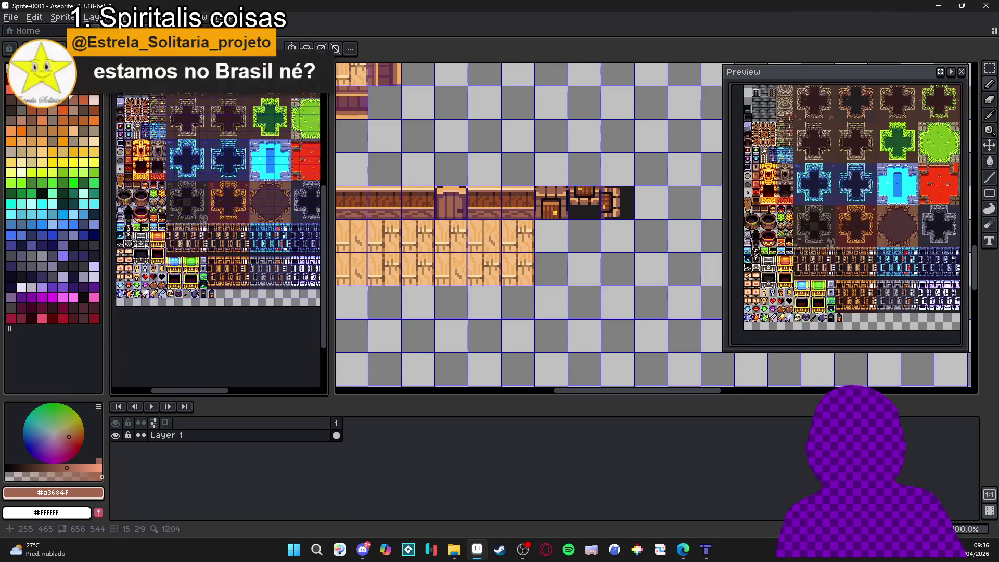
scroll(196, 252, down, 5)
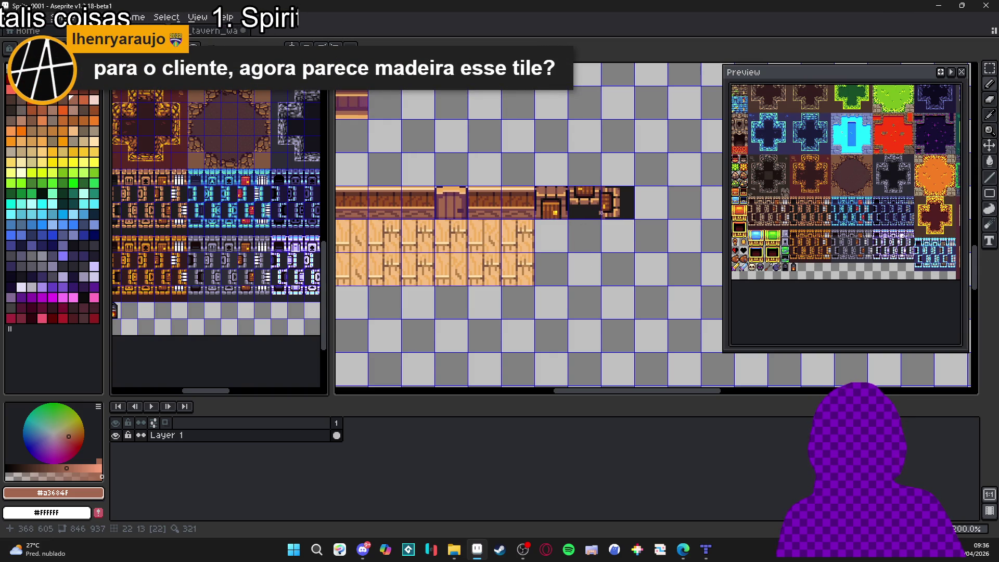
key(ctrl+Tab)
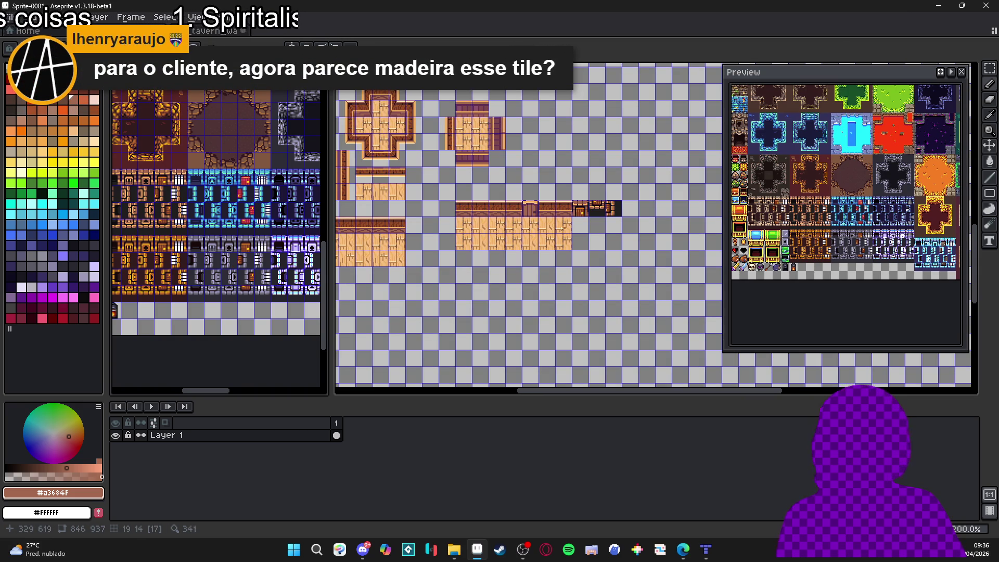
drag(491, 233, 527, 241)
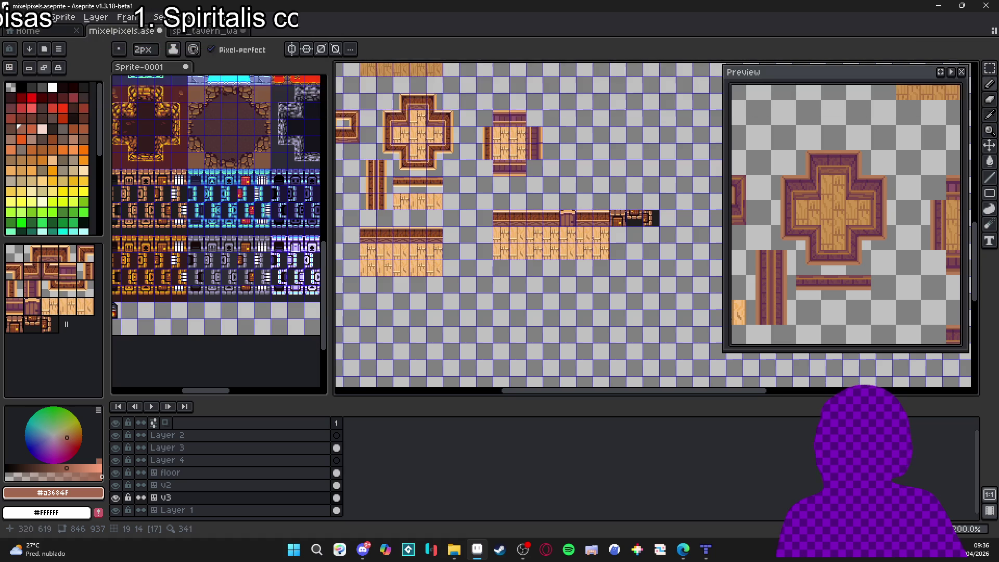
scroll(502, 234, up, 1)
key(Tab)
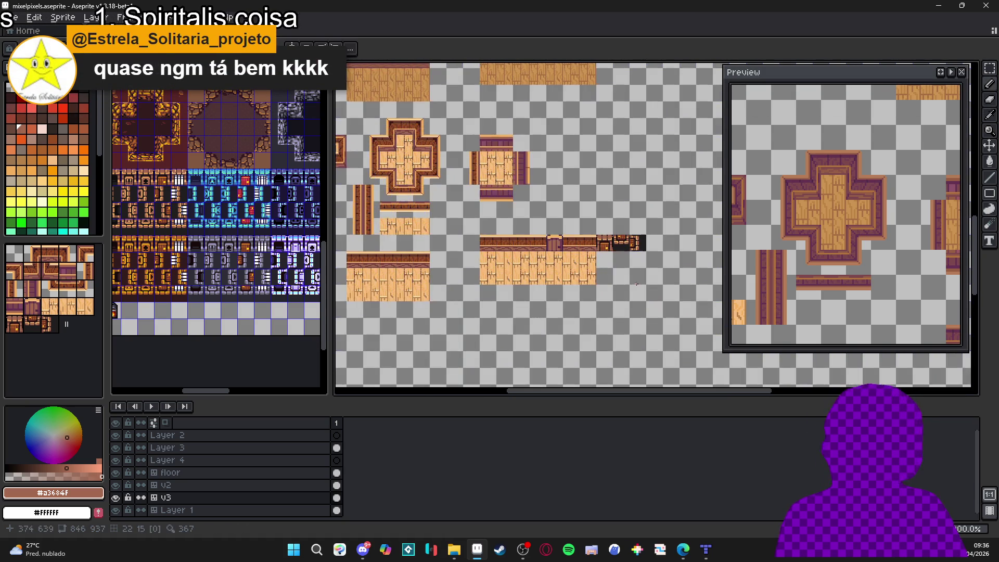
scroll(577, 249, right, 2)
scroll(578, 250, up, 5)
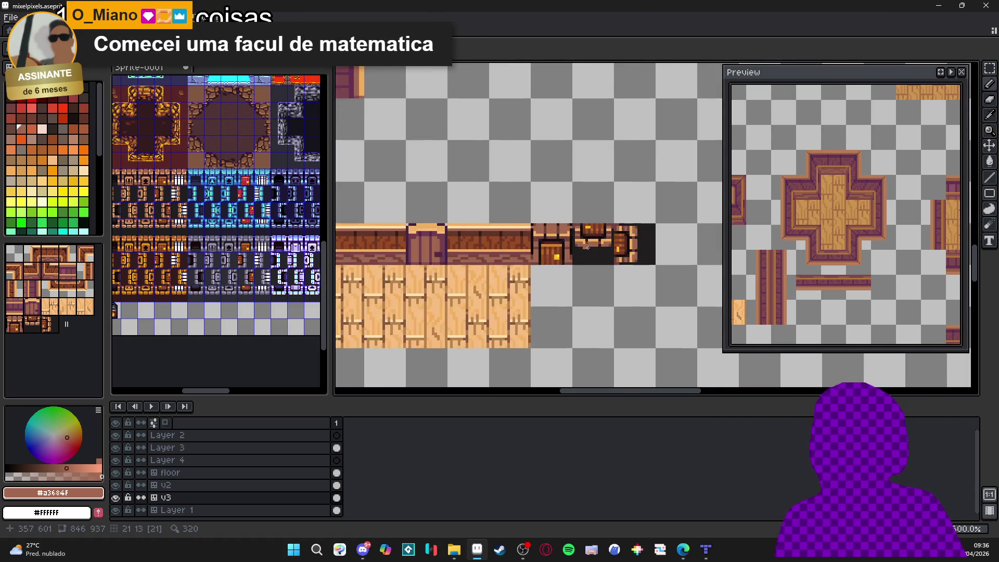
key(m)
drag(592, 249, 627, 211)
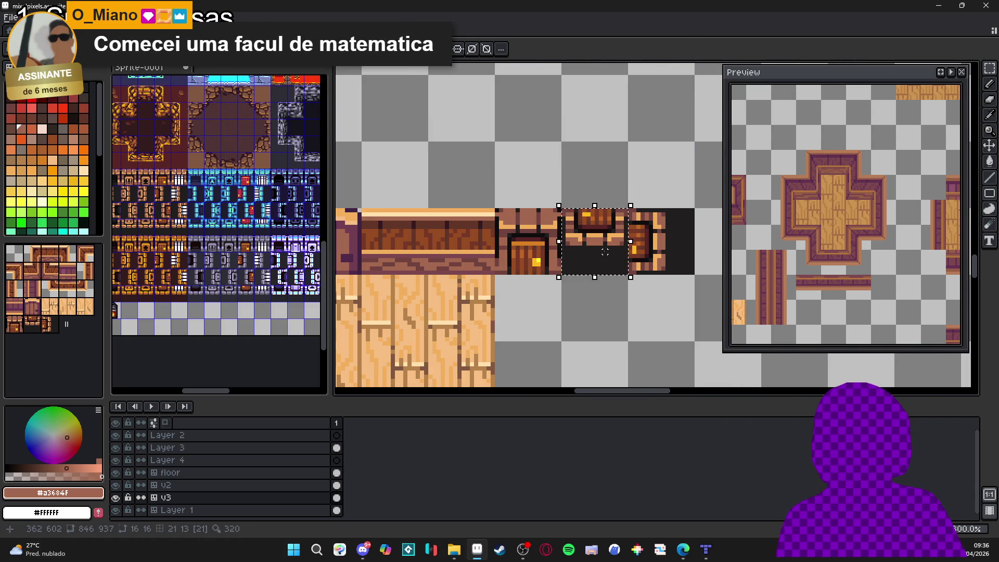
key(shift+v)
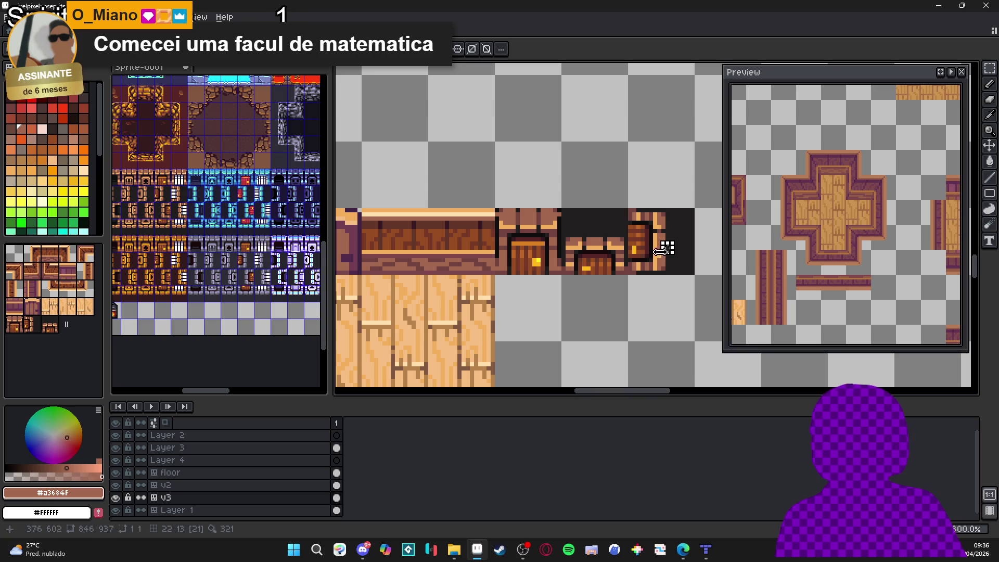
drag(563, 211, 609, 281)
key(shift+v)
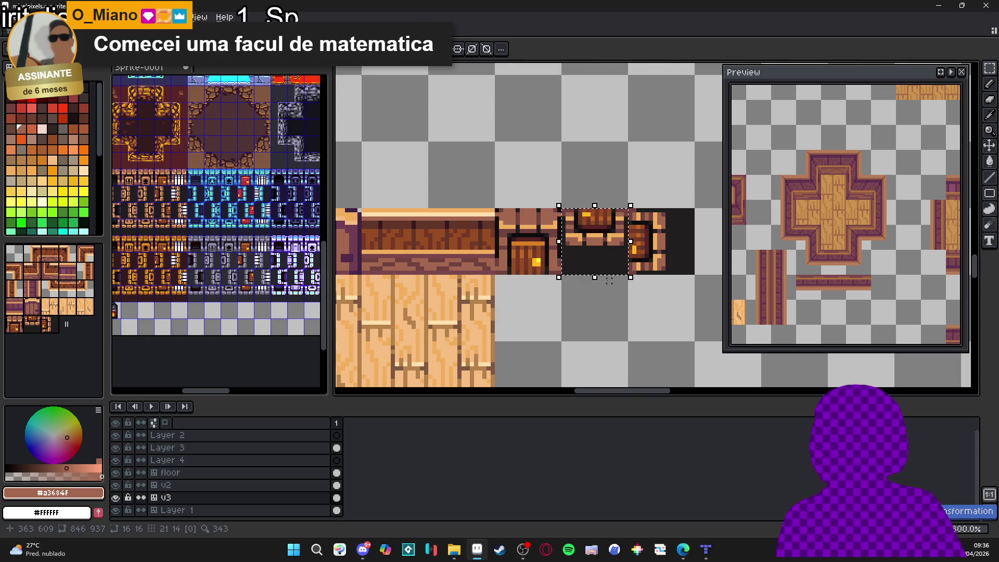
click(610, 281)
scroll(568, 265, down, 2)
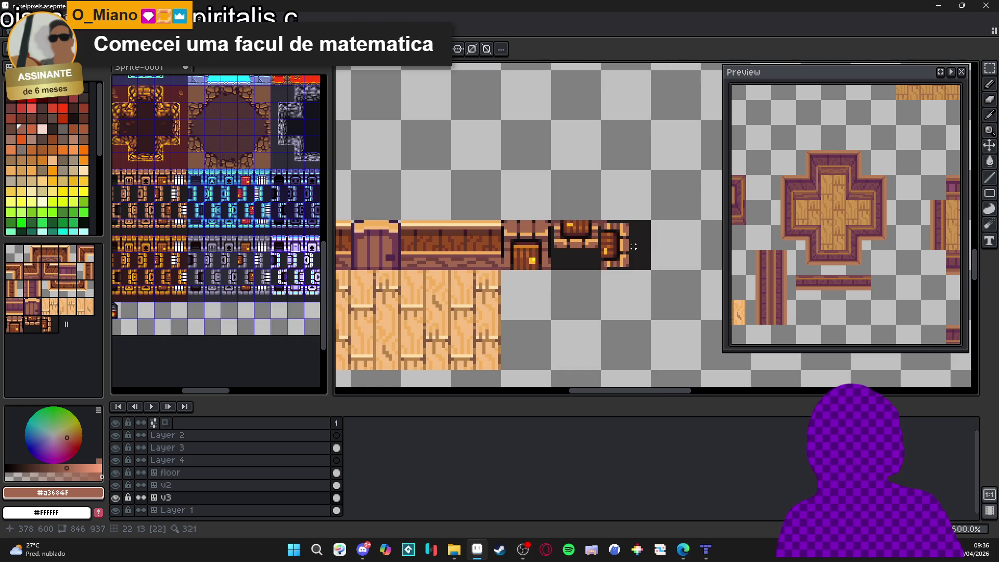
scroll(634, 247, down, 2)
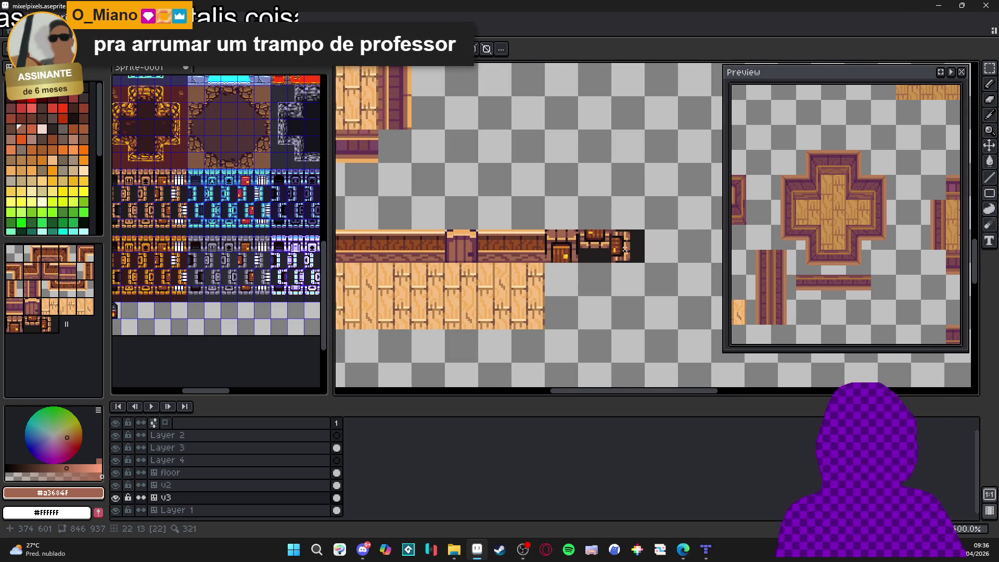
Step: Zoom into the door tile and eyedrop its dark brown #72433F as the drawing colour
scroll(625, 249, down, 1)
scroll(582, 254, up, 3)
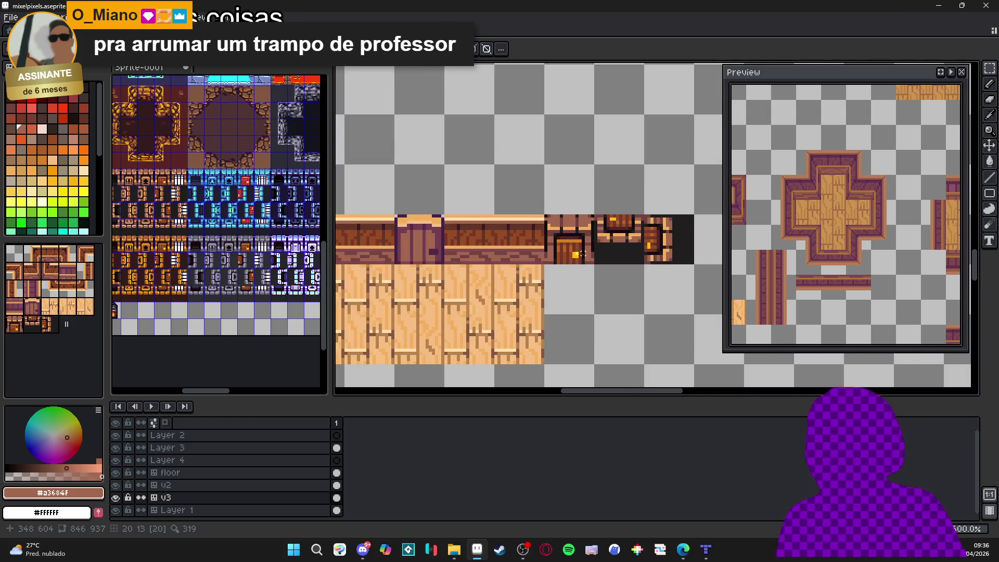
scroll(582, 254, up, 6)
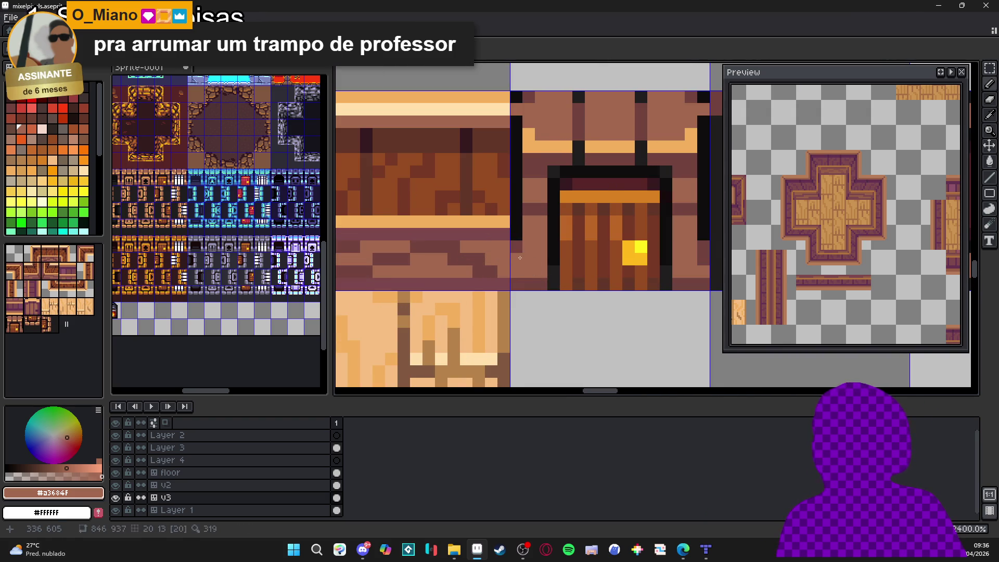
alt+click(520, 258)
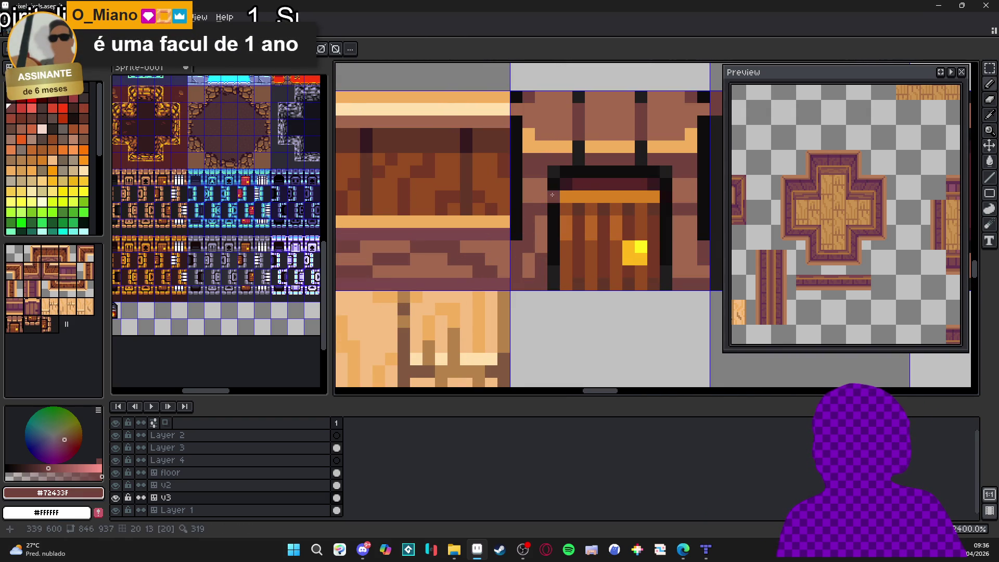
Step: Zoom back out and make the Sprite-0001 tileset sheet the active editor
scroll(572, 213, down, 4)
scroll(628, 235, up, 2)
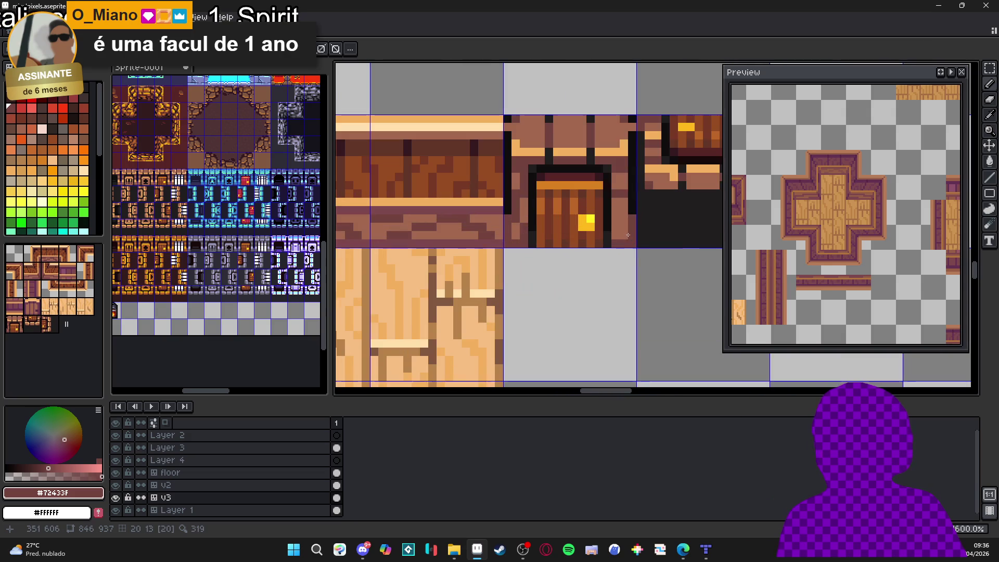
scroll(619, 199, down, 5)
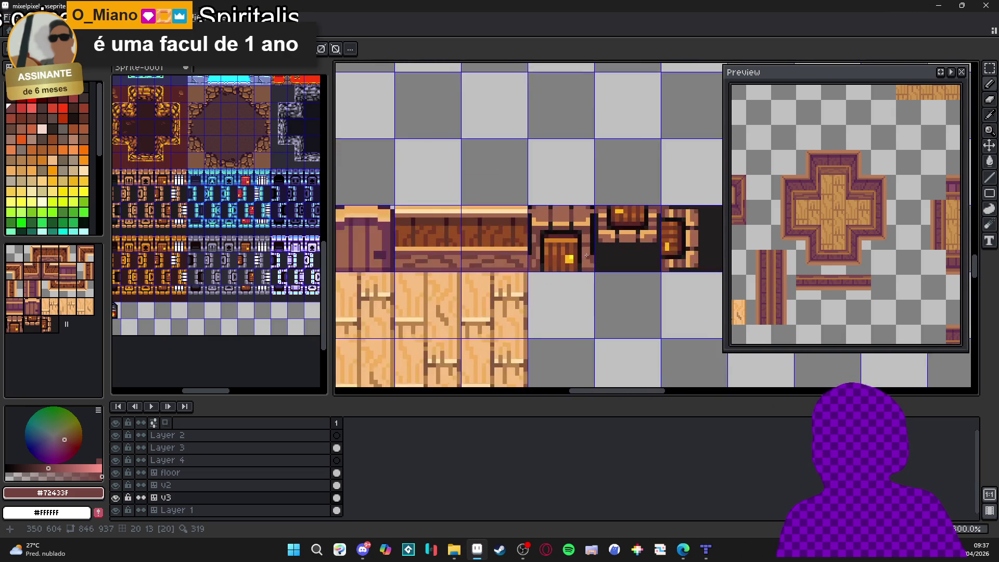
scroll(619, 273, down, 2)
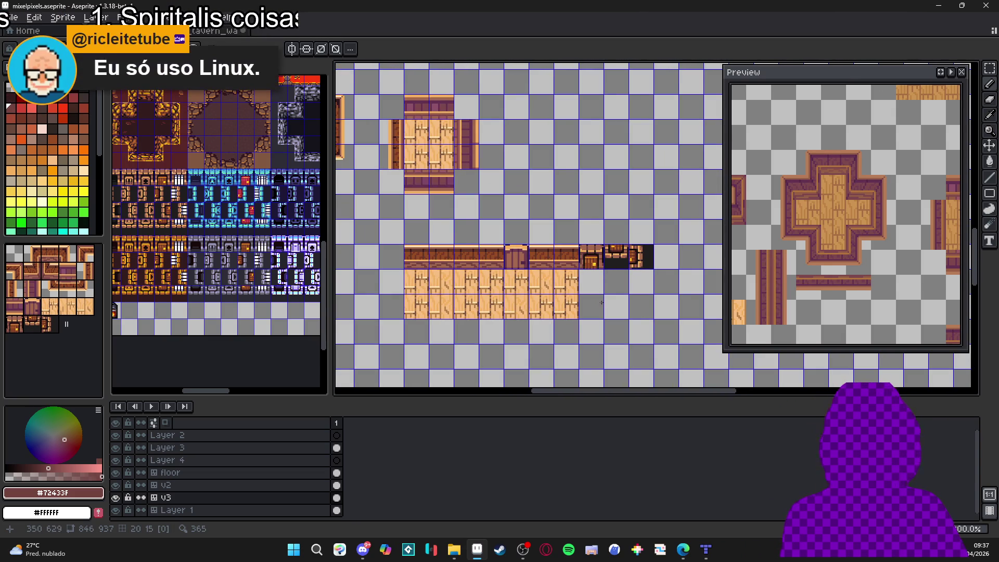
scroll(615, 267, up, 2)
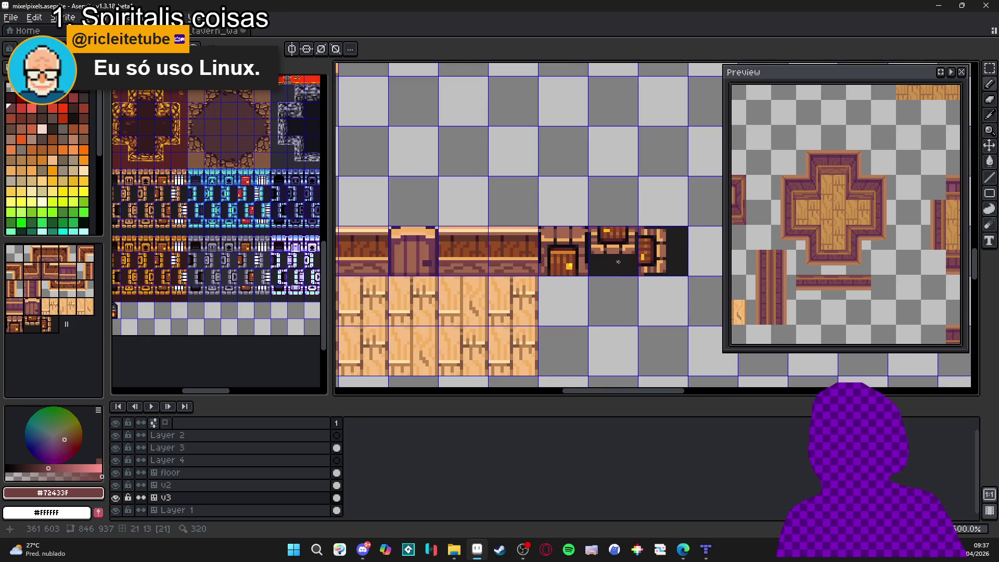
scroll(619, 262, down, 2)
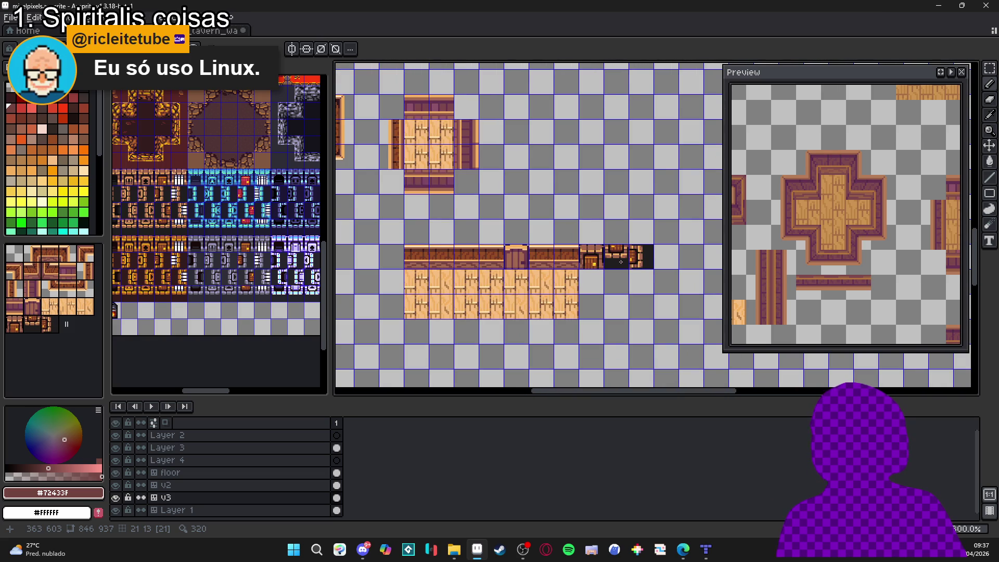
scroll(625, 262, down, 2)
scroll(625, 266, up, 1)
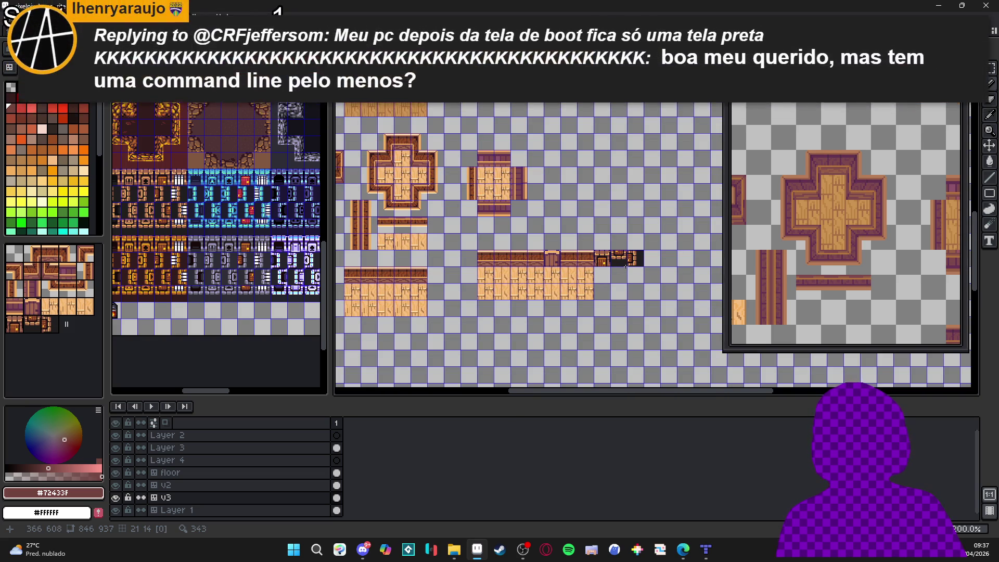
scroll(187, 272, up, 1)
drag(187, 271, 253, 300)
Step: Paste the dark doorway tile under the wall beside the door in the tavern map
scroll(229, 218, up, 2)
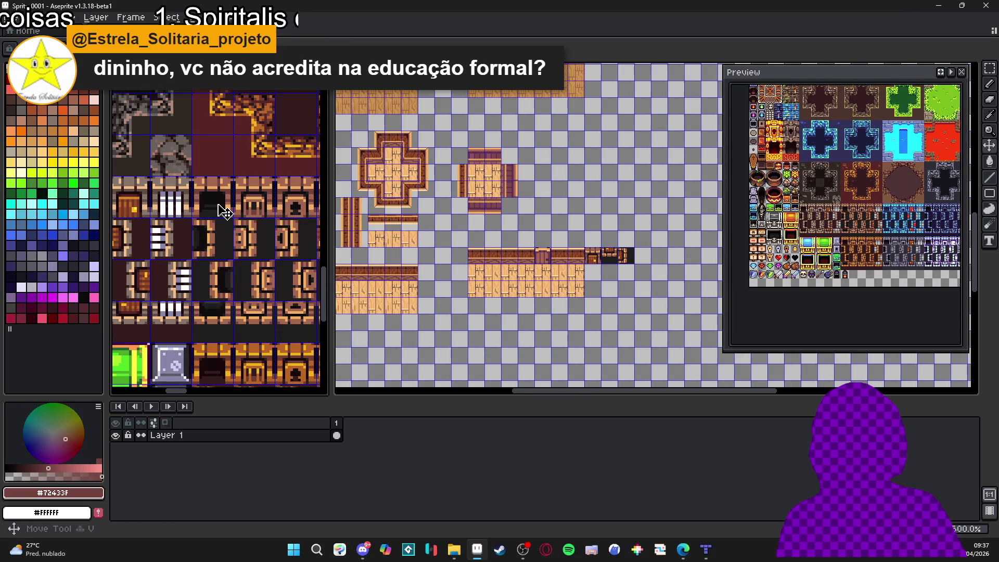
click(225, 212)
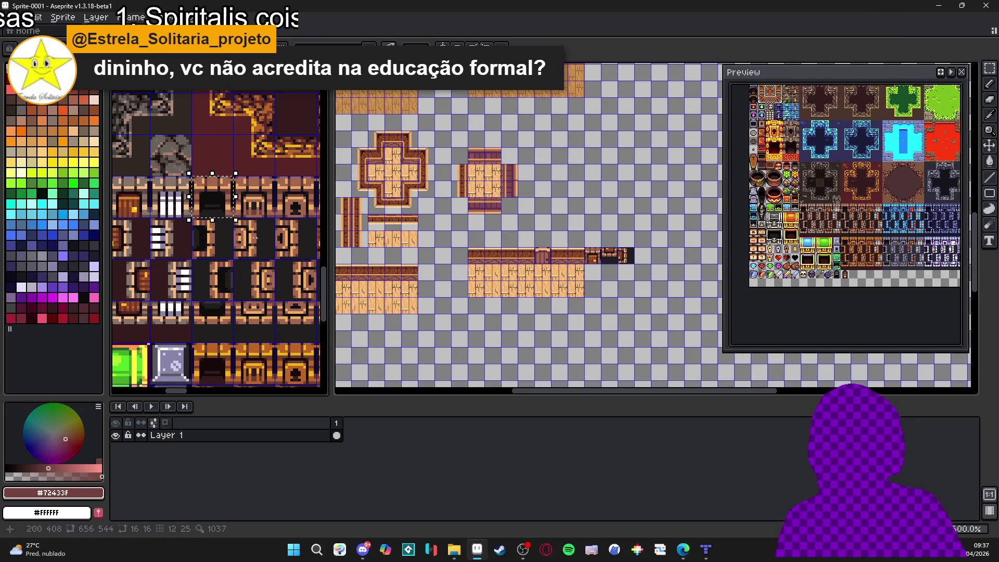
scroll(598, 263, up, 3)
key(ctrl+Tab)
key(ctrl+v)
mouse_move(650, 245)
mouse_down()
mouse_move(599, 306)
mouse_move(602, 298)
mouse_up()
key(Return)
scroll(591, 299, down, 2)
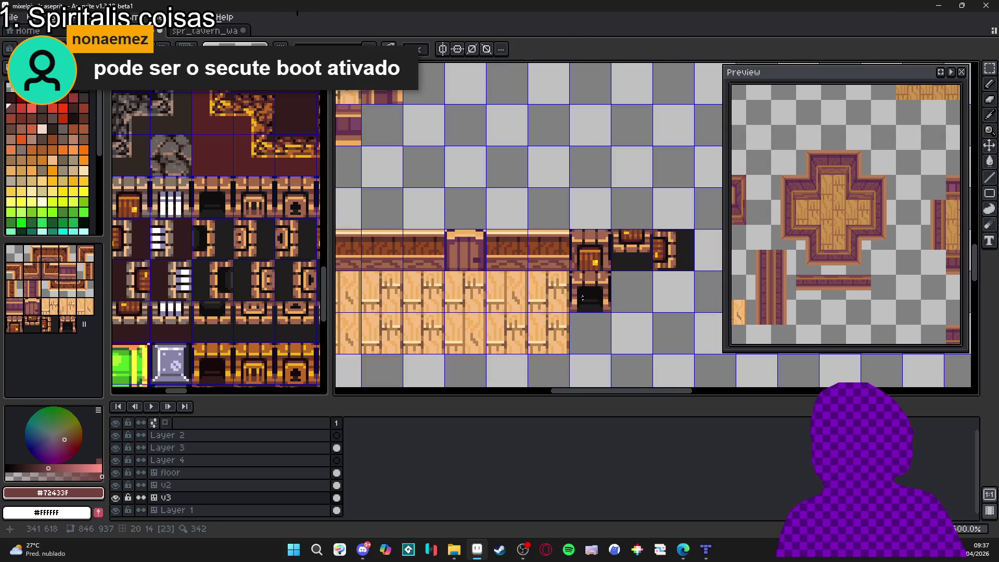
scroll(231, 263, down, 2)
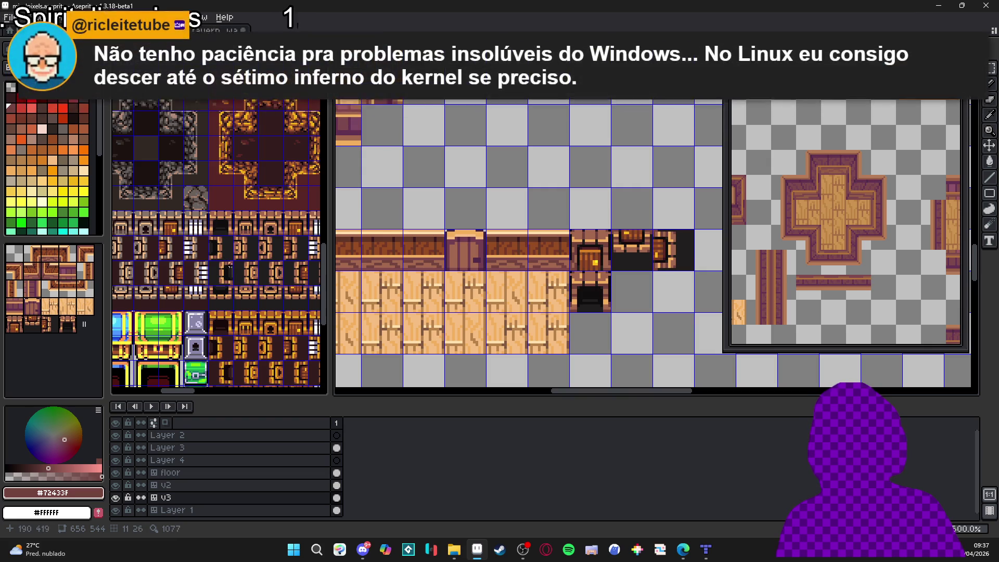
Step: Paste another doorway tile from the tileset into the cell below the doorway
click(222, 298)
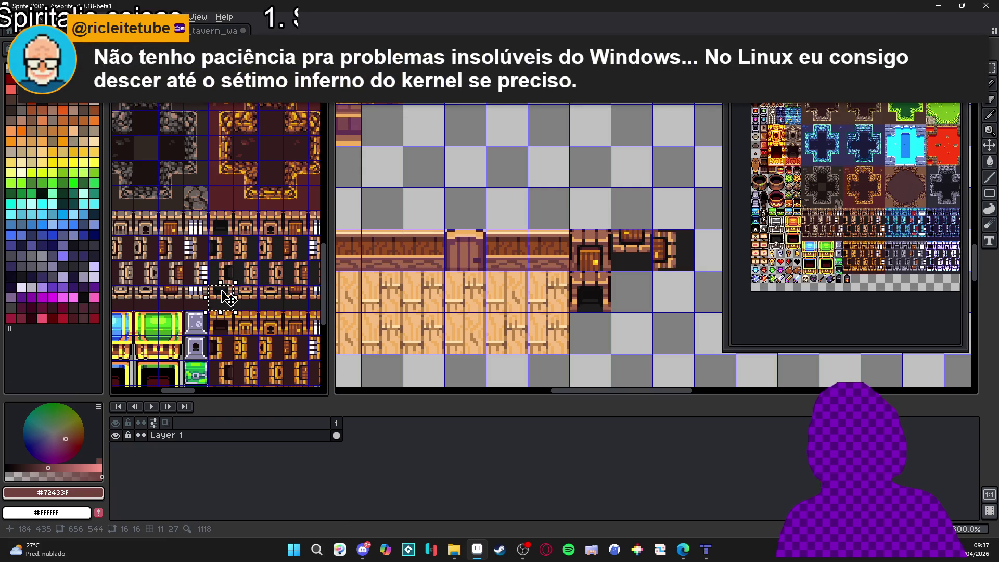
click(586, 286)
scroll(587, 285, up, 2)
key(ctrl+v)
mouse_move(648, 208)
mouse_down()
mouse_move(622, 297)
mouse_move(609, 305)
mouse_up()
key(Return)
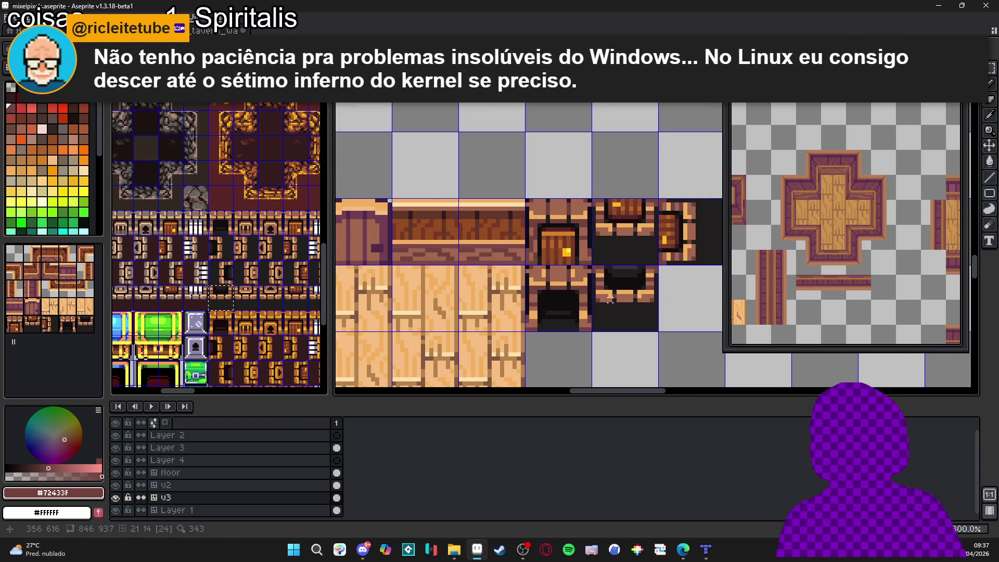
scroll(605, 299, down, 1)
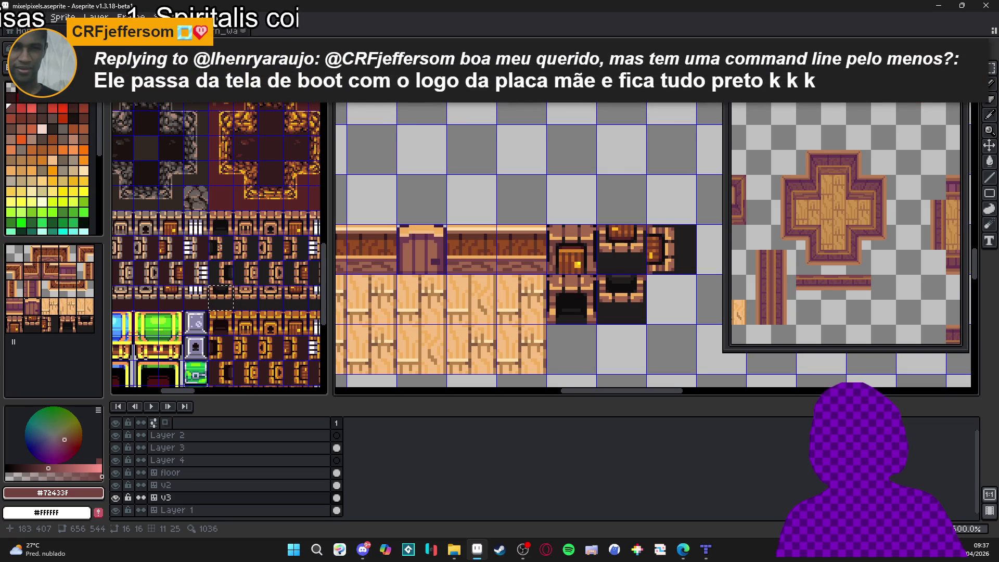
Step: Duplicate the dark doorway tile one tile over in mixelpixels and drop it in place
click(220, 282)
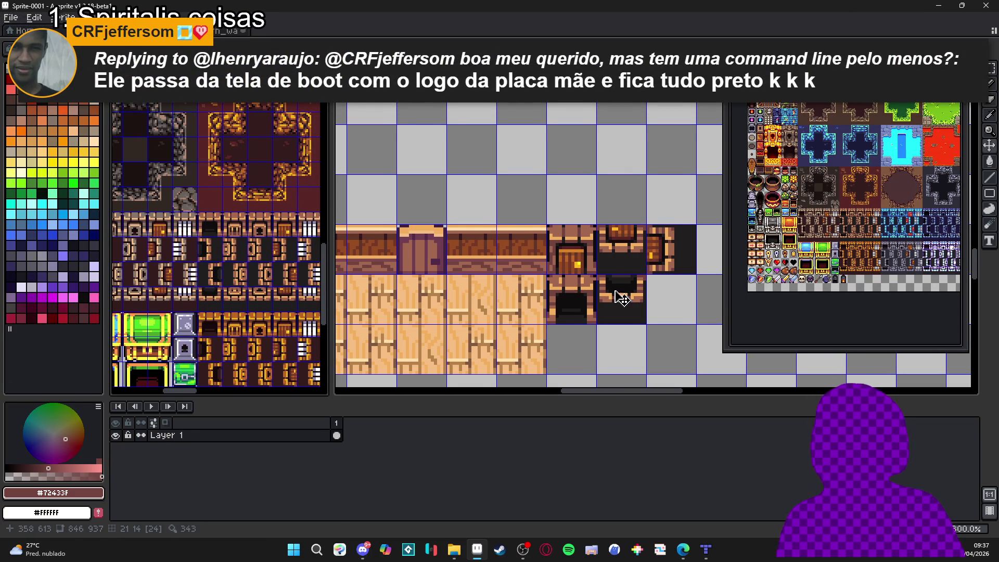
click(584, 285)
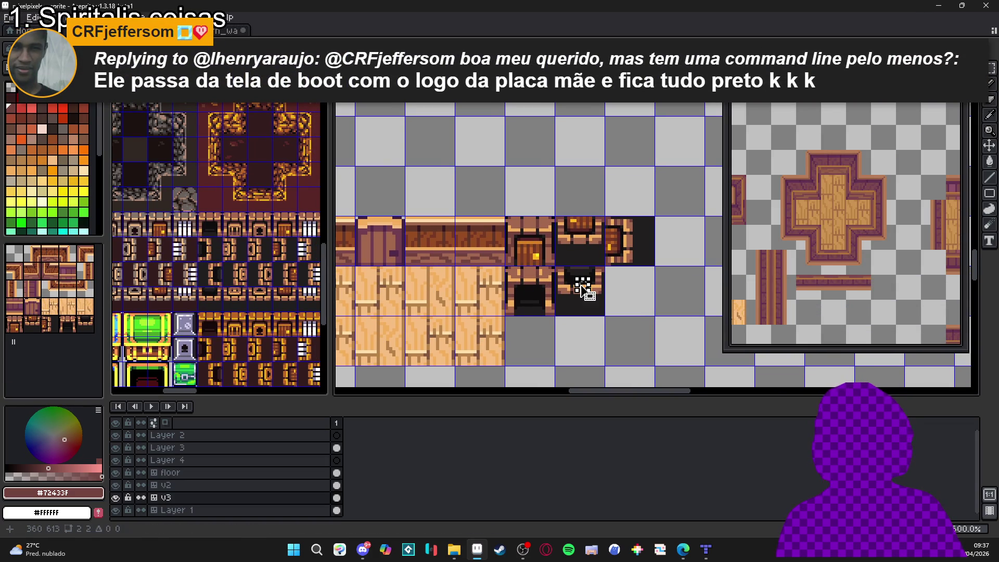
click(603, 306)
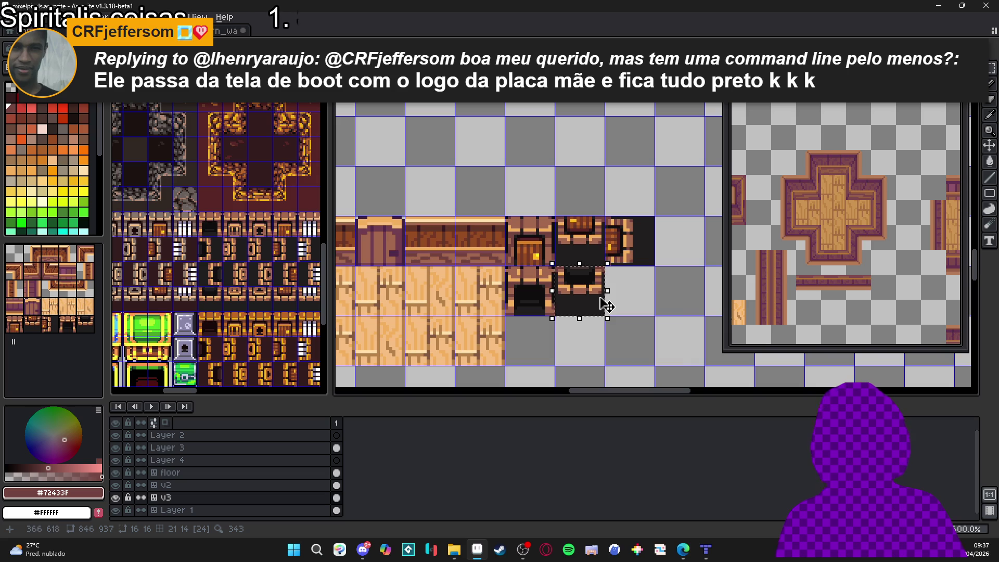
mouse_move(599, 304)
mouse_down()
mouse_move(629, 303)
mouse_move(650, 285)
mouse_move(633, 248)
mouse_move(597, 249)
mouse_up()
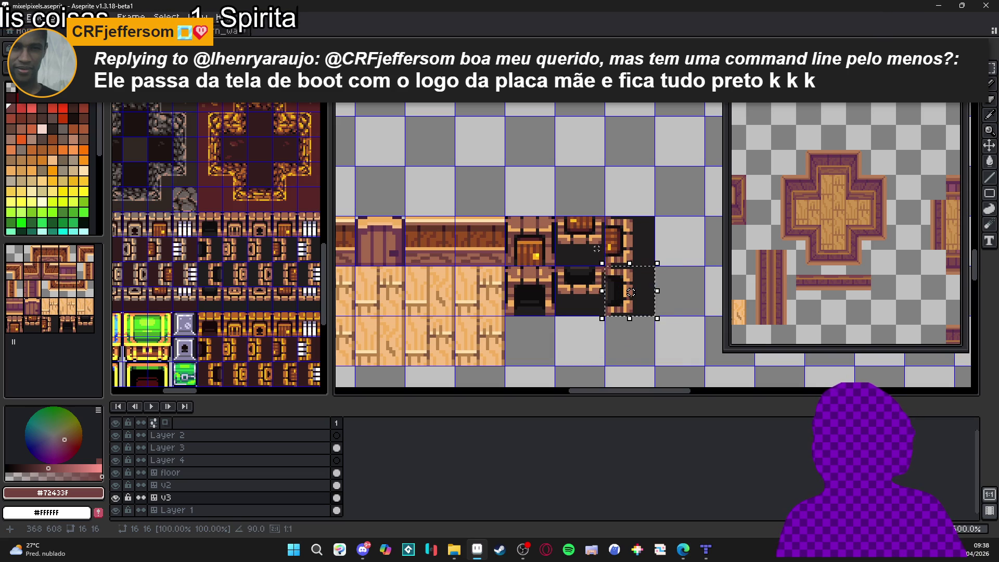
click(581, 304)
scroll(583, 320, down, 1)
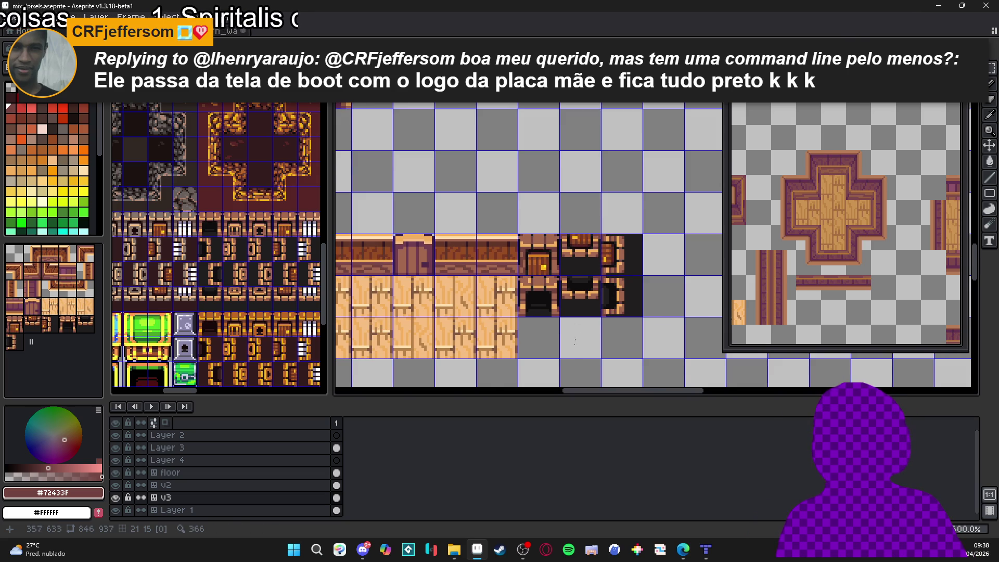
scroll(563, 345, down, 1)
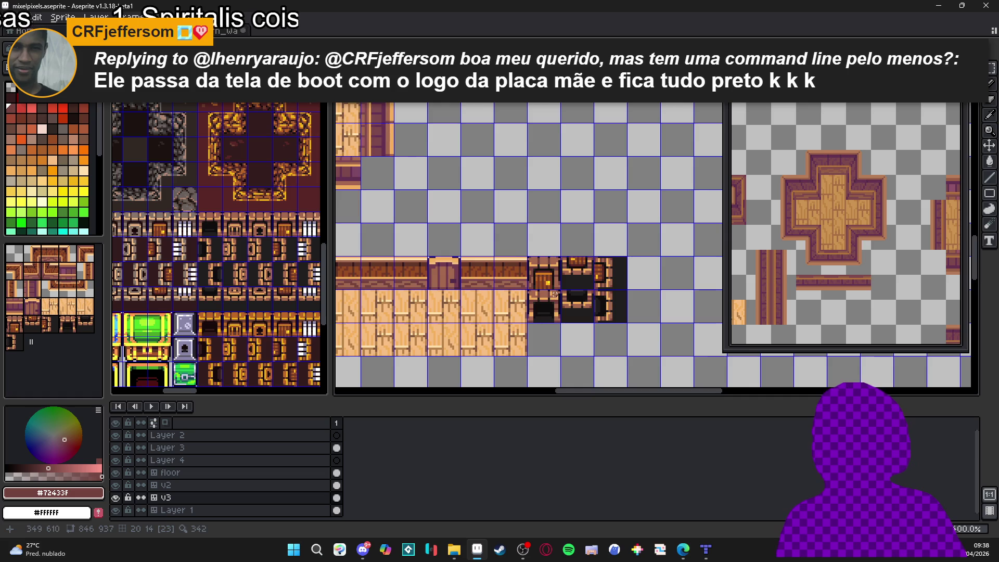
scroll(555, 295, up, 3)
scroll(485, 272, up, 2)
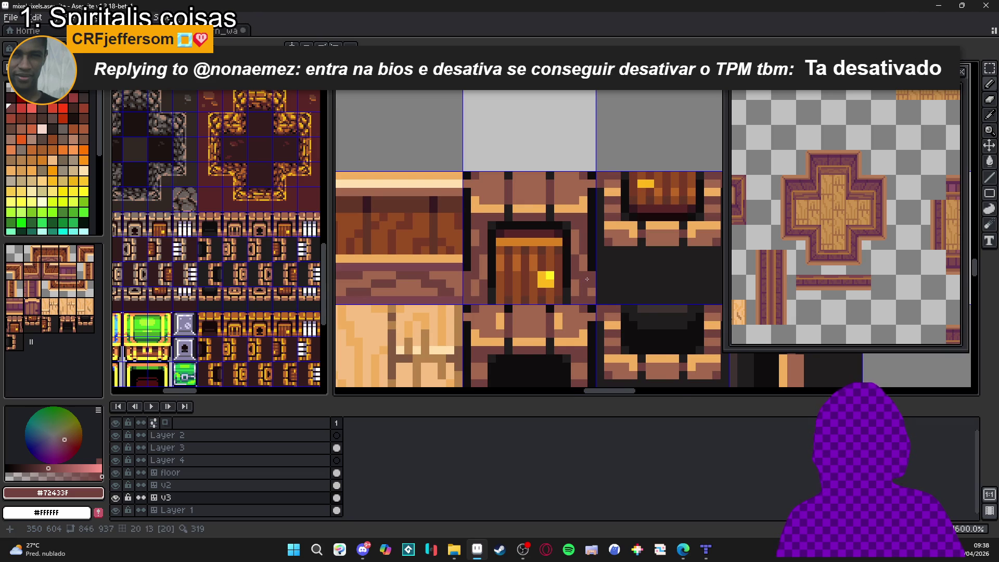
scroll(587, 280, down, 3)
scroll(593, 297, up, 1)
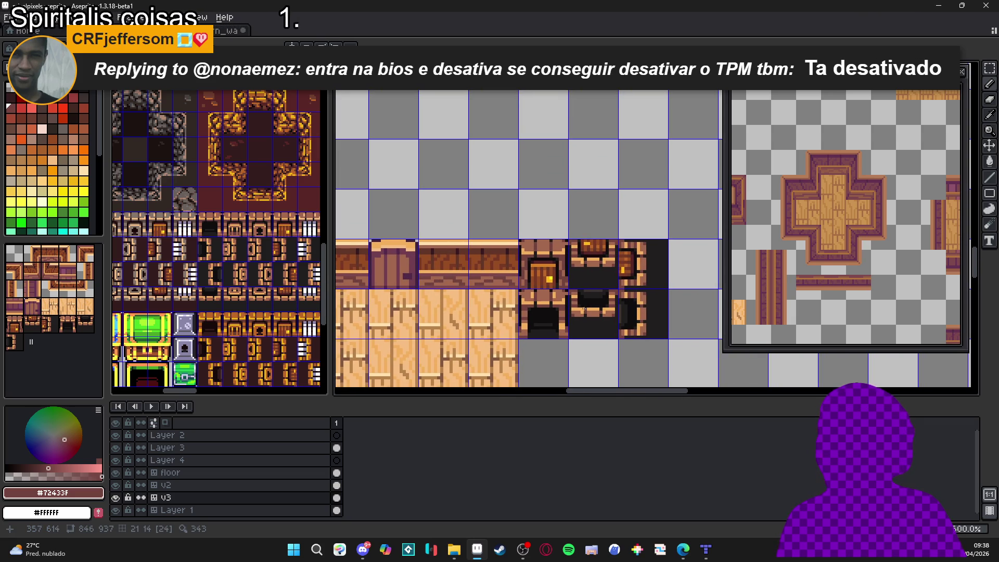
scroll(580, 305, up, 3)
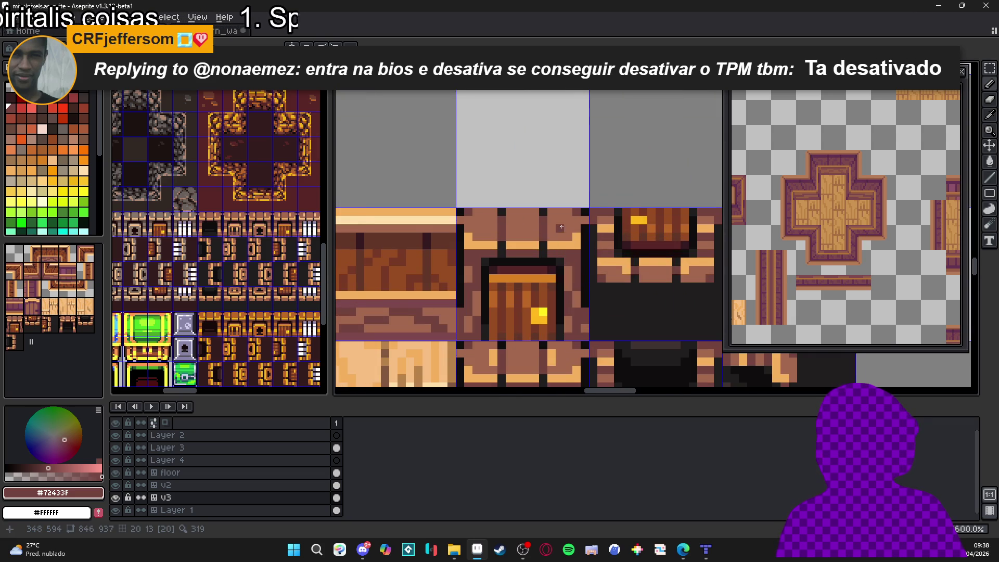
scroll(591, 287, down, 2)
scroll(595, 293, down, 2)
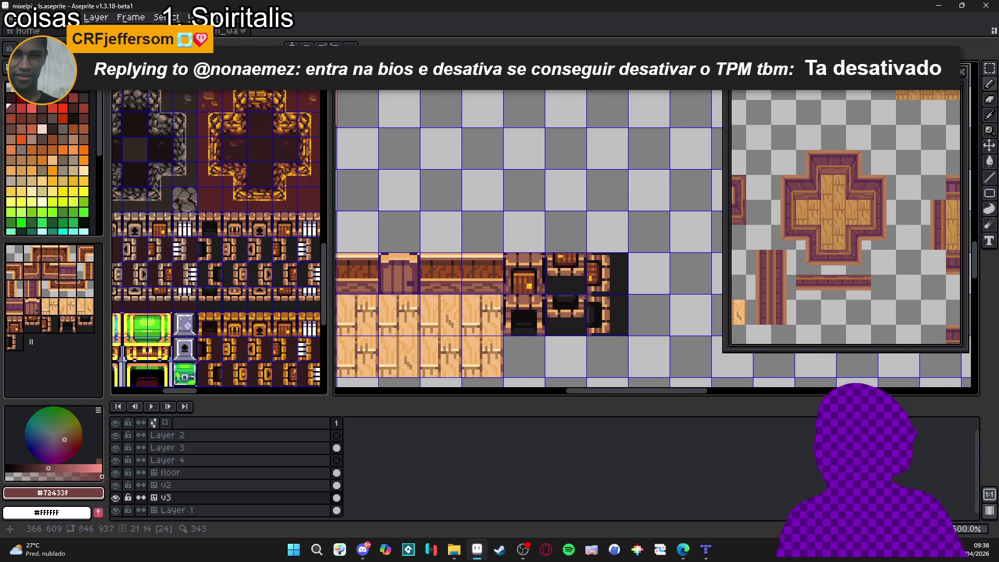
scroll(583, 297, down, 1)
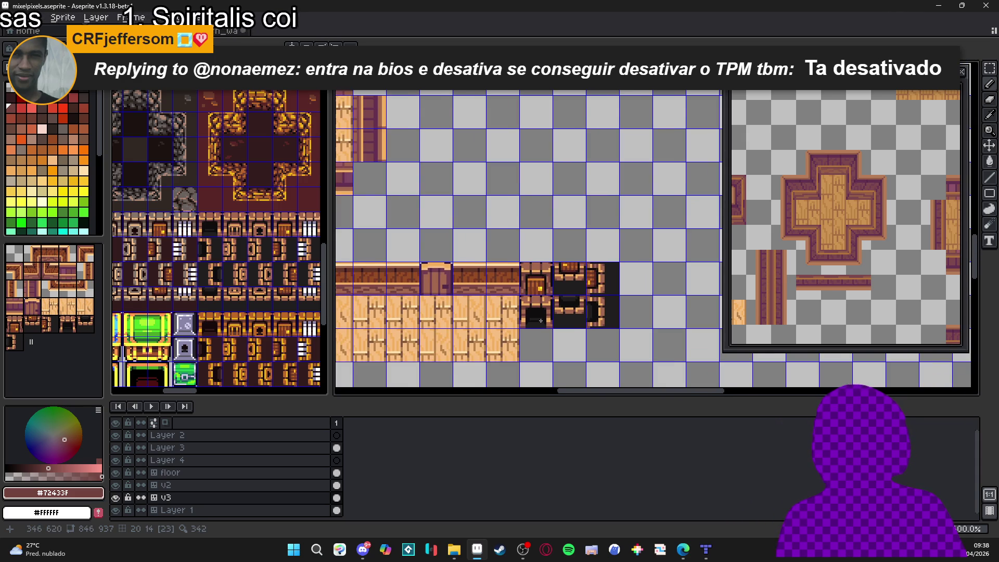
scroll(545, 321, up, 1)
scroll(560, 300, down, 1)
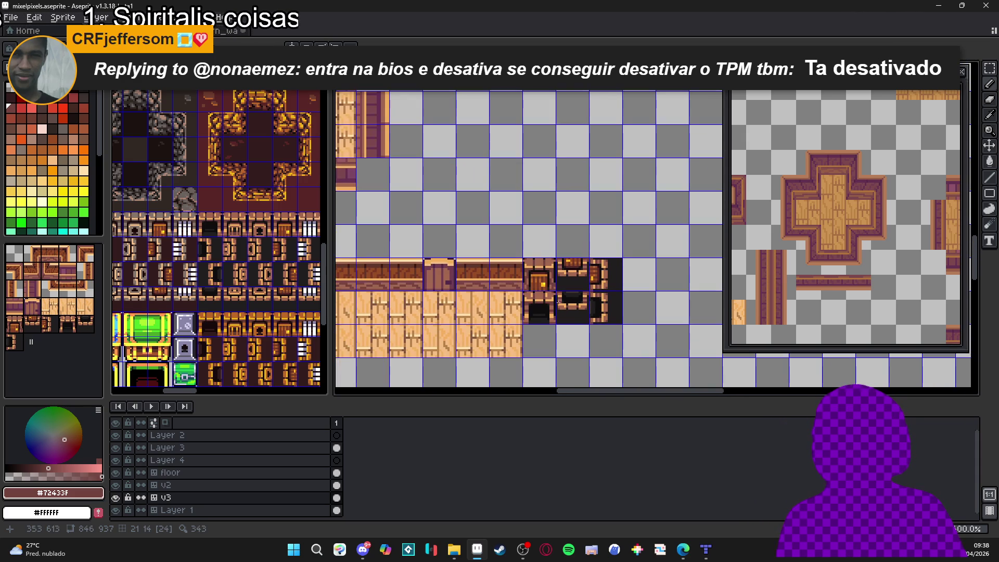
scroll(588, 312, down, 1)
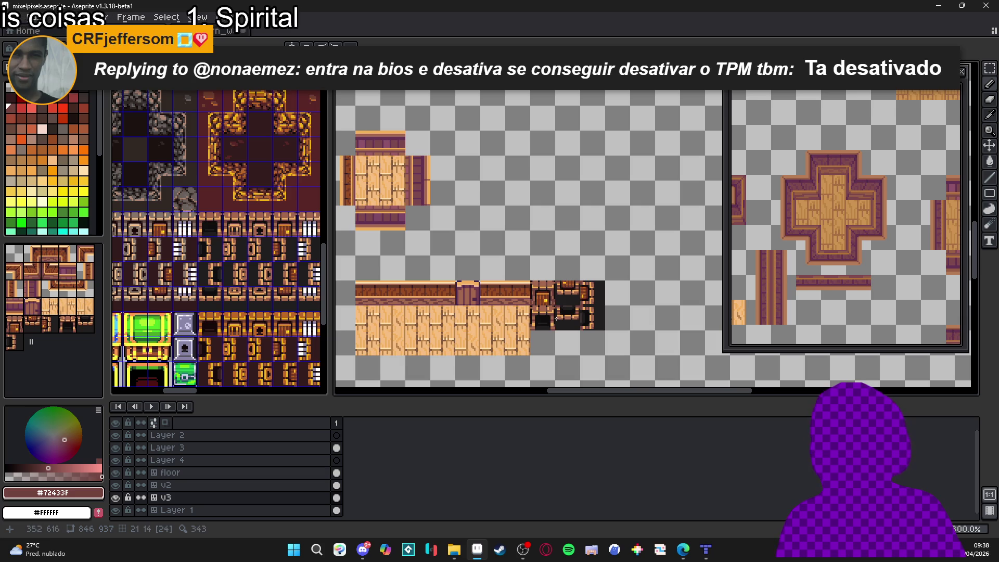
scroll(562, 310, up, 4)
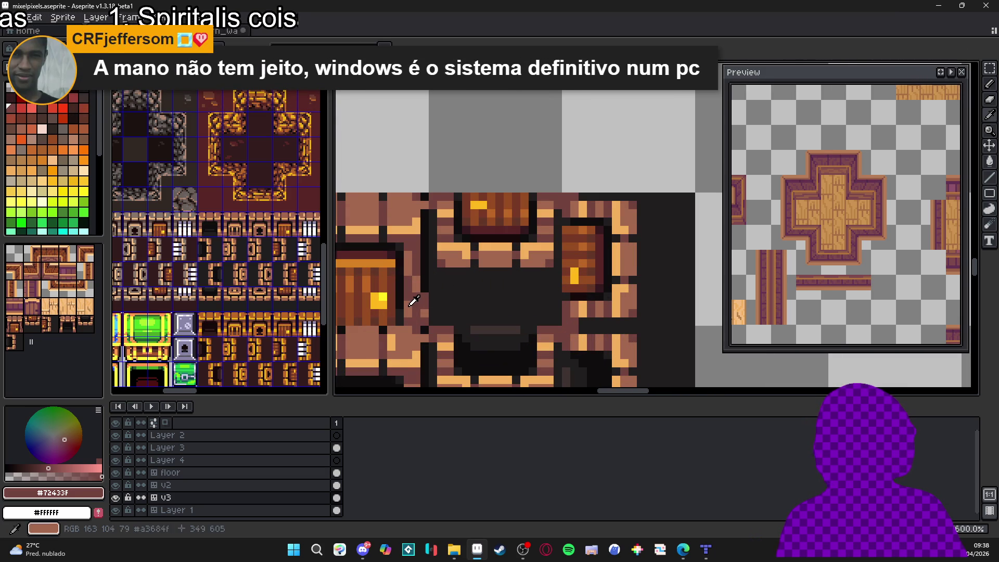
Step: Sample the brown frame colour and repaint the stray orange pixels on the doorway tile
alt+click(523, 323)
drag(567, 320, 558, 323)
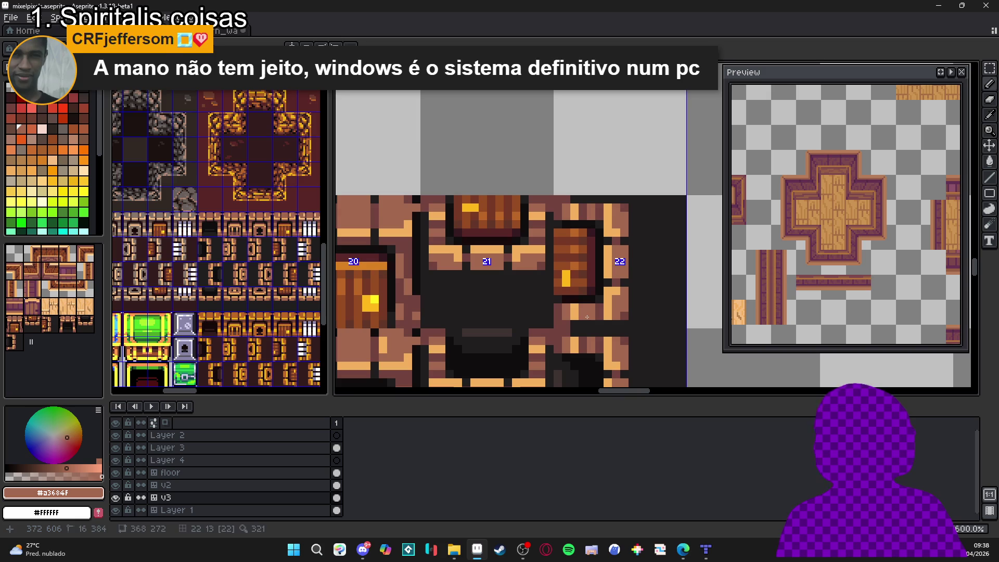
drag(575, 307, 574, 315)
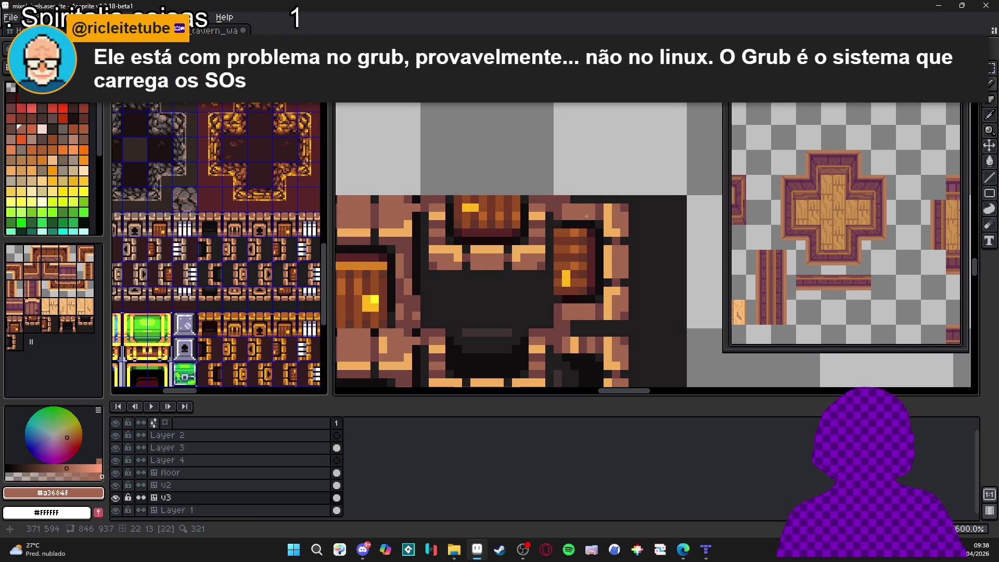
scroll(579, 216, down, 2)
scroll(578, 296, up, 2)
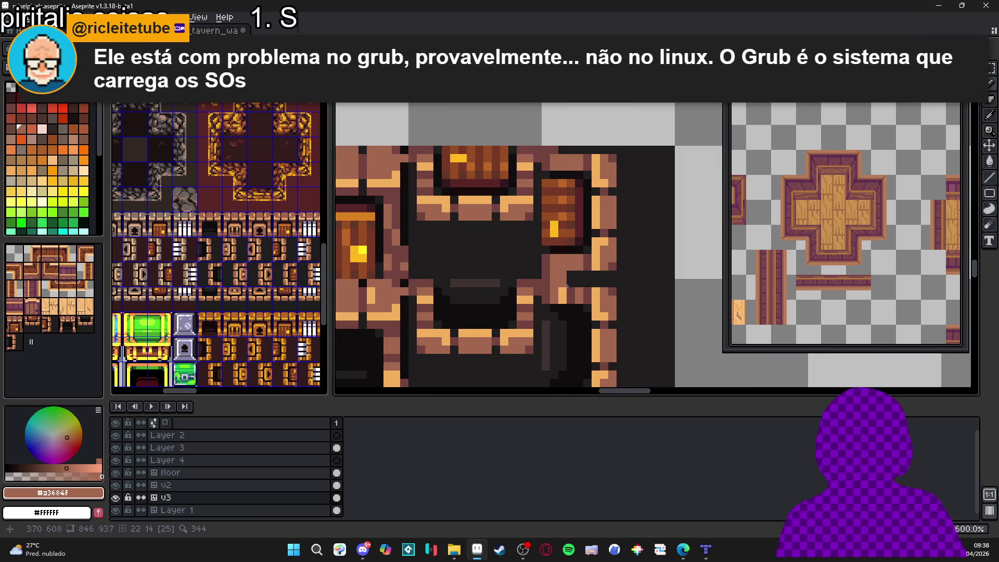
drag(562, 292, 560, 316)
scroll(562, 296, down, 2)
scroll(563, 316, up, 2)
scroll(563, 316, down, 2)
scroll(544, 270, up, 2)
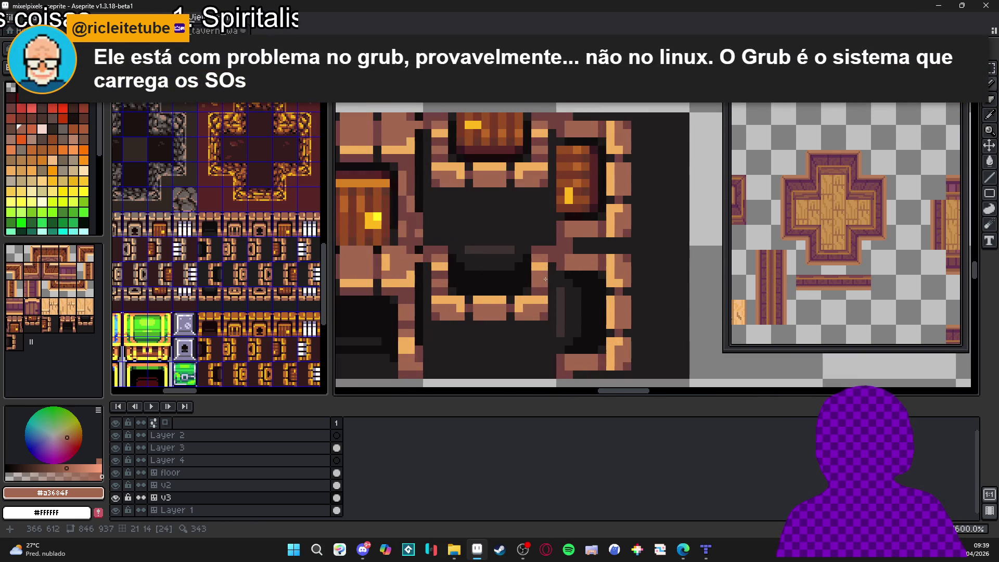
scroll(474, 307, down, 3)
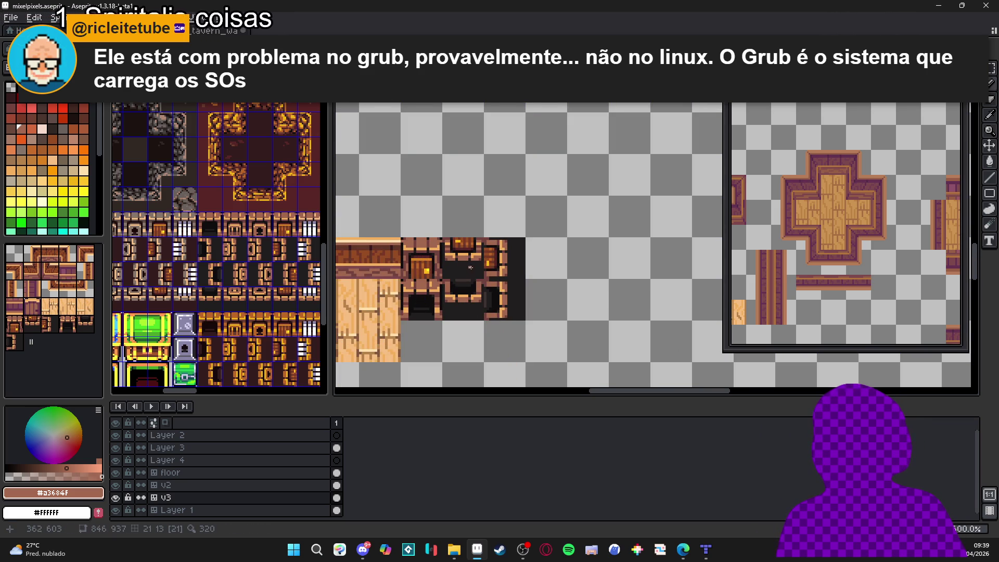
scroll(475, 270, down, 1)
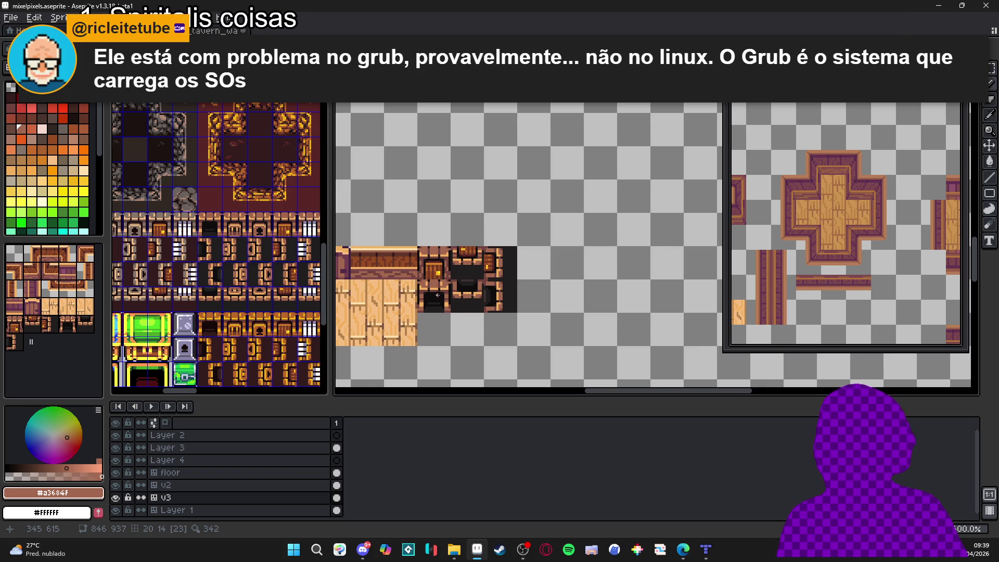
scroll(463, 302, up, 1)
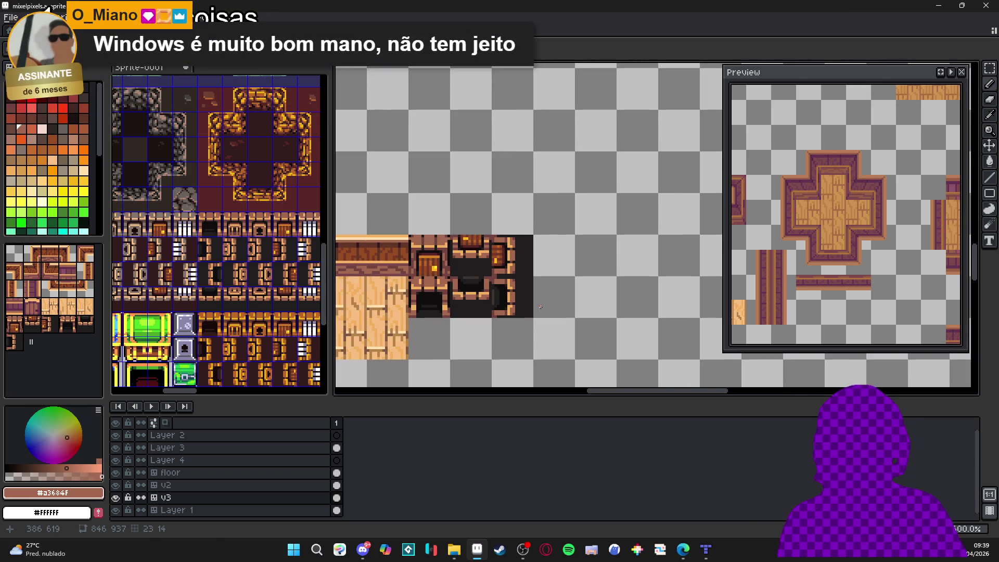
scroll(468, 298, up, 3)
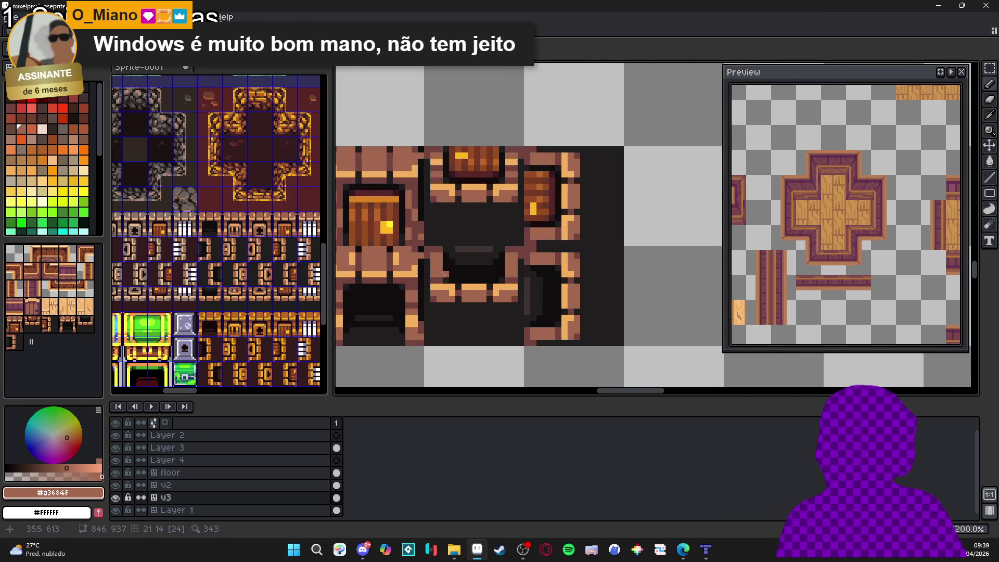
Step: Sample the darker brown and recolour the last two orange pixels on the doorway edge
alt+click(439, 245)
scroll(442, 253, down, 2)
scroll(443, 255, up, 6)
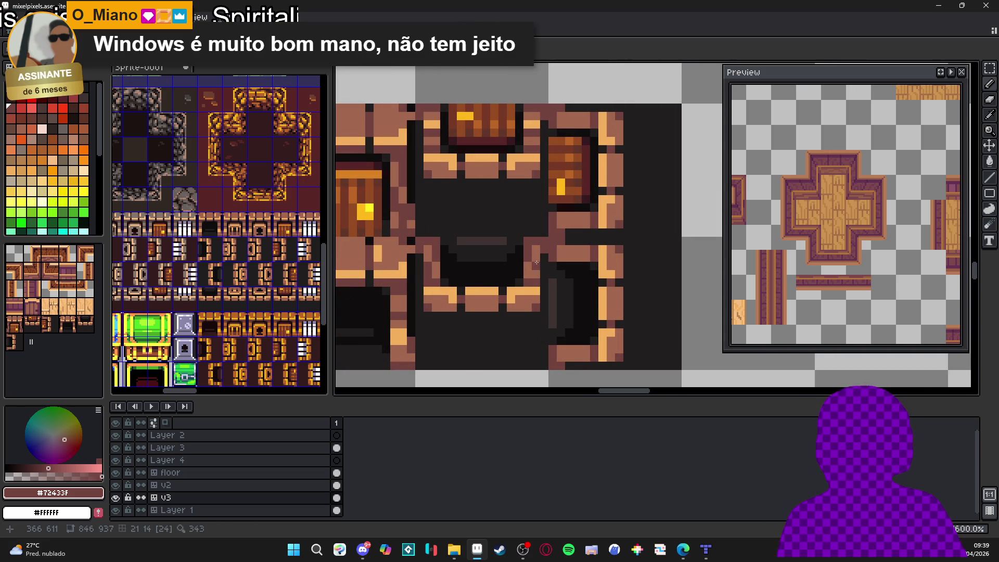
scroll(527, 279, down, 4)
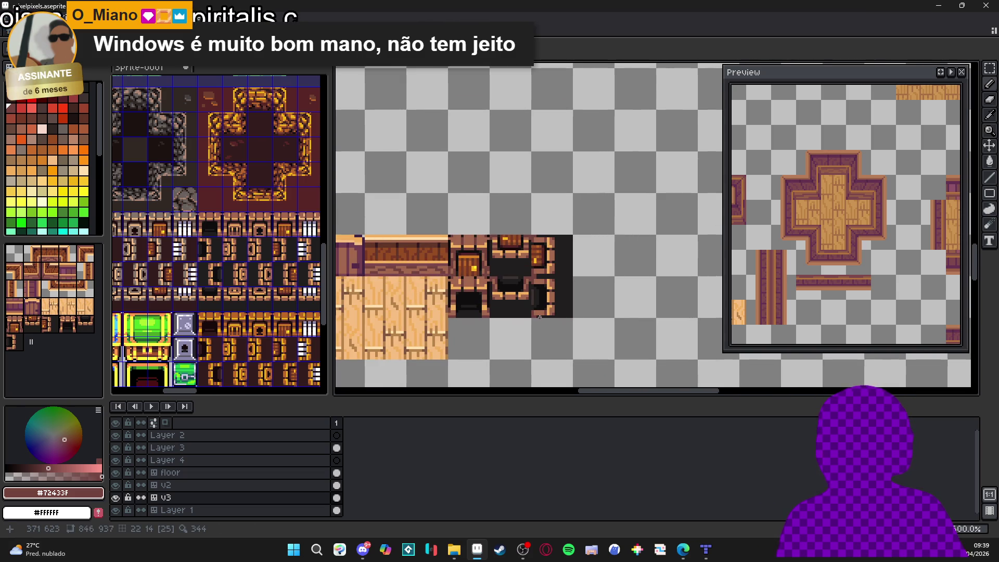
scroll(539, 318, up, 5)
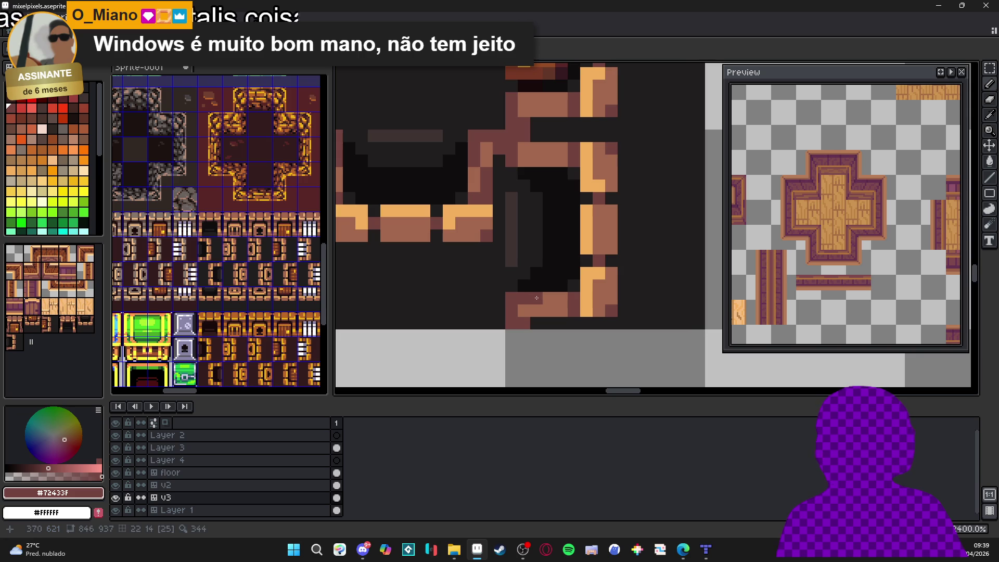
drag(536, 310, 544, 309)
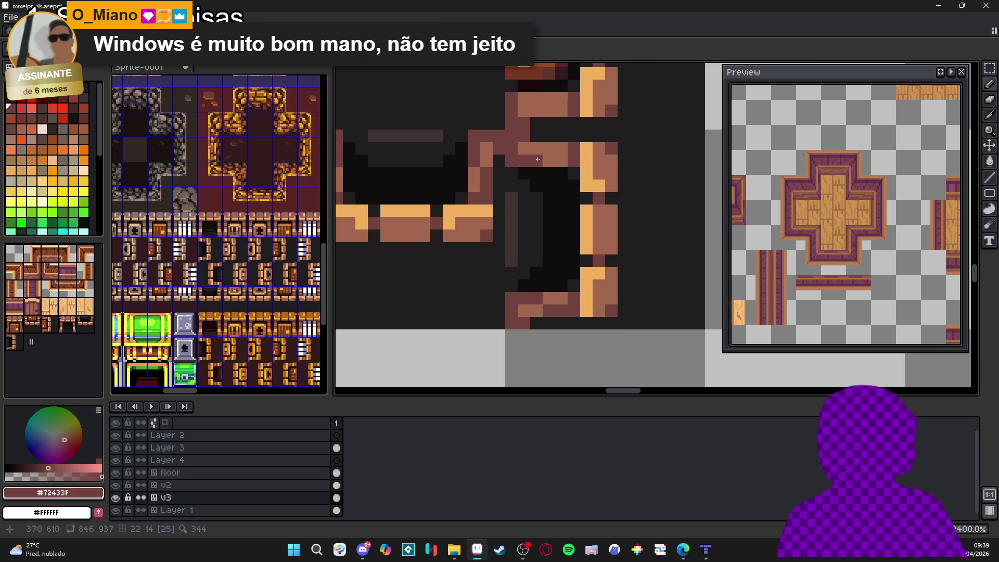
scroll(557, 258, down, 4)
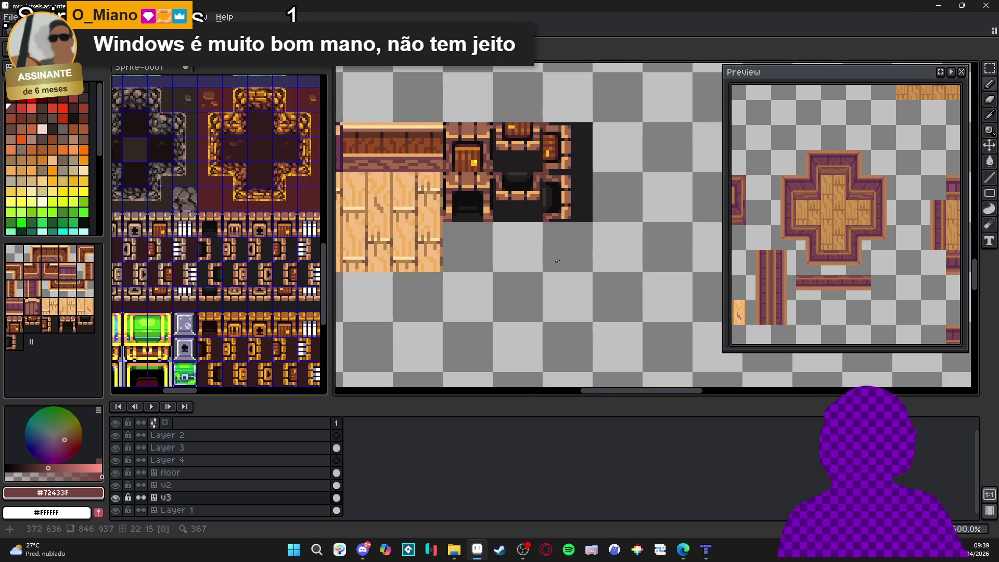
scroll(544, 253, up, 1)
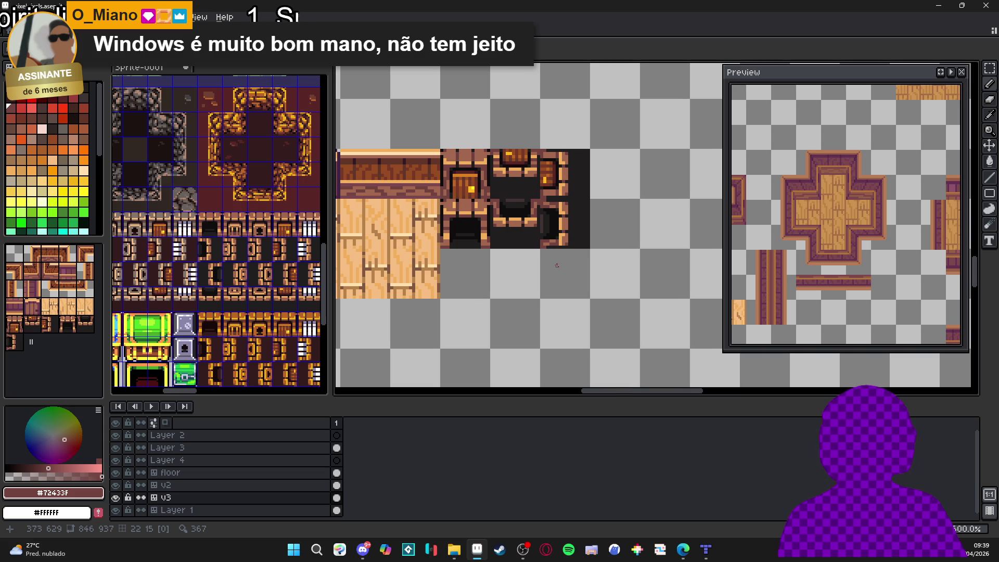
scroll(536, 247, up, 1)
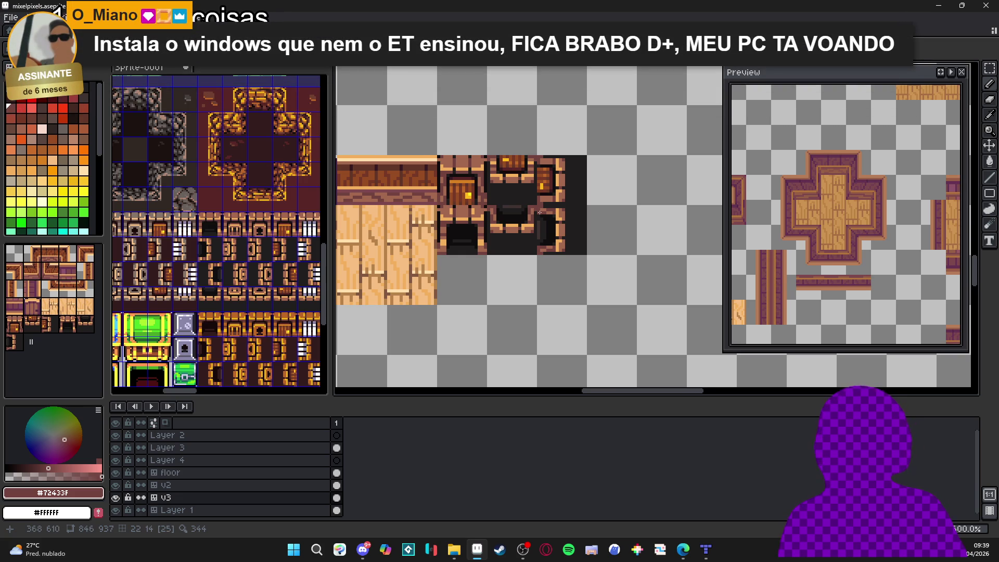
scroll(539, 213, up, 3)
Step: Sample the light brown wall colour and the darker brown shade from the doorway tile
alt+click(509, 212)
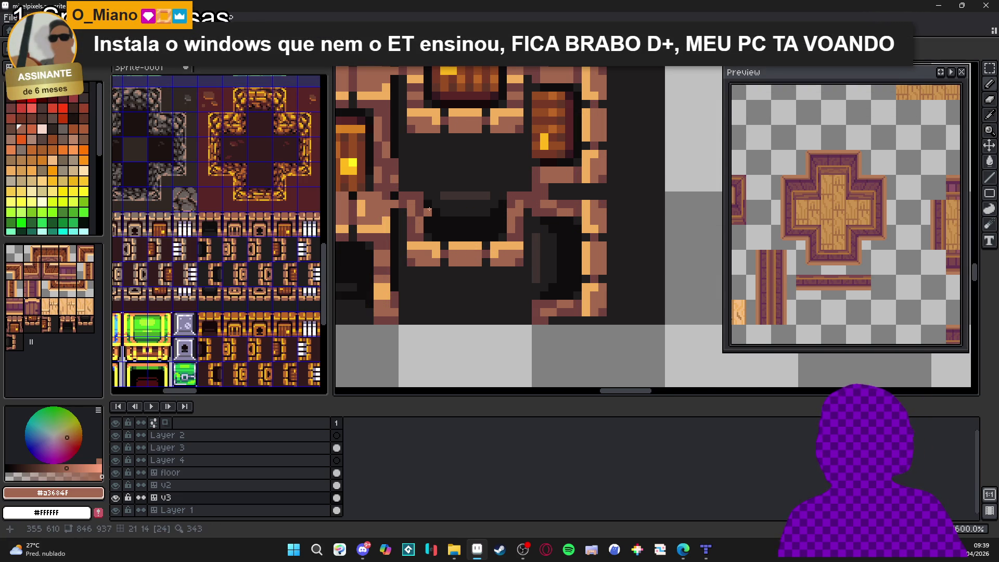
scroll(479, 253, down, 3)
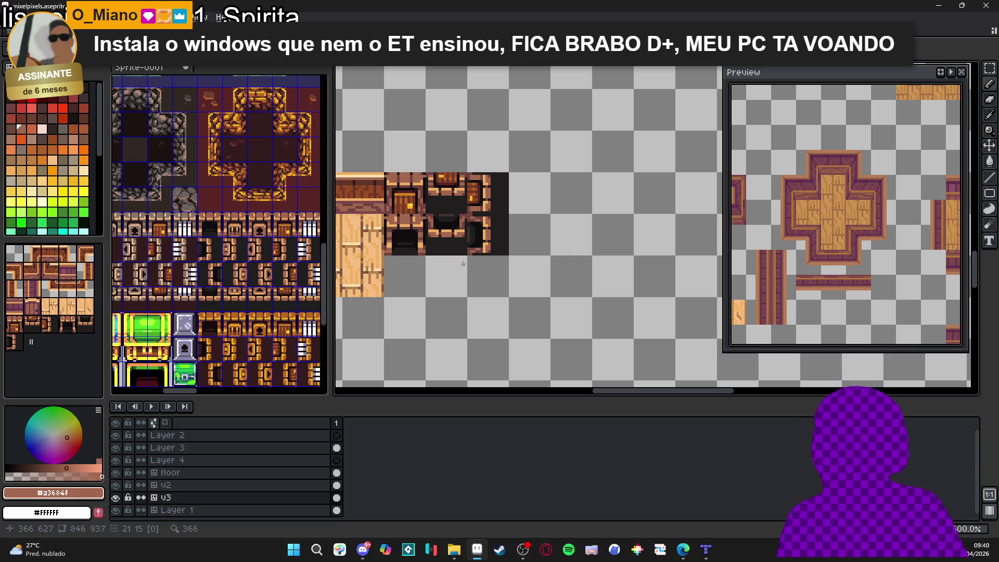
scroll(442, 214, up, 2)
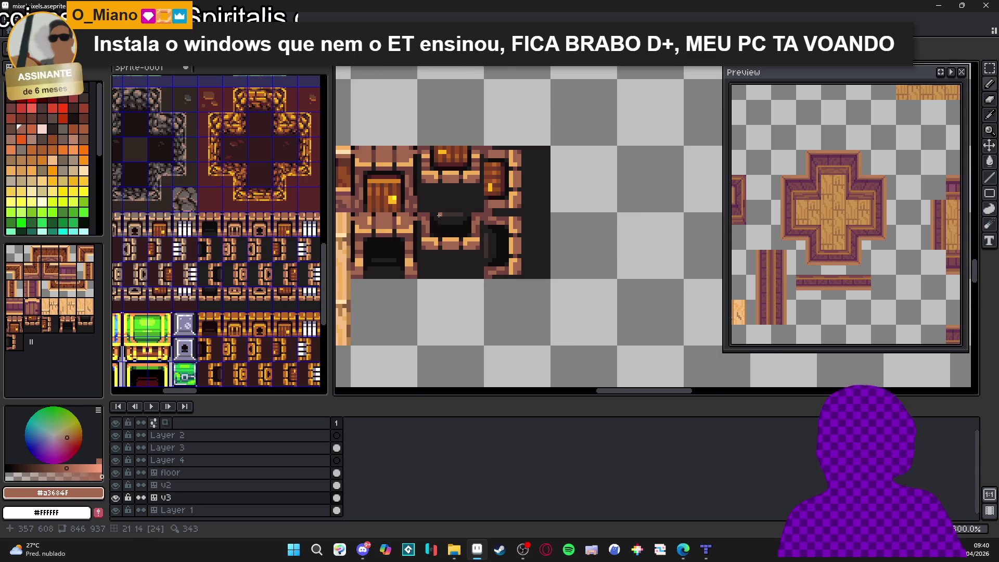
scroll(482, 173, up, 5)
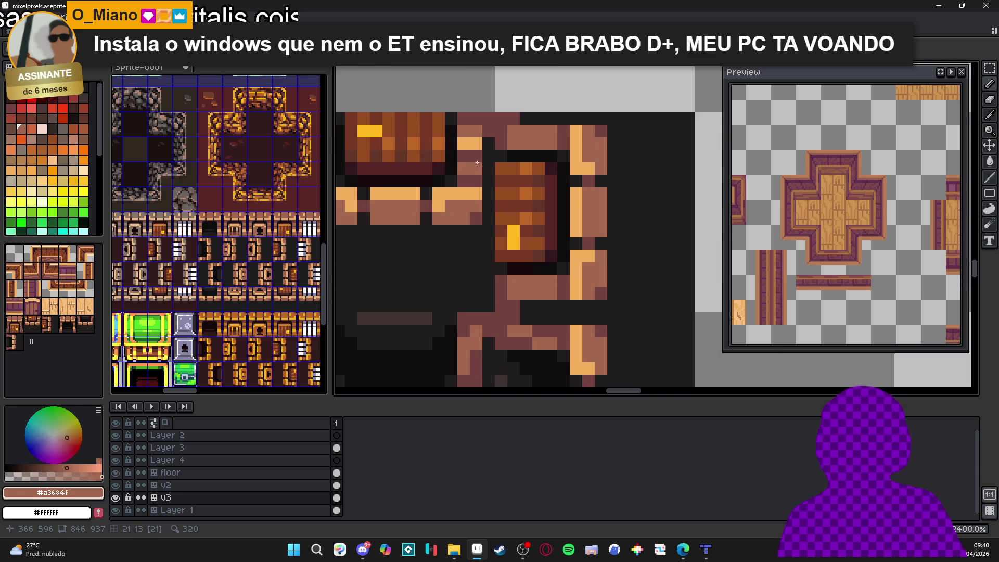
scroll(451, 168, down, 3)
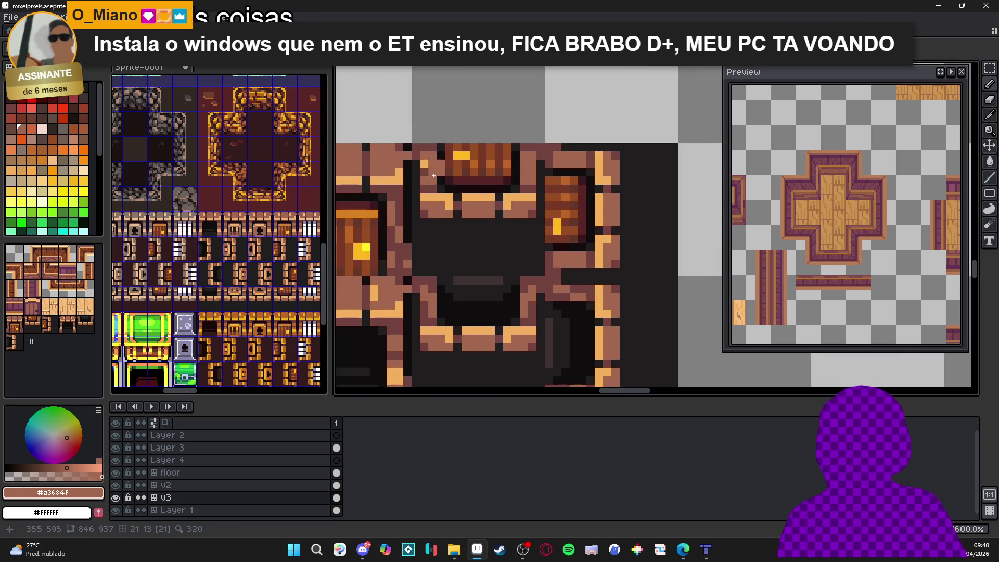
scroll(486, 213, down, 3)
scroll(486, 214, up, 3)
scroll(458, 229, down, 2)
scroll(475, 247, up, 1)
scroll(466, 260, up, 1)
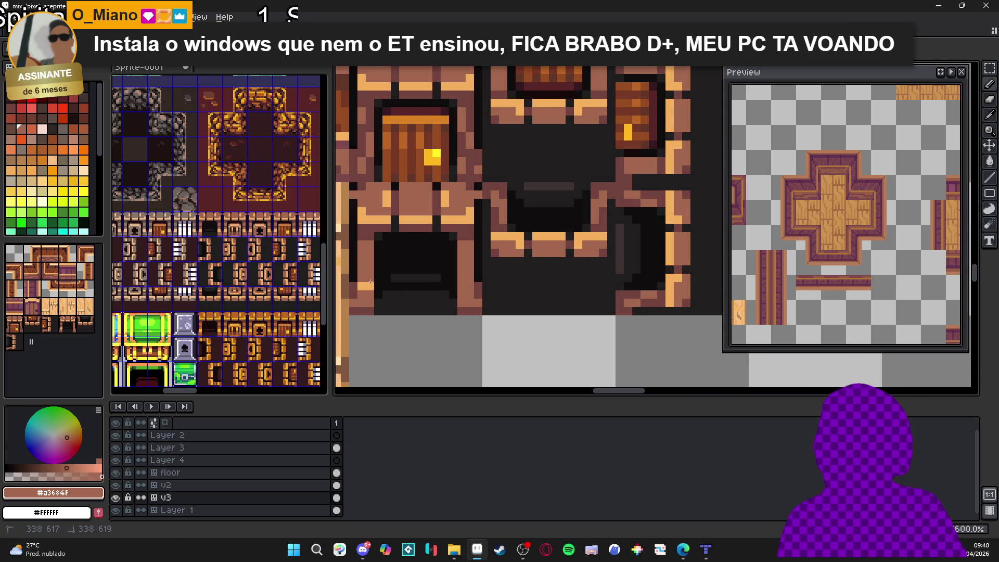
alt+click(470, 255)
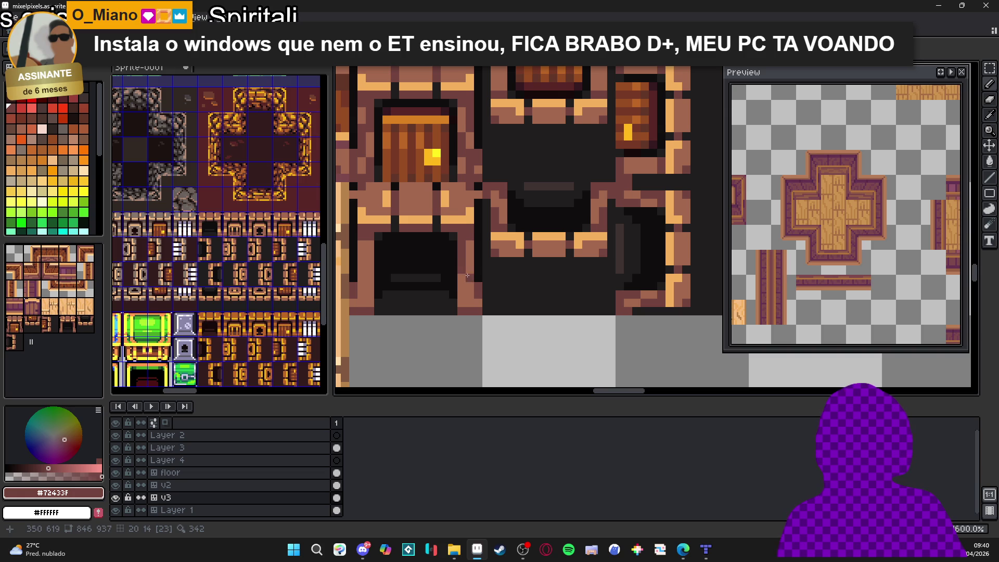
scroll(435, 288, down, 4)
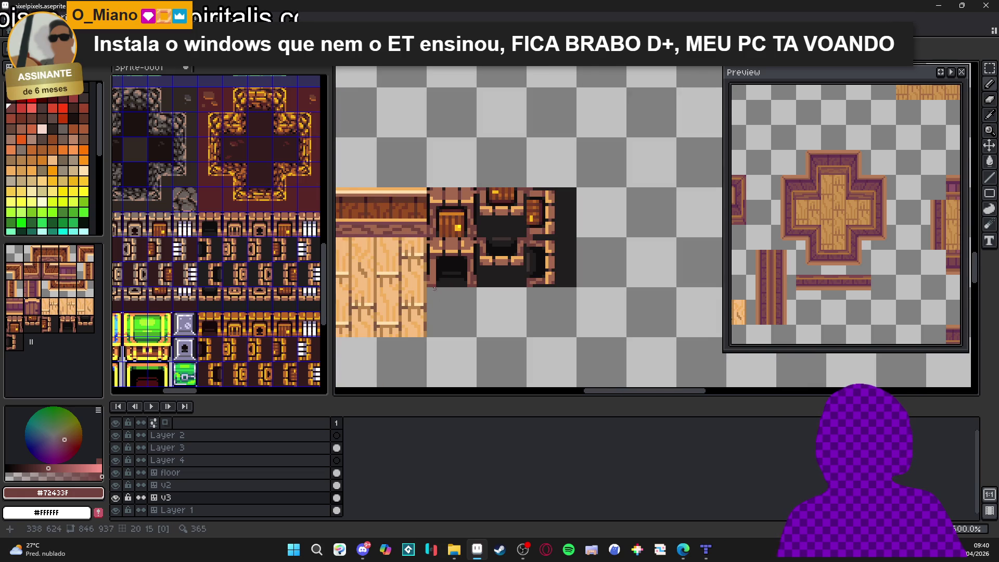
scroll(447, 276, down, 1)
scroll(438, 218, up, 4)
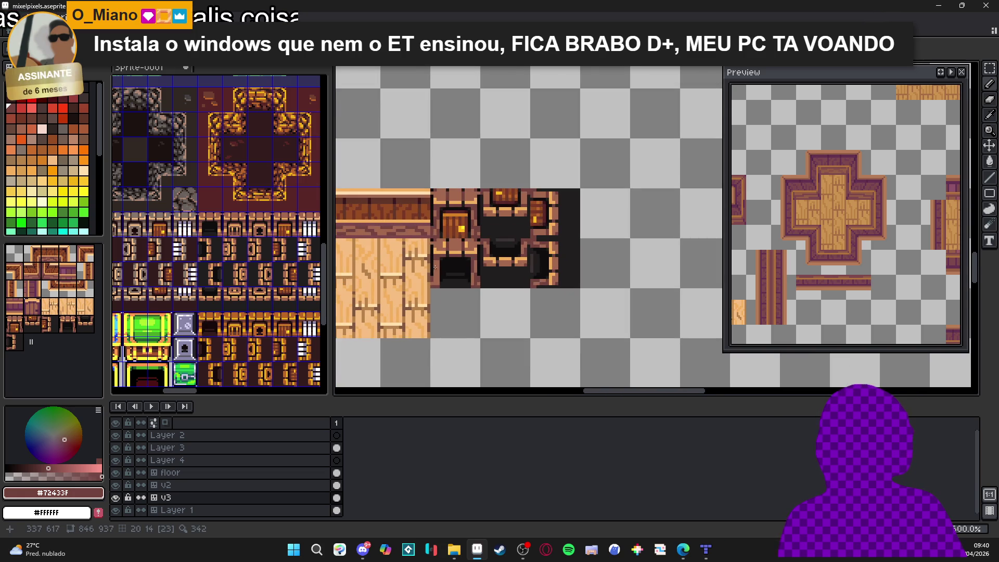
Step: Marquee-select the 2x8 wall-edge strip on the doorway tile and move it right
key(m)
drag(436, 212, 442, 258)
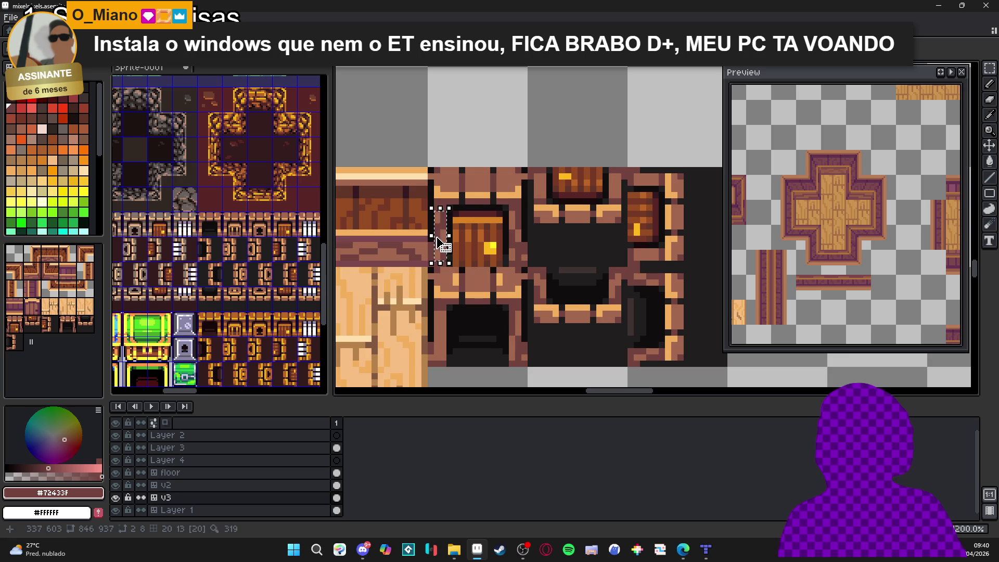
drag(440, 224, 452, 328)
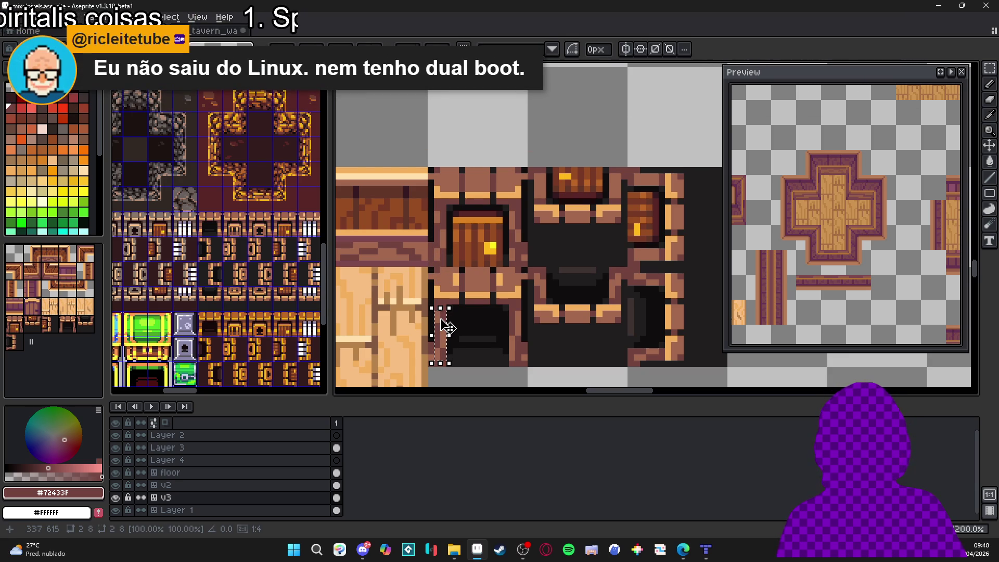
drag(448, 327, 439, 301)
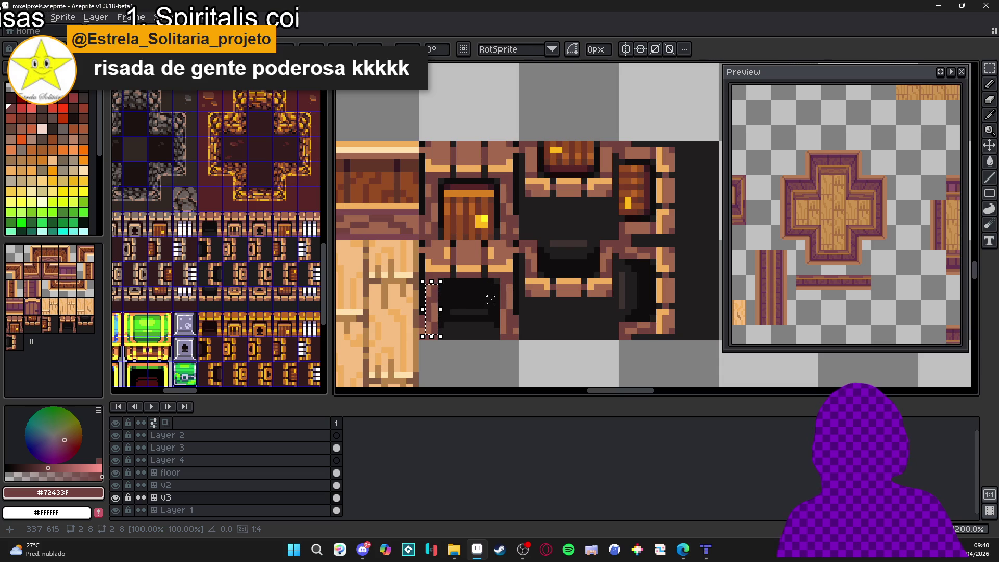
drag(433, 319, 507, 318)
scroll(508, 316, down, 3)
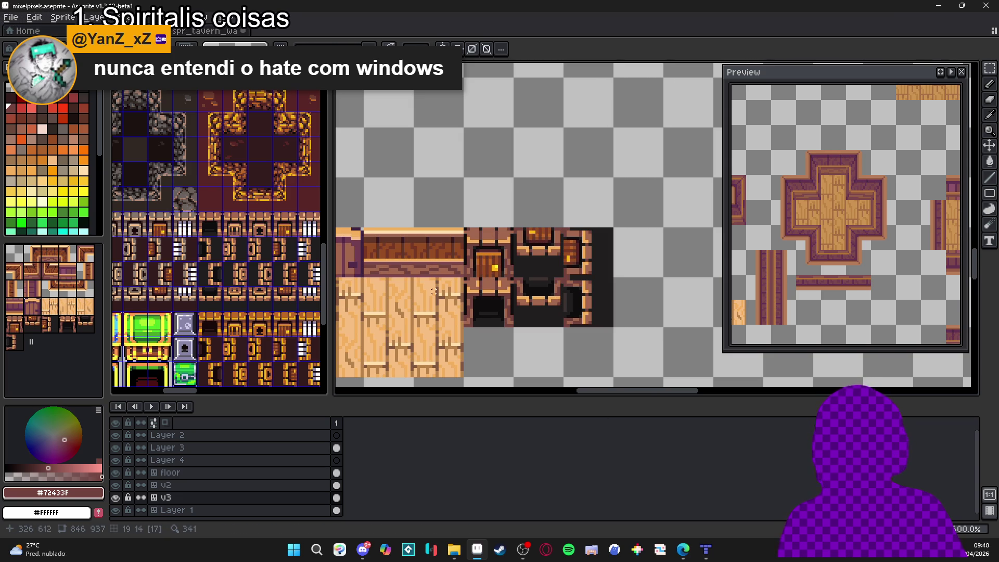
Step: Zoom in on the wall tile next to the door and pencil a dark brown stroke across it
scroll(491, 277, left, 1)
scroll(491, 278, down, 1)
scroll(550, 285, up, 5)
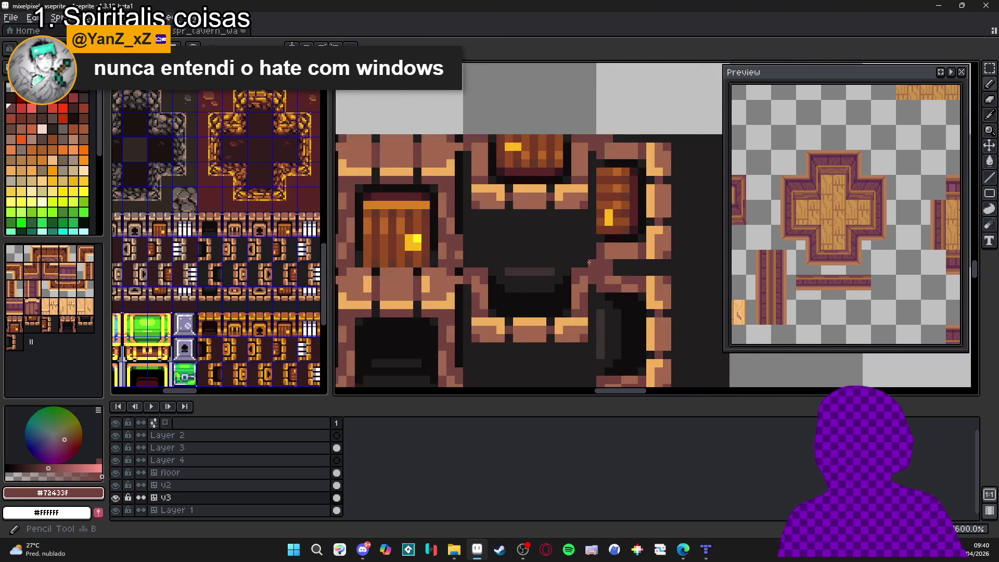
scroll(663, 251, down, 5)
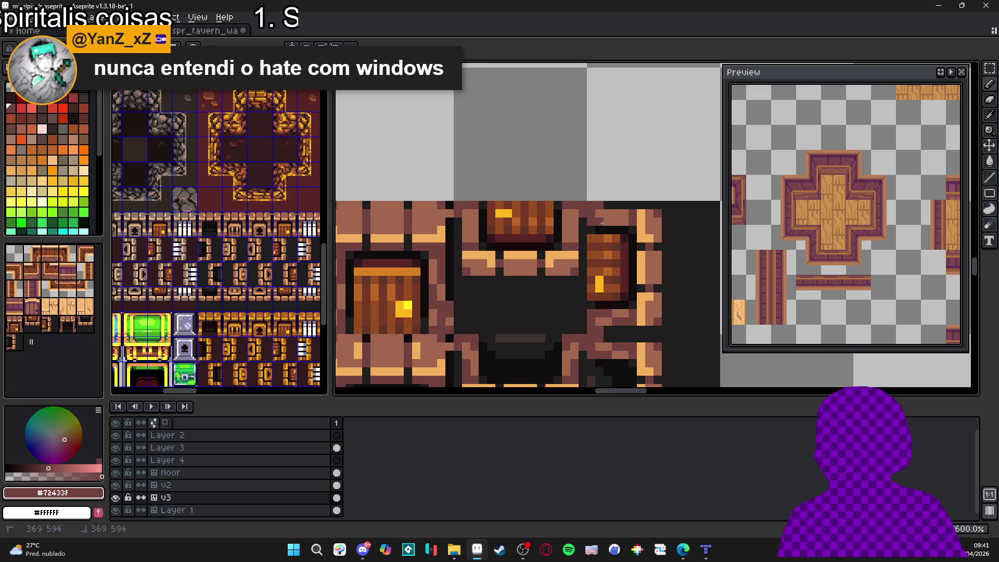
scroll(602, 254, down, 3)
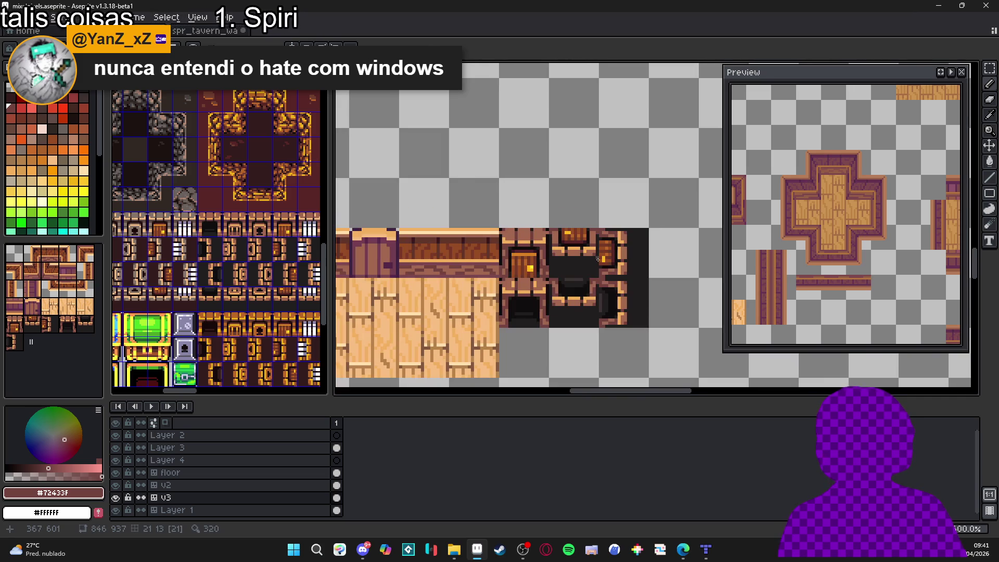
scroll(591, 302, down, 1)
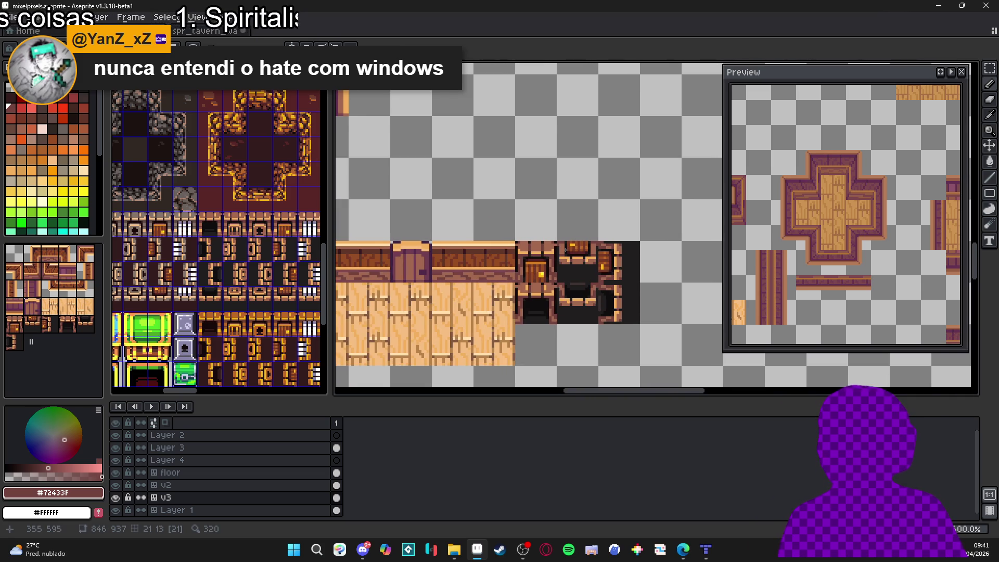
scroll(566, 250, up, 4)
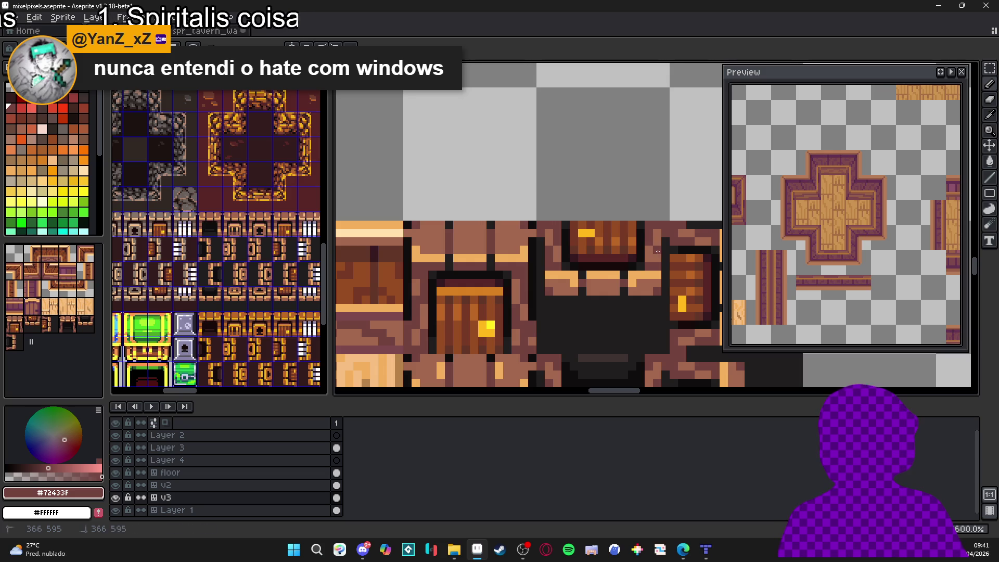
scroll(657, 258, down, 4)
drag(592, 288, 579, 275)
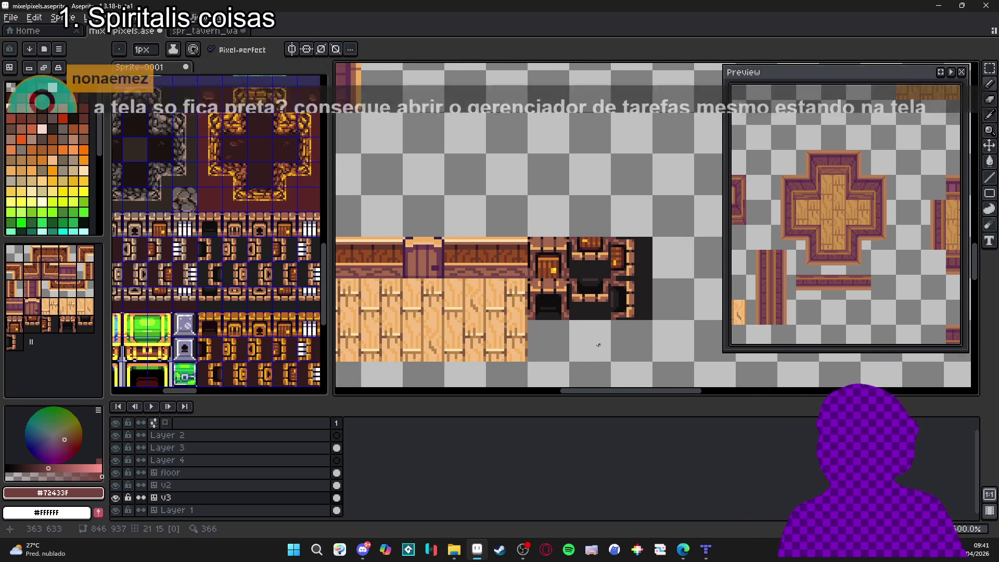
scroll(565, 330, down, 1)
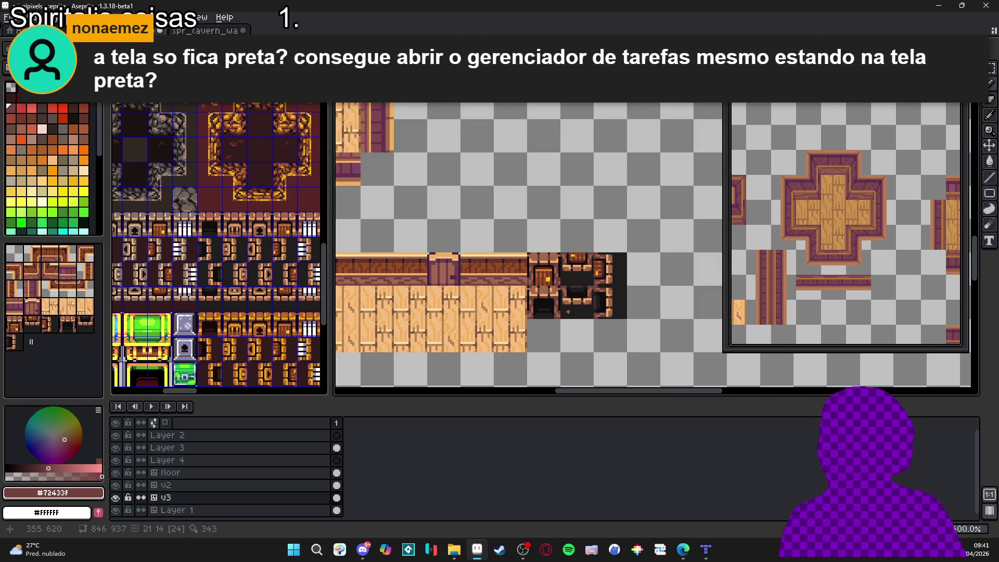
scroll(526, 265, up, 5)
mouse_move(502, 263)
mouse_down()
mouse_move(526, 267)
mouse_move(536, 254)
mouse_move(588, 266)
mouse_move(634, 254)
mouse_move(642, 264)
mouse_up()
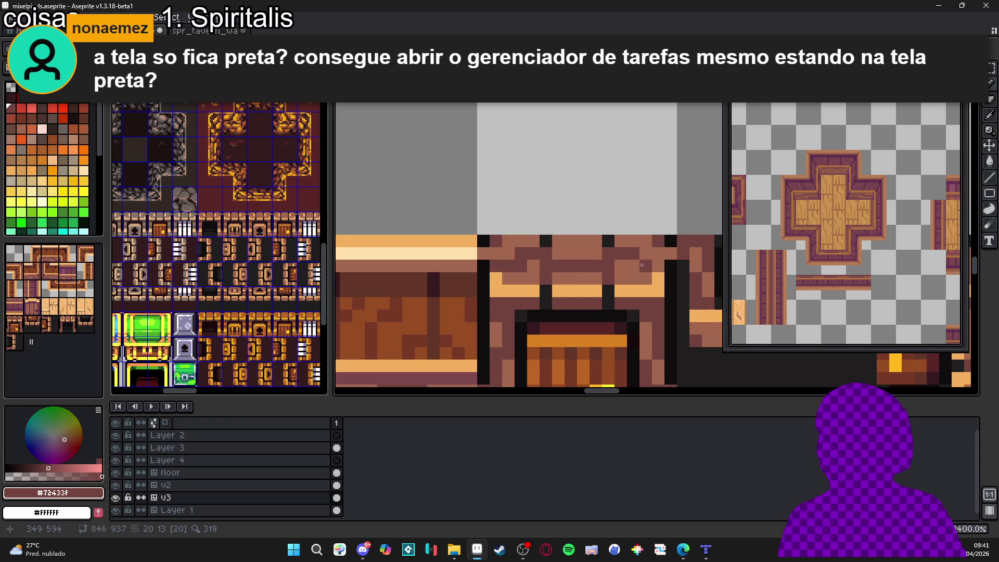
scroll(651, 266, down, 6)
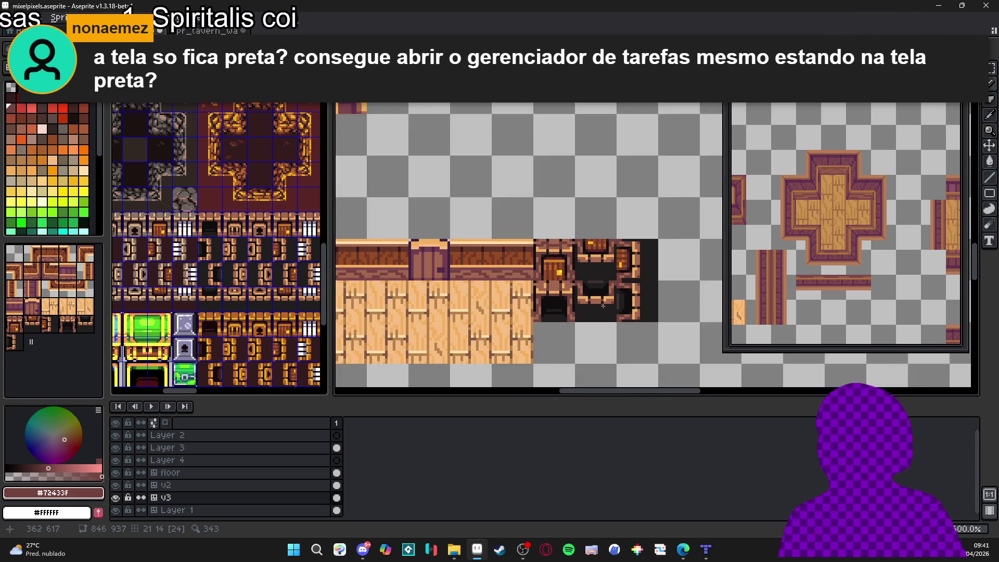
drag(600, 305, 564, 280)
scroll(574, 270, down, 1)
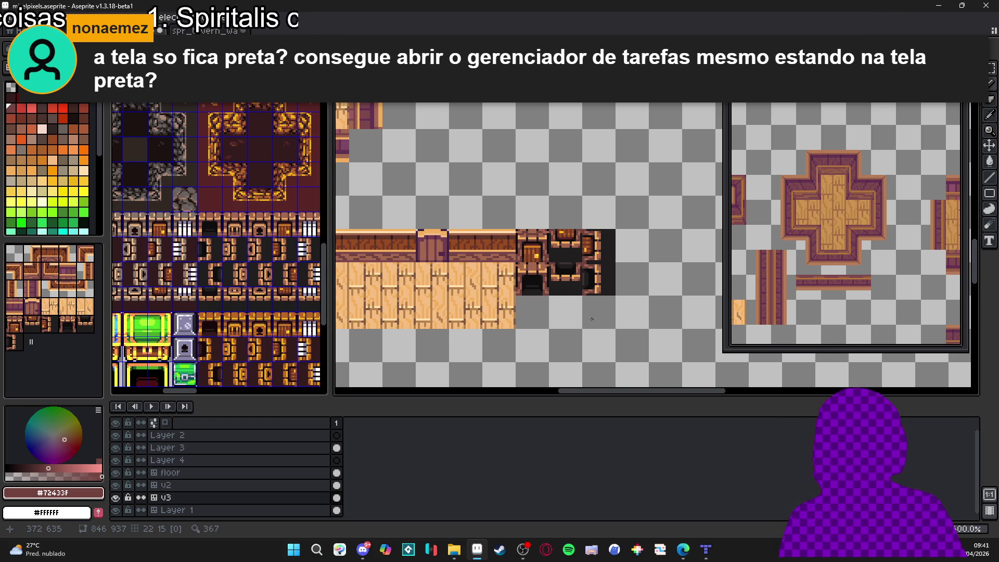
scroll(531, 268, up, 6)
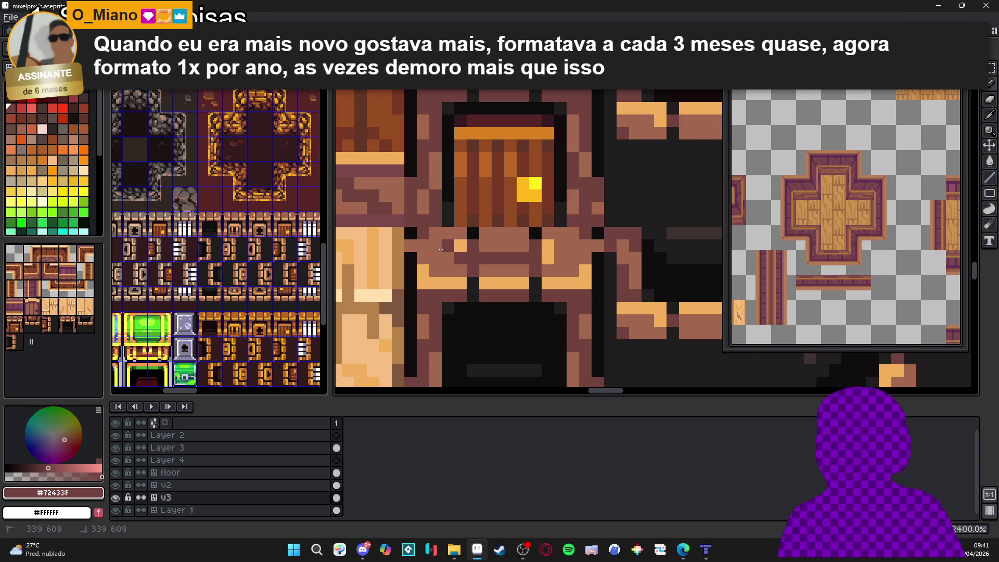
Step: Pick the #72433F dark brown and pencil dark pixels along the lower doorway tile's bottom row
alt+click(448, 233)
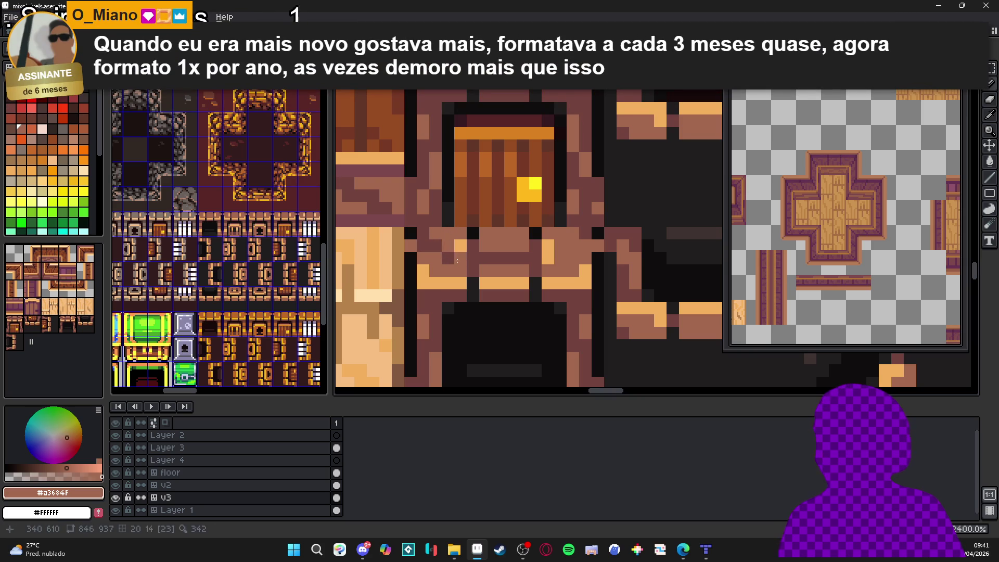
alt+click(455, 257)
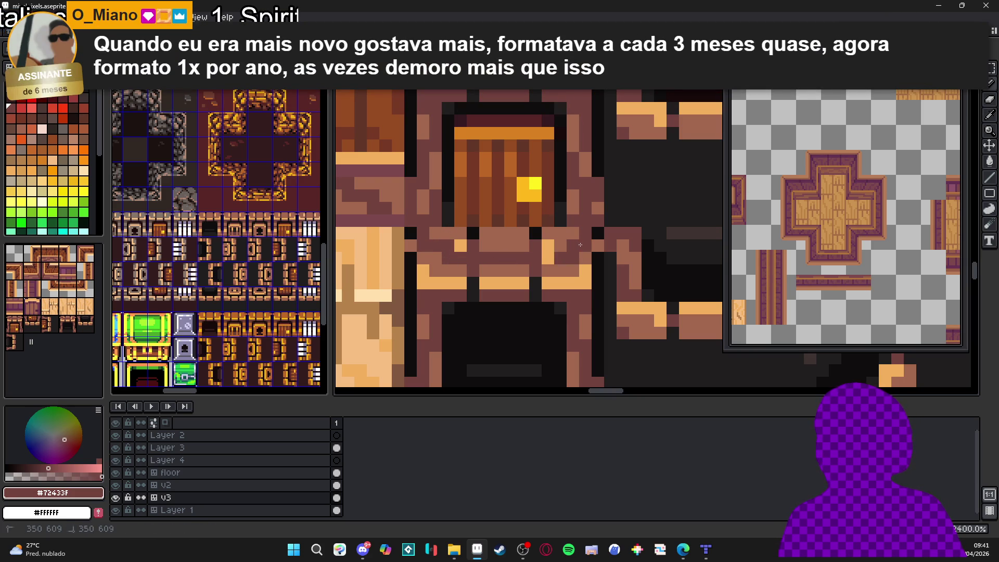
scroll(580, 244, down, 6)
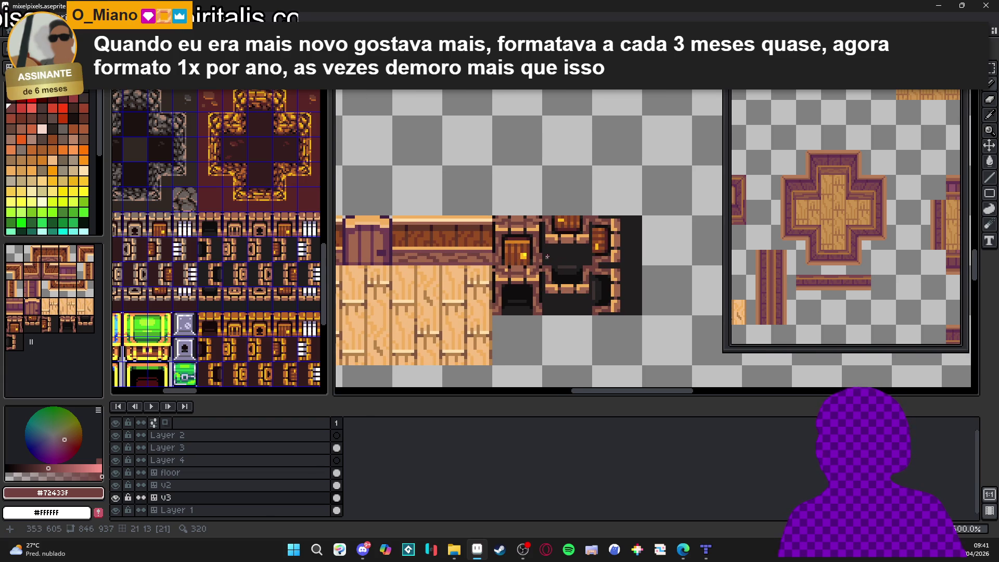
scroll(557, 295, up, 6)
mouse_move(535, 295)
mouse_down()
mouse_move(518, 302)
mouse_move(512, 292)
mouse_up()
click(468, 303)
click(456, 302)
click(581, 303)
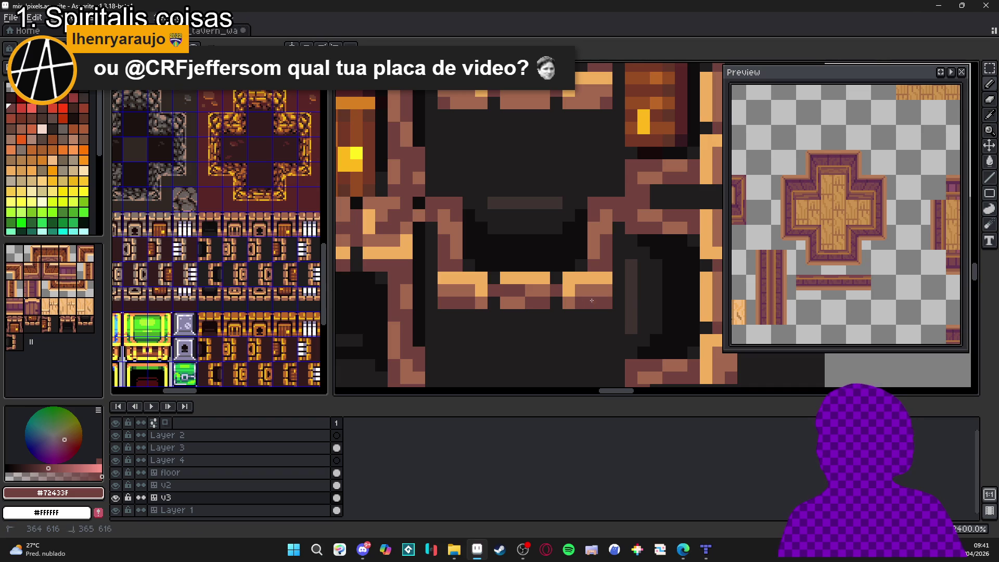
scroll(591, 300, down, 6)
drag(620, 324, 587, 319)
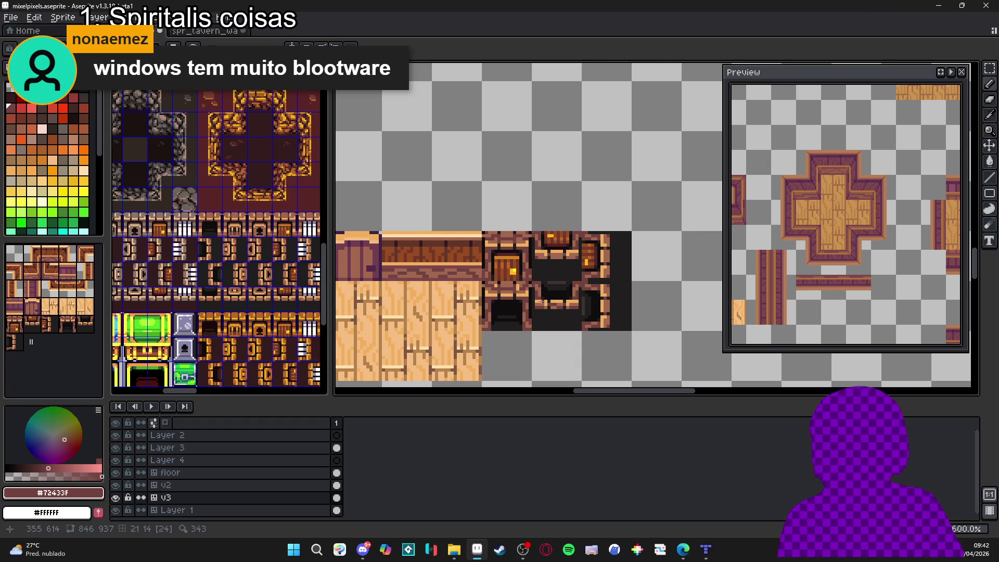
Step: Zoom around the door and dark doorway tiles to check them, then save mixelpixels.aseprite
scroll(484, 296, up, 3)
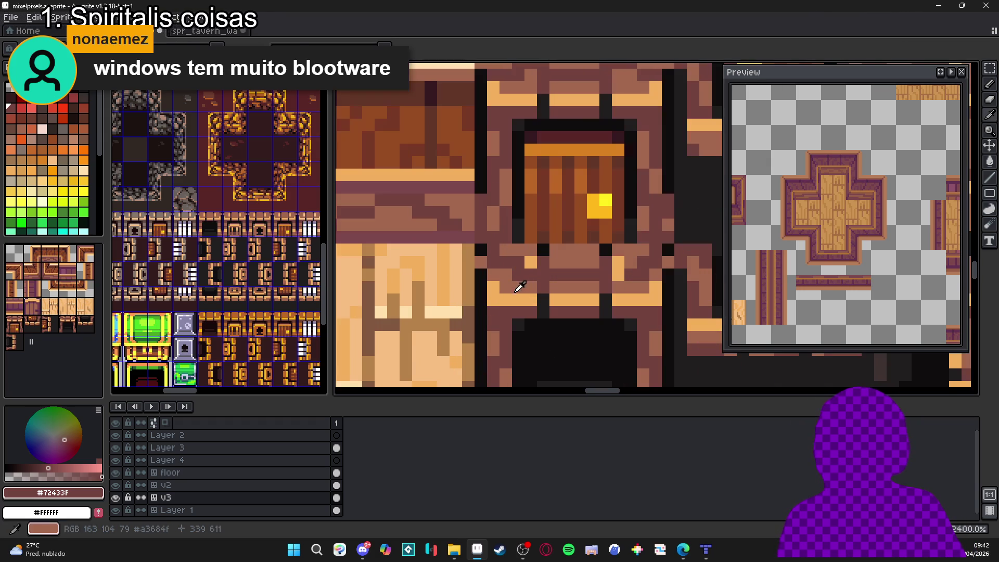
alt+click(556, 299)
scroll(596, 319, down, 2)
scroll(596, 319, down, 2)
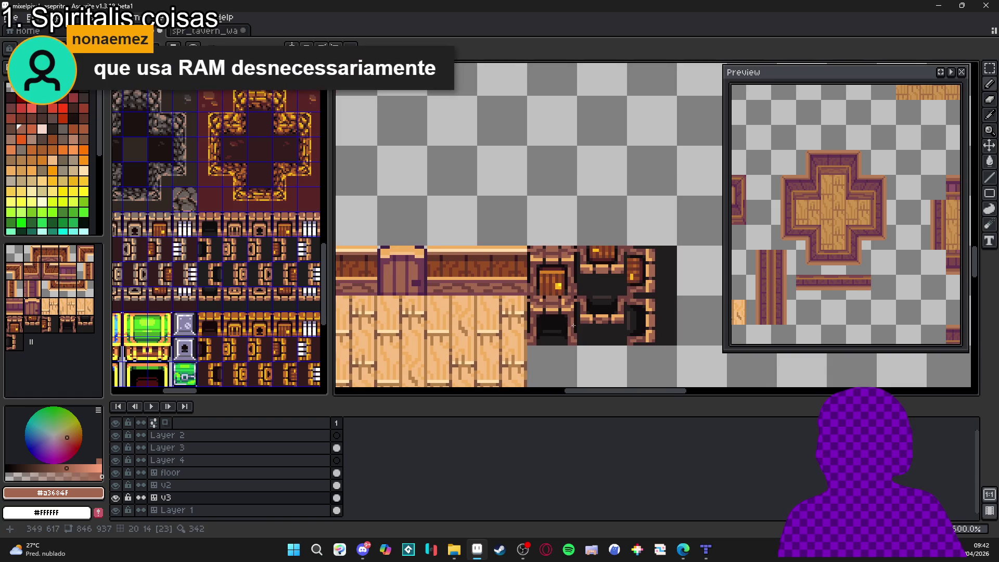
scroll(567, 260, up, 1)
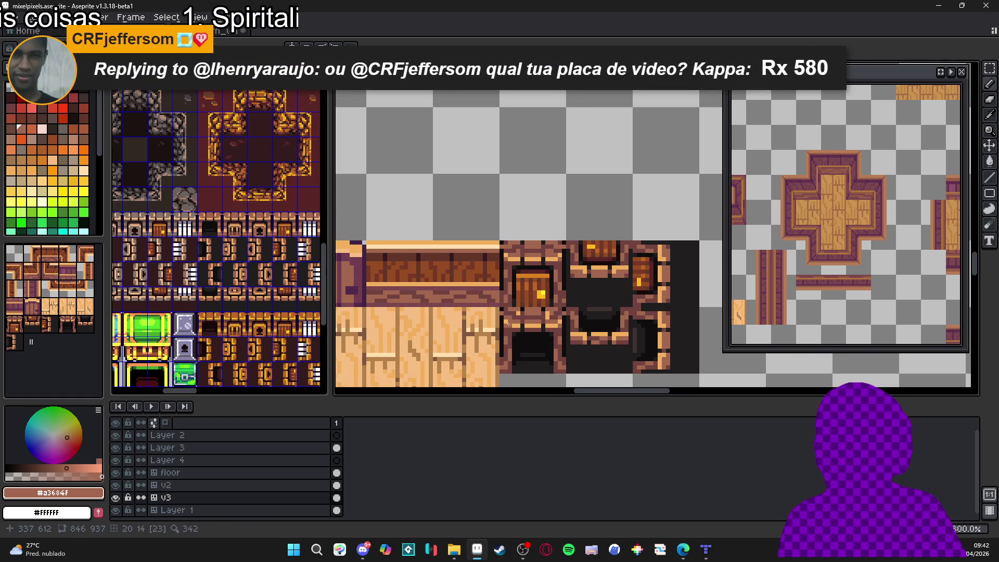
scroll(505, 322, down, 2)
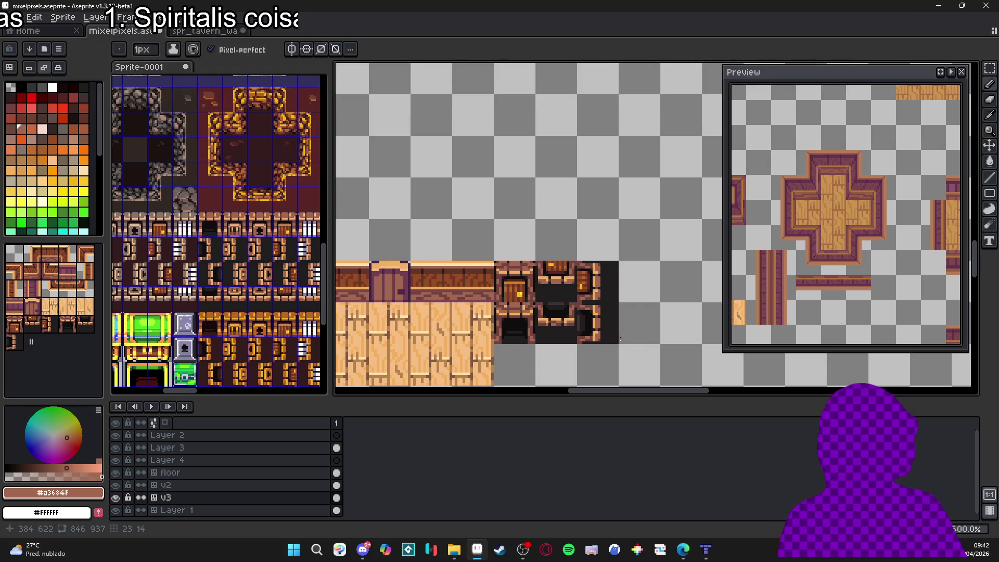
scroll(600, 335, up, 5)
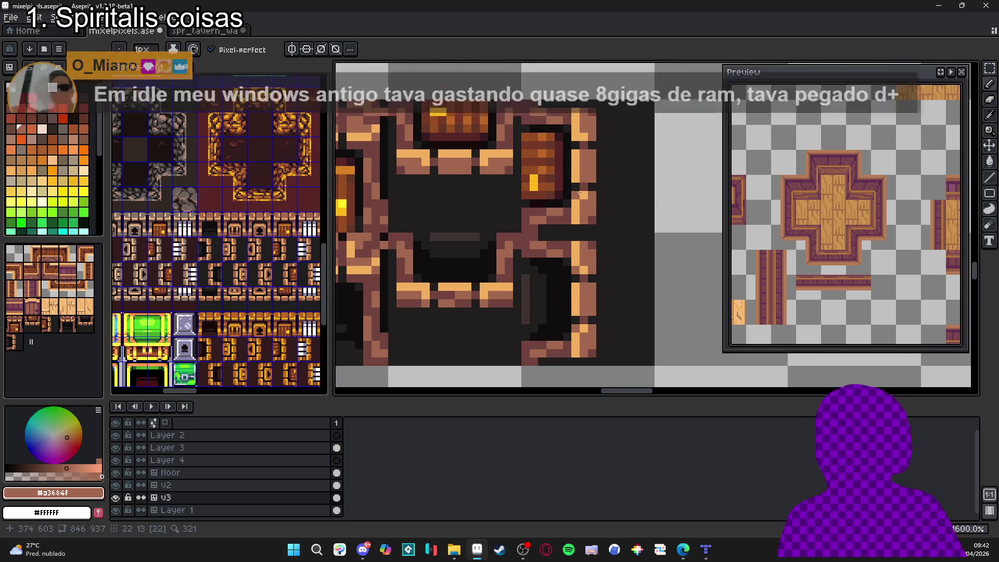
scroll(580, 193, down, 1)
scroll(505, 166, up, 1)
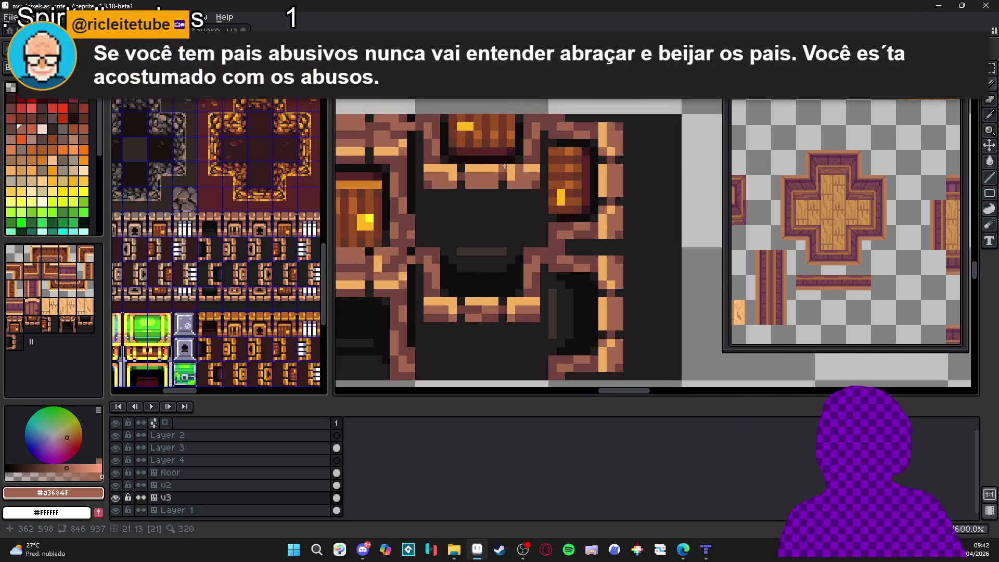
scroll(451, 171, down, 3)
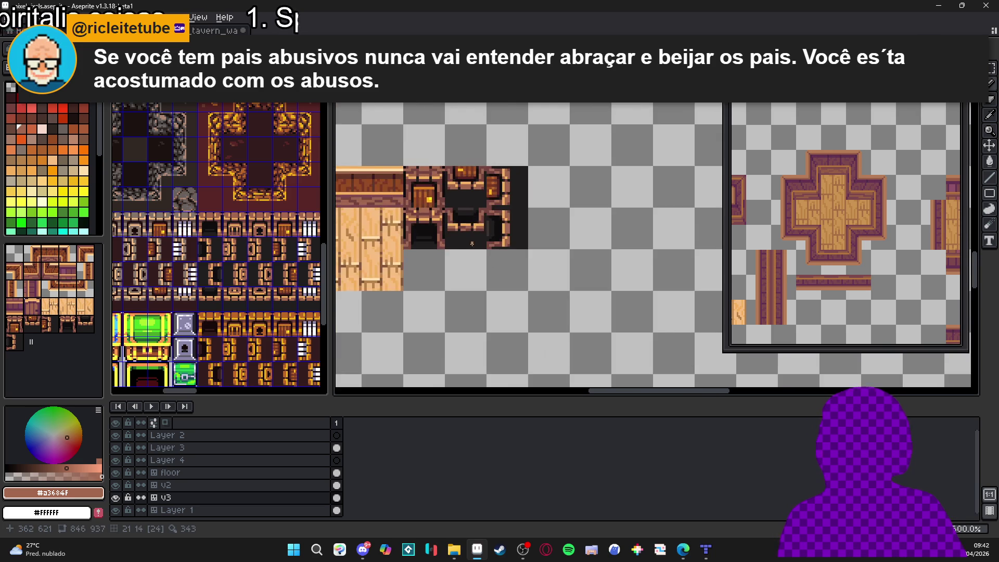
scroll(479, 208, up, 3)
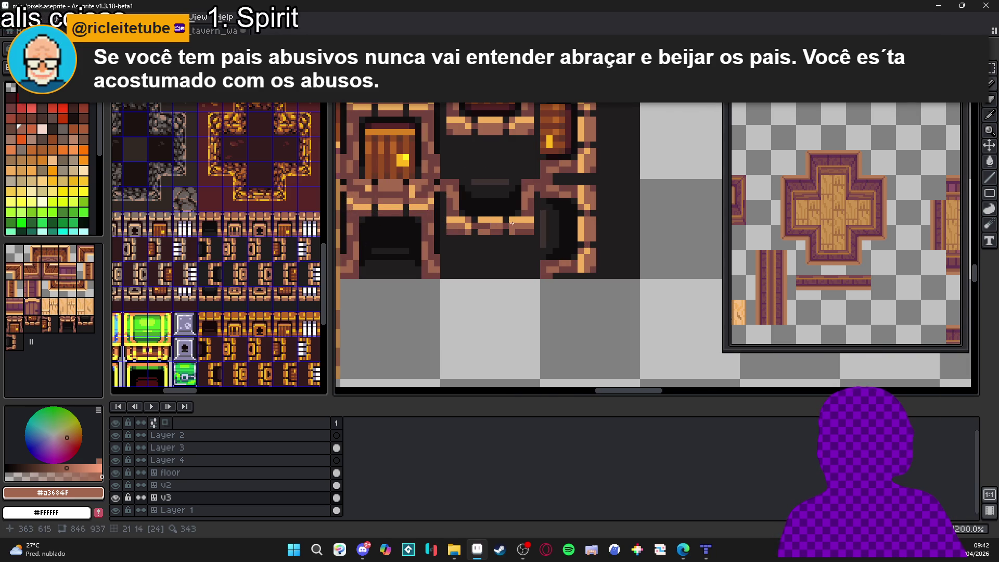
scroll(512, 223, down, 4)
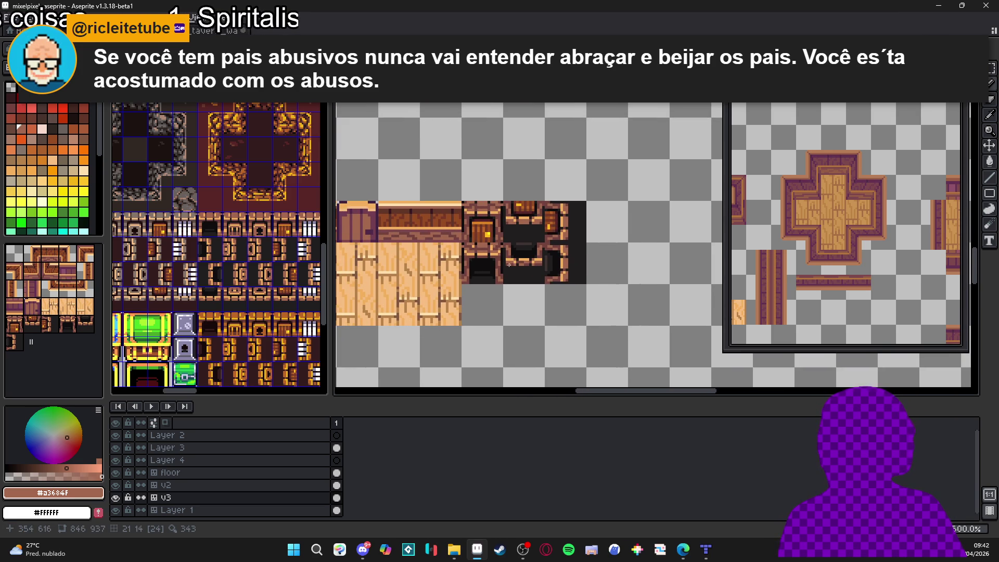
scroll(505, 260, up, 1)
scroll(520, 300, down, 1)
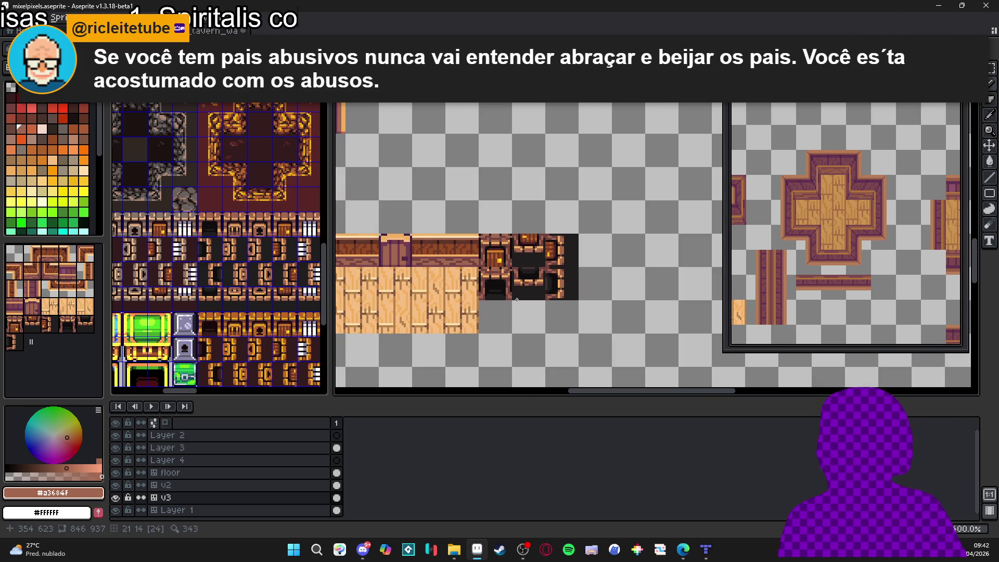
key(ctrl+s)
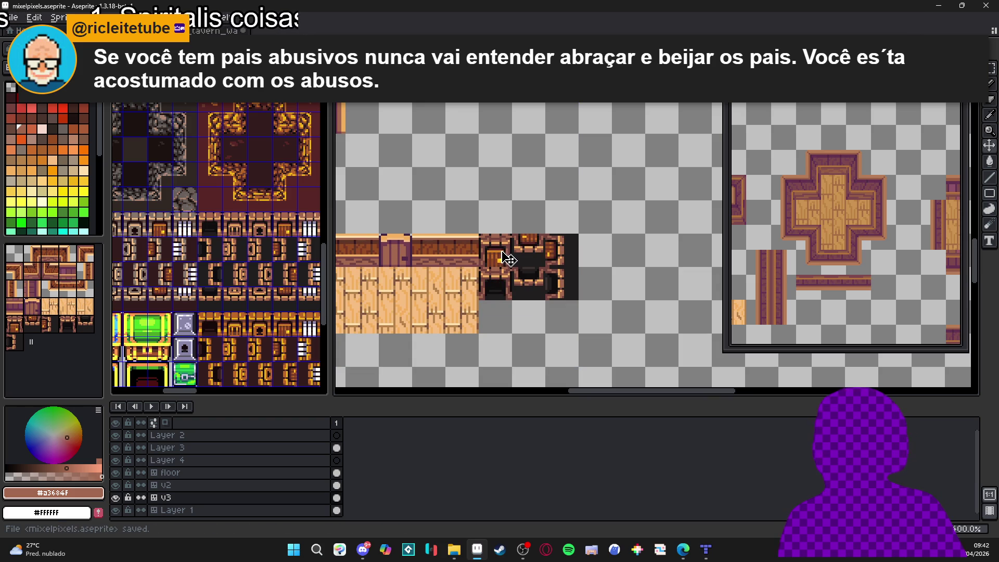
Step: Paste the door and doorway block beneath the floor tiles in spr_tavern_wall_and_floor_tileset.png and save
drag(508, 261, 565, 252)
key(ctrl+d)
drag(499, 289, 555, 290)
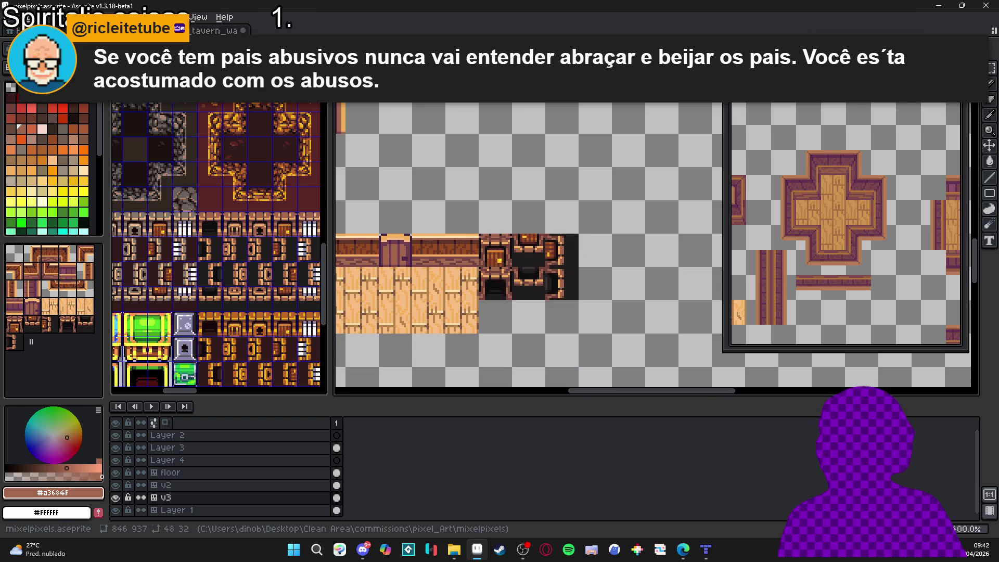
key(ctrl+Tab)
drag(494, 266, 495, 110)
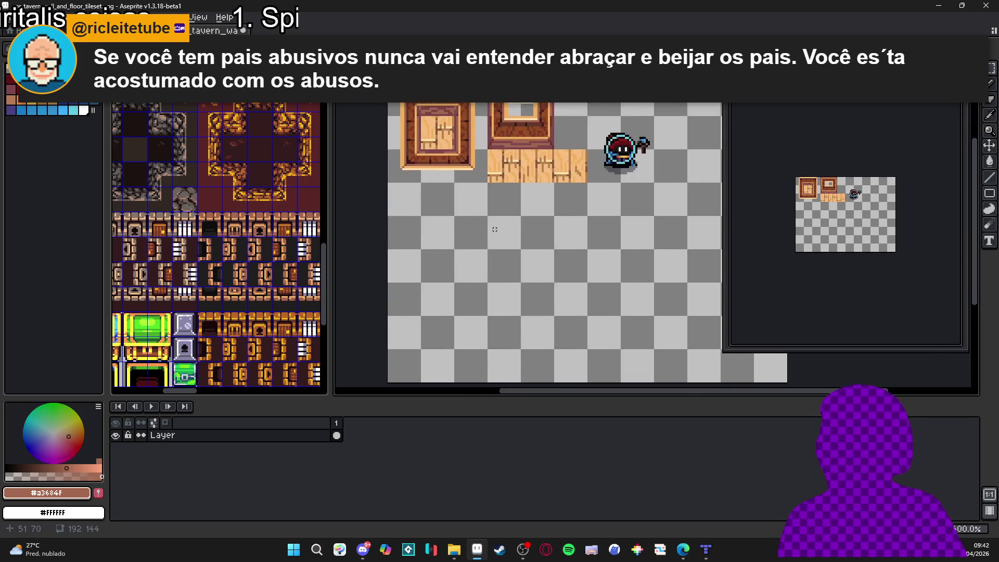
scroll(500, 186, up, 2)
key(ctrl+v)
mouse_move(615, 208)
mouse_down()
mouse_move(390, 199)
mouse_move(521, 276)
mouse_move(523, 263)
mouse_move(479, 257)
mouse_up()
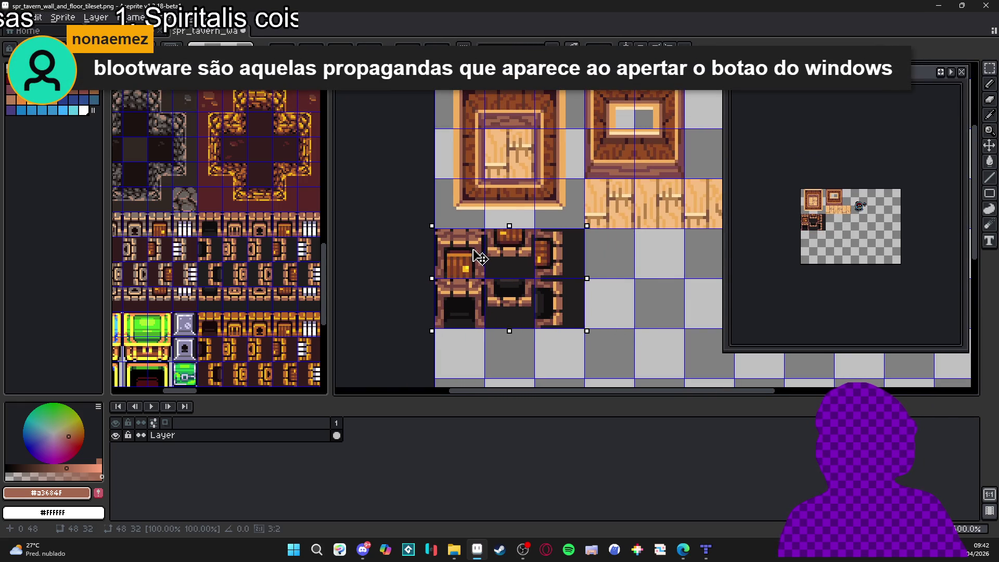
key(Return)
scroll(489, 269, down, 2)
key(ctrl+s)
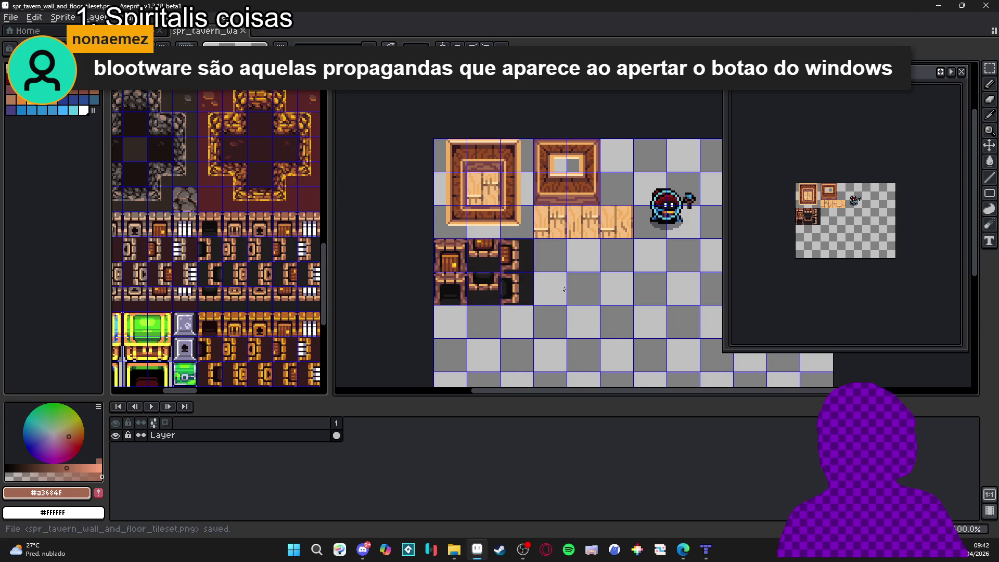
Step: Bring the whole tileset into view and close the Canvas Size dialog unchanged
scroll(521, 276, down, 2)
mouse_move(668, 276)
mouse_down()
mouse_move(616, 245)
mouse_move(673, 265)
mouse_move(650, 254)
mouse_up()
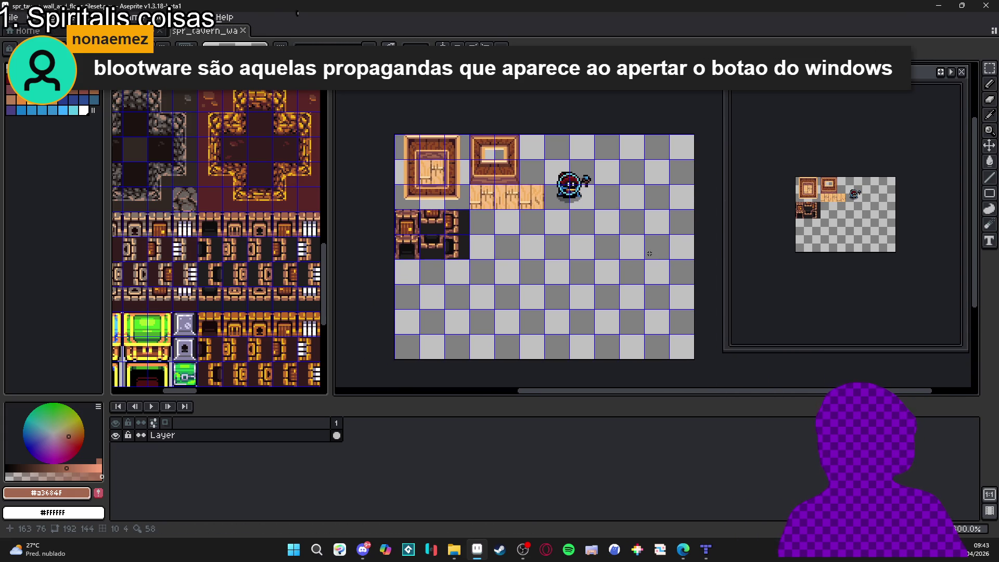
key(ctrl+alt+c)
click(929, 297)
drag(495, 273, 513, 278)
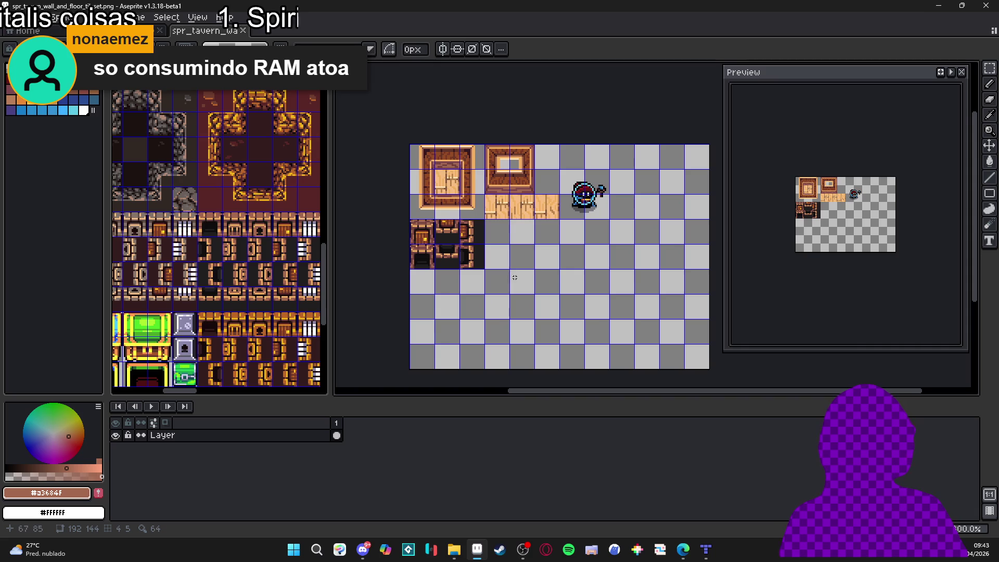
scroll(599, 230, right, 2)
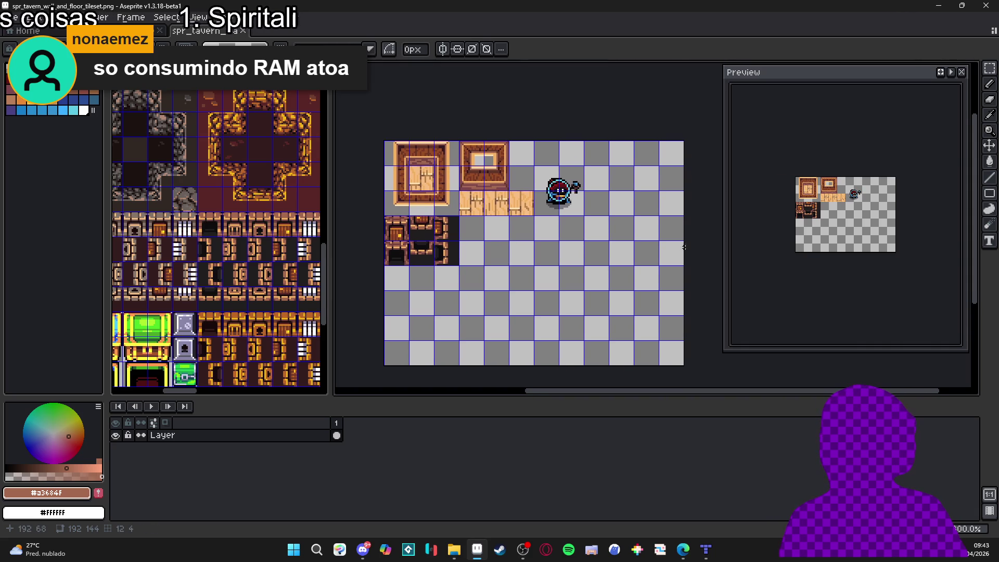
Step: Try resizing the canvas to 128x112, cancel it, and save the tileset
key(ctrl+alt+c)
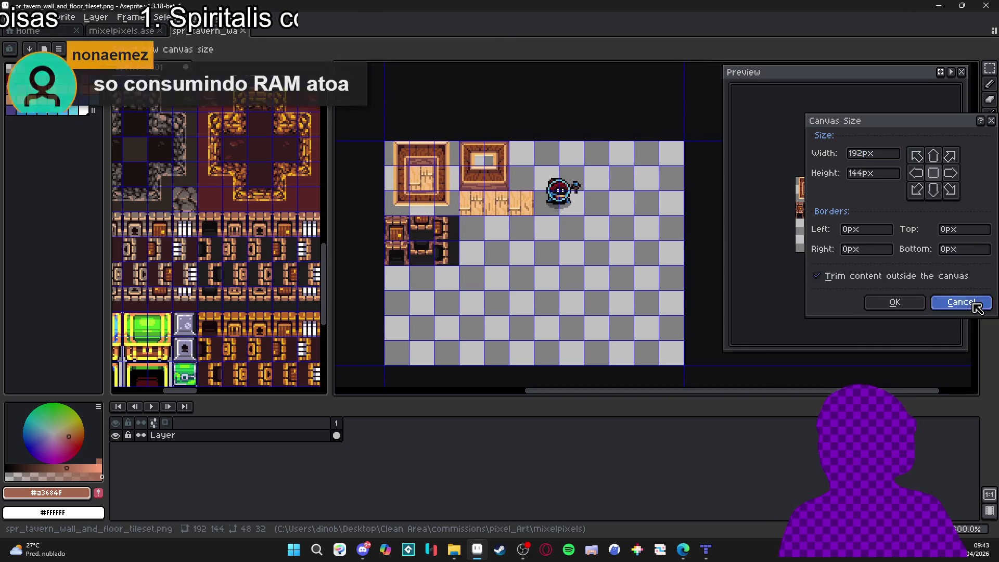
key(Escape)
key(ctrl+alt+c)
key(Escape)
key(ctrl+alt+c)
drag(692, 283, 591, 281)
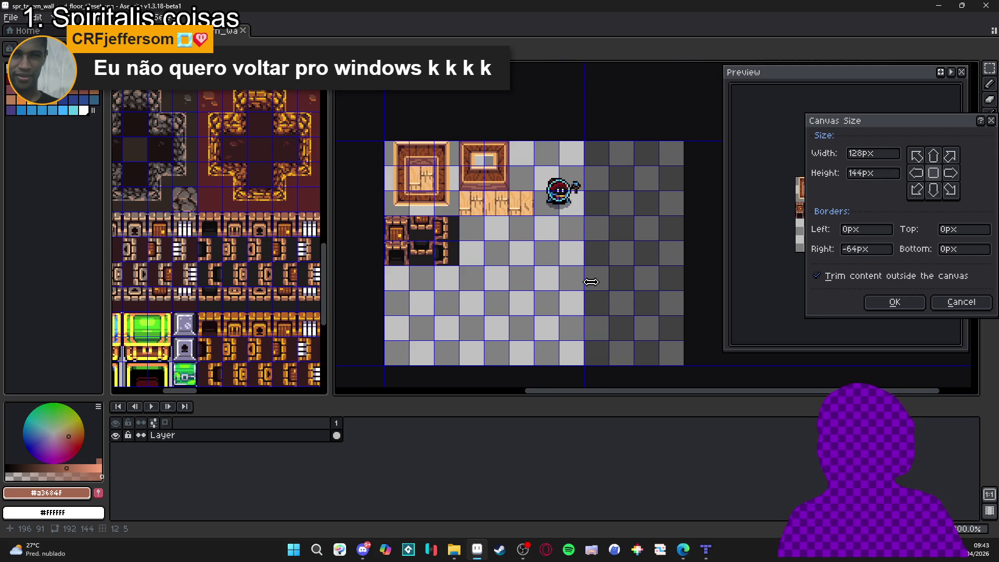
drag(543, 366, 494, 317)
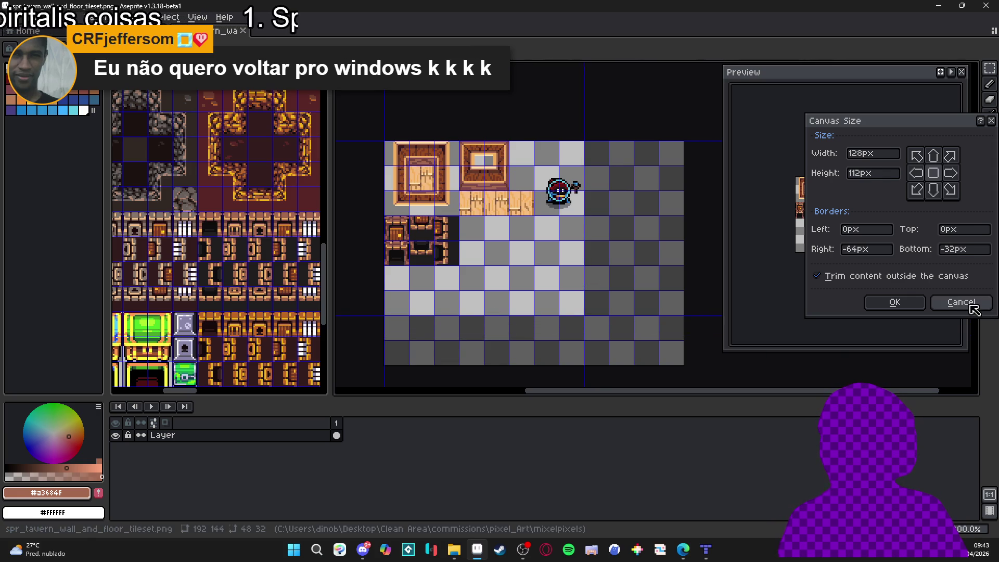
click(962, 302)
key(ctrl+s)
Step: Move the door and doorway tile block one tile right, then switch to Tiled
key(m)
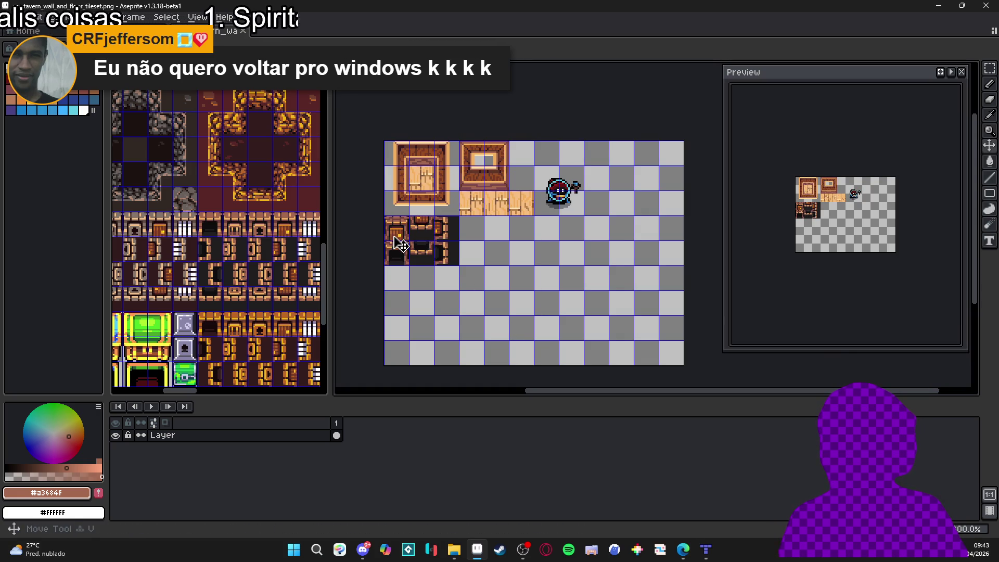
mouse_move(385, 216)
mouse_down()
mouse_move(458, 265)
mouse_move(442, 257)
mouse_up()
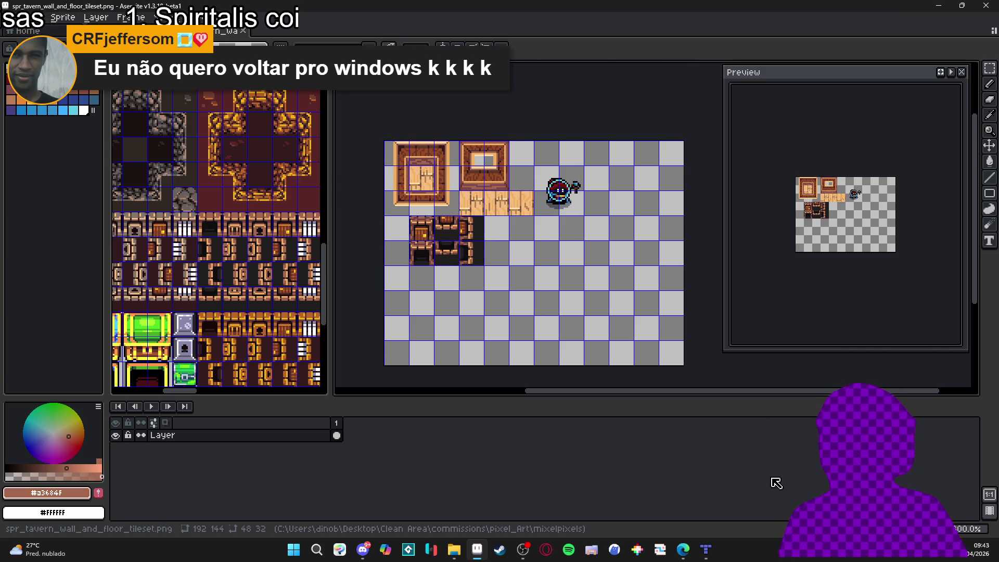
click(706, 550)
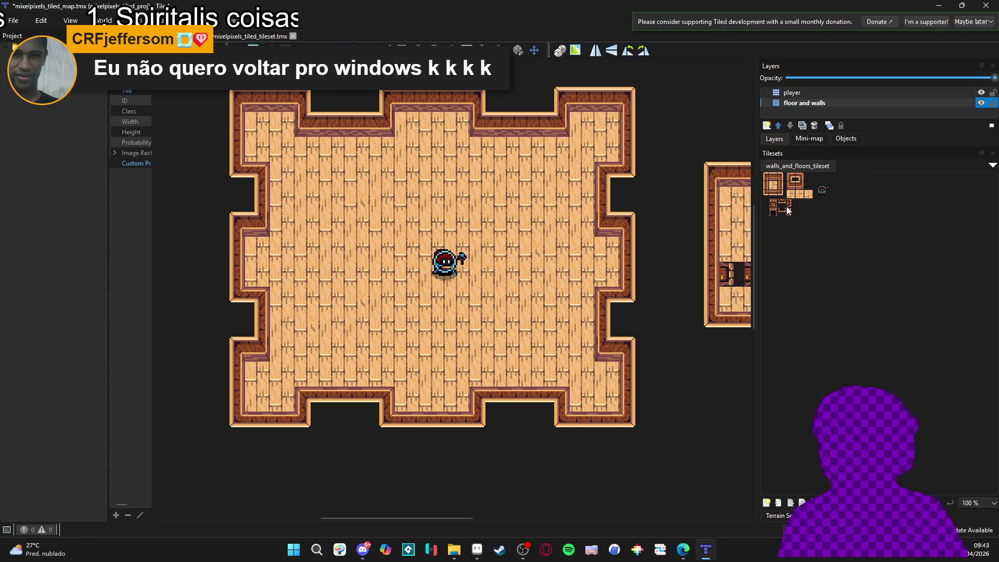
Step: Stamp door tiles into the small room's top and bottom walls
click(435, 102)
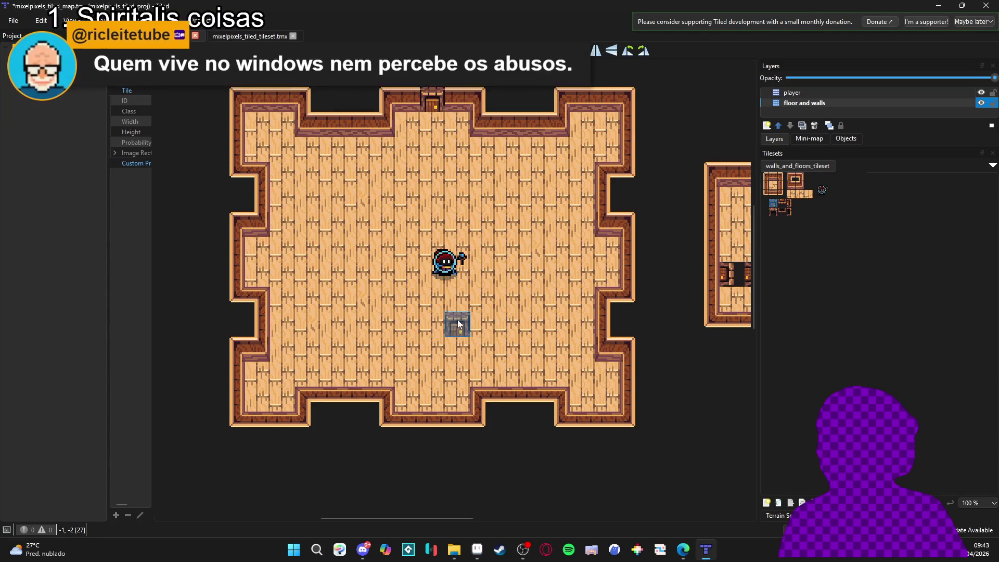
drag(454, 329, 443, 327)
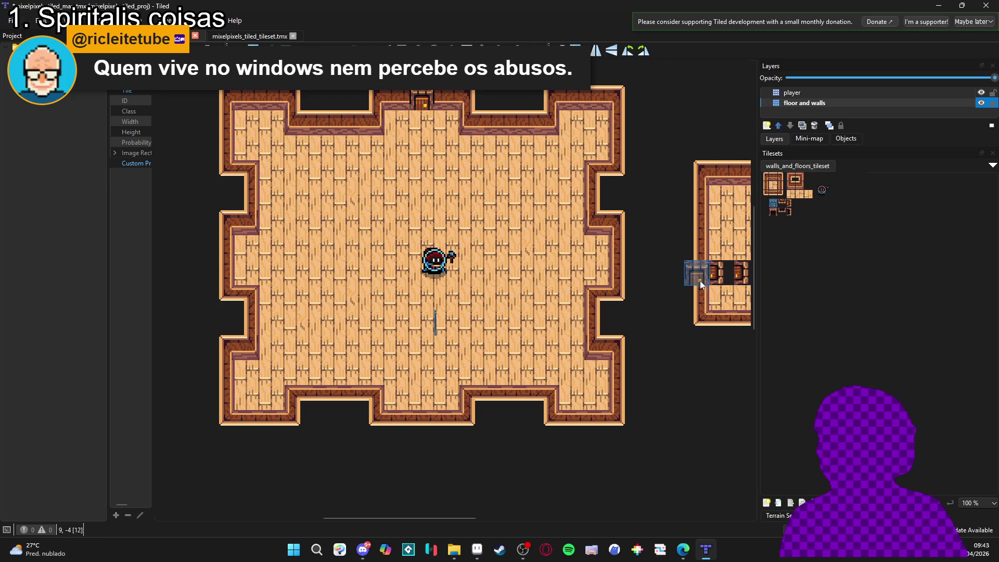
scroll(470, 517, right, 4)
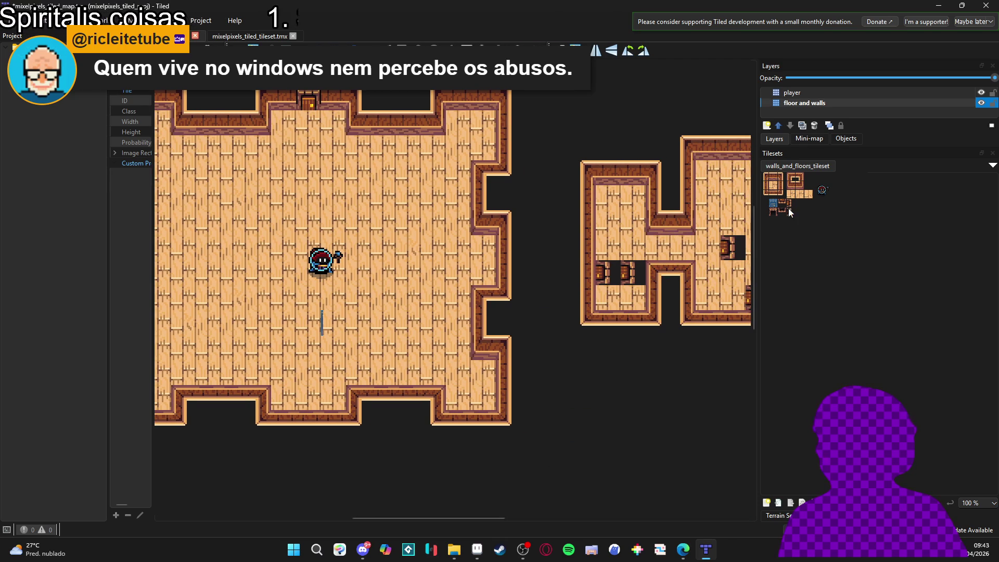
click(784, 204)
scroll(406, 406, left, 3)
scroll(406, 406, up, 1)
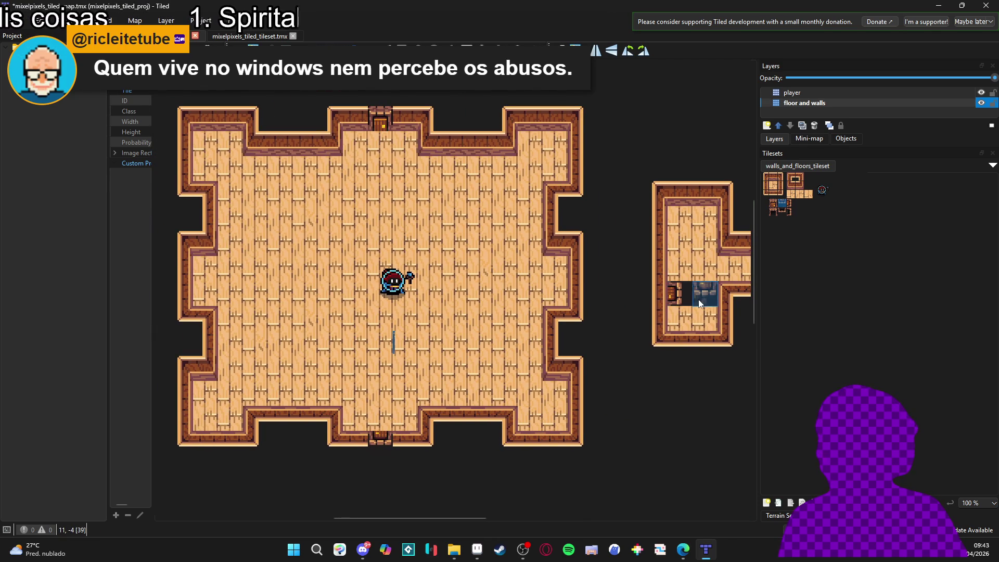
Step: Set dark doorway tiles into the small room's right and left walls
click(790, 204)
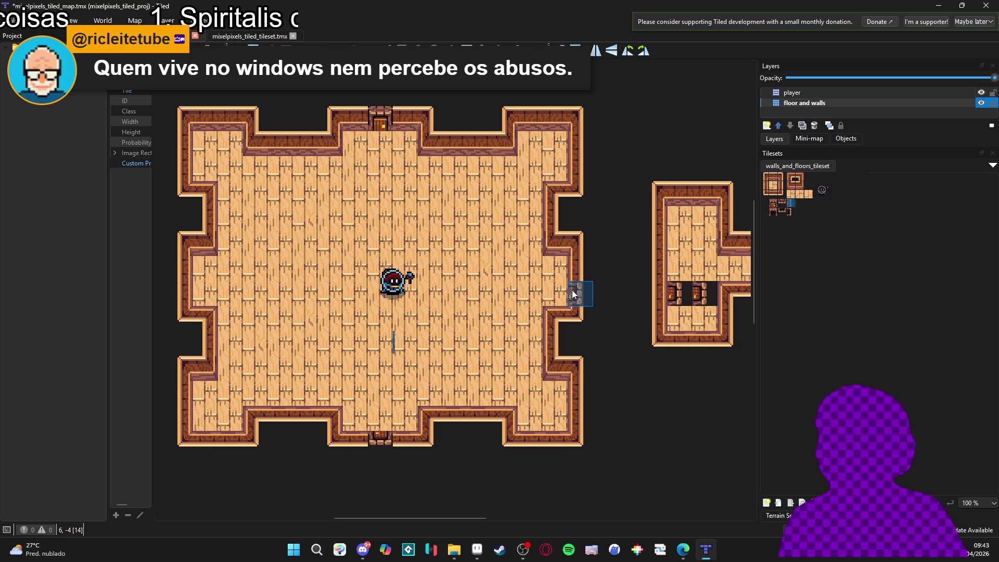
click(573, 295)
click(569, 299)
click(187, 285)
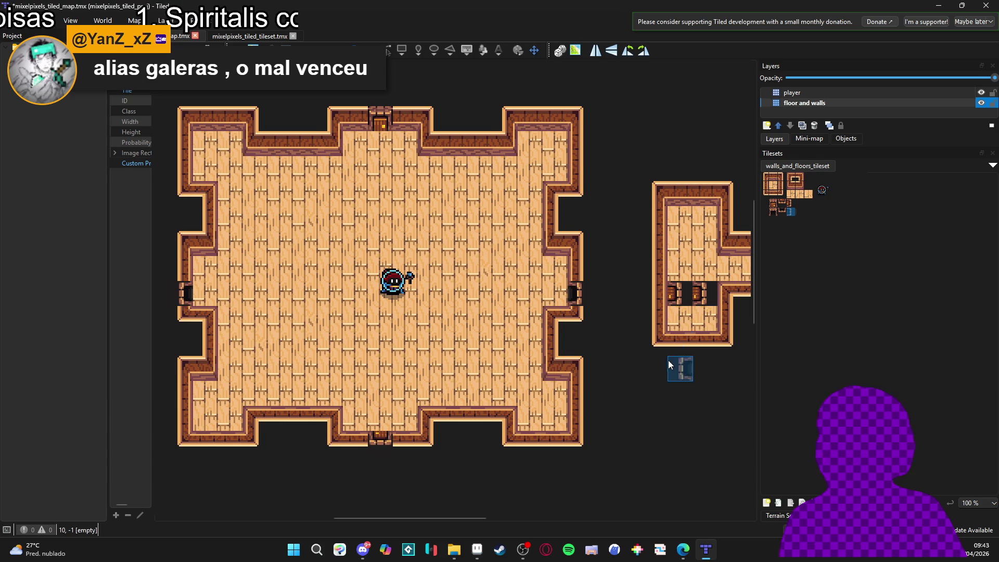
mouse_move(697, 308)
mouse_down()
mouse_move(675, 302)
mouse_move(726, 317)
mouse_move(595, 263)
mouse_move(615, 265)
mouse_up()
scroll(615, 265, up, 1)
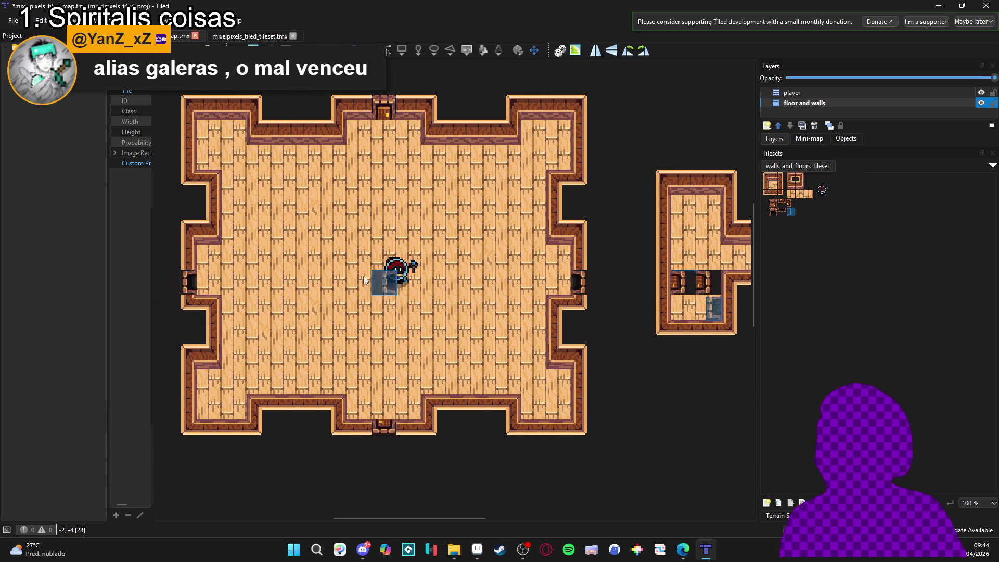
Step: Stamp dark doorway tiles into the big room's top and bottom walls
drag(257, 265, 271, 273)
drag(642, 325, 515, 326)
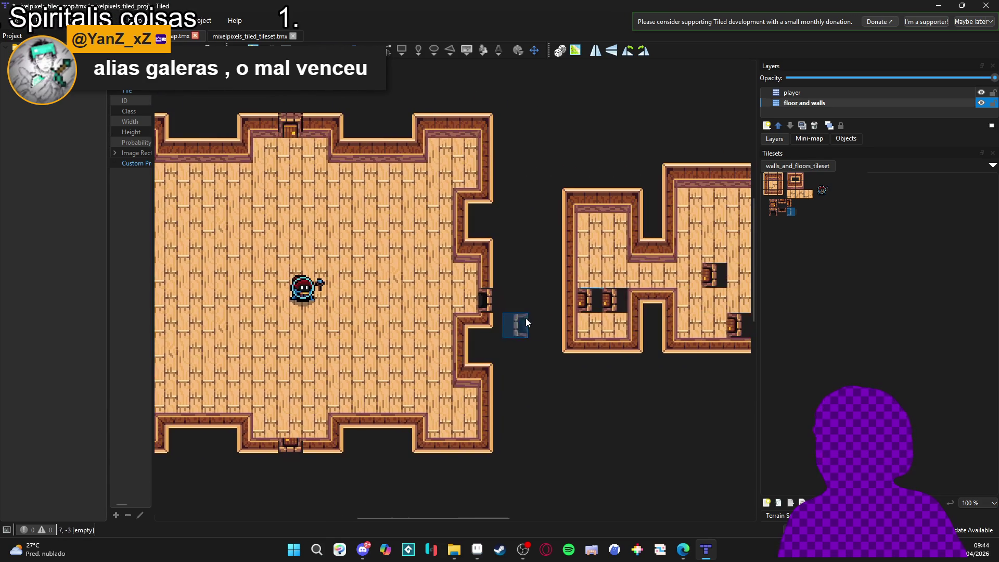
scroll(588, 287, right, 3)
click(775, 211)
scroll(313, 229, left, 5)
click(301, 185)
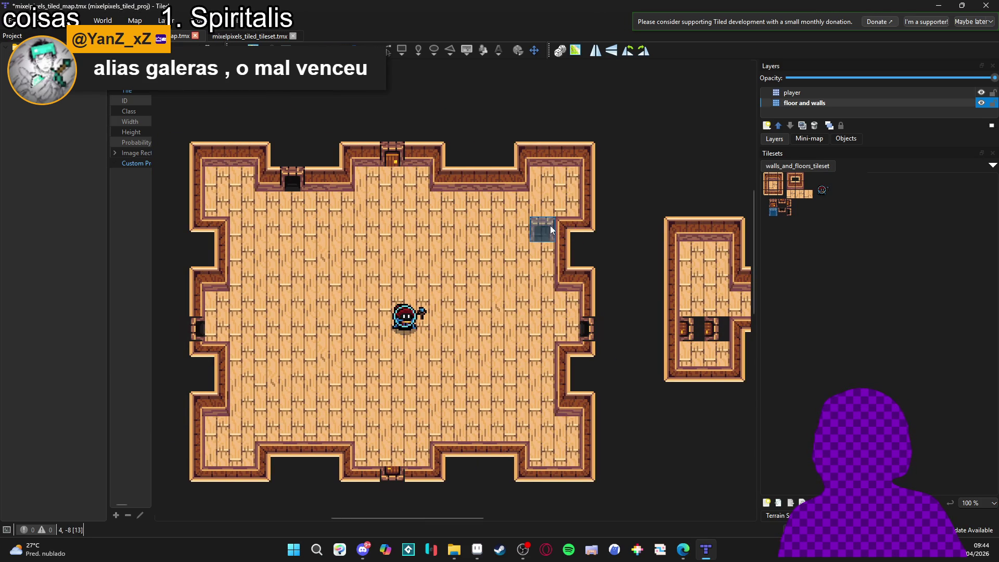
scroll(665, 307, down, 2)
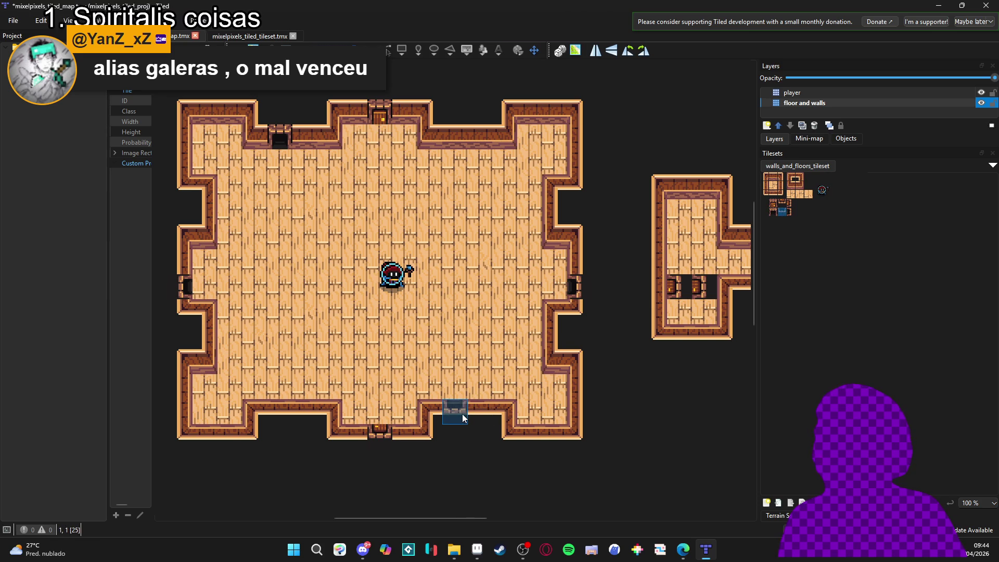
click(548, 443)
scroll(330, 408, left, 2)
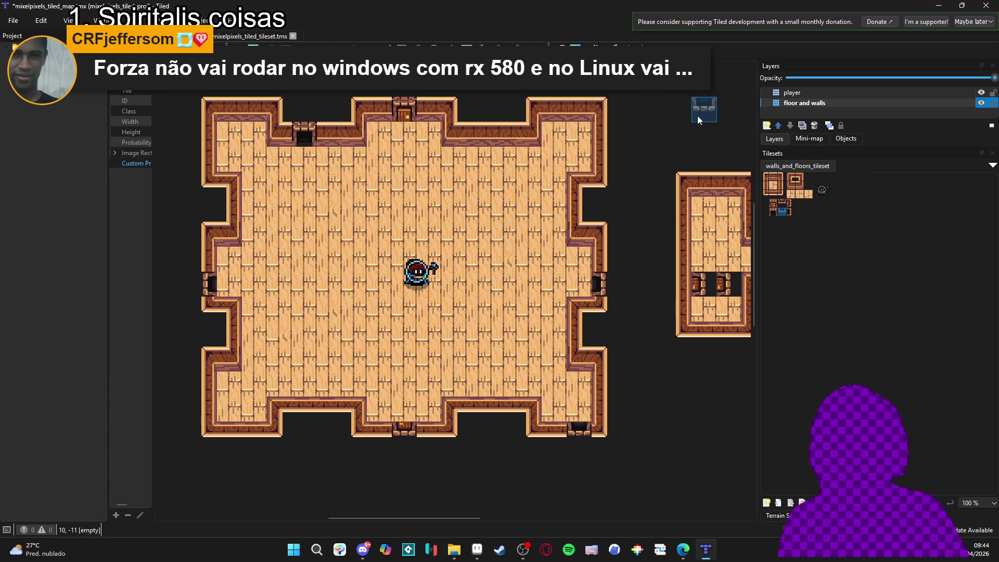
Step: Undo a misplaced upper-left door tile and add dark doorways to the right and bottom walls
click(791, 212)
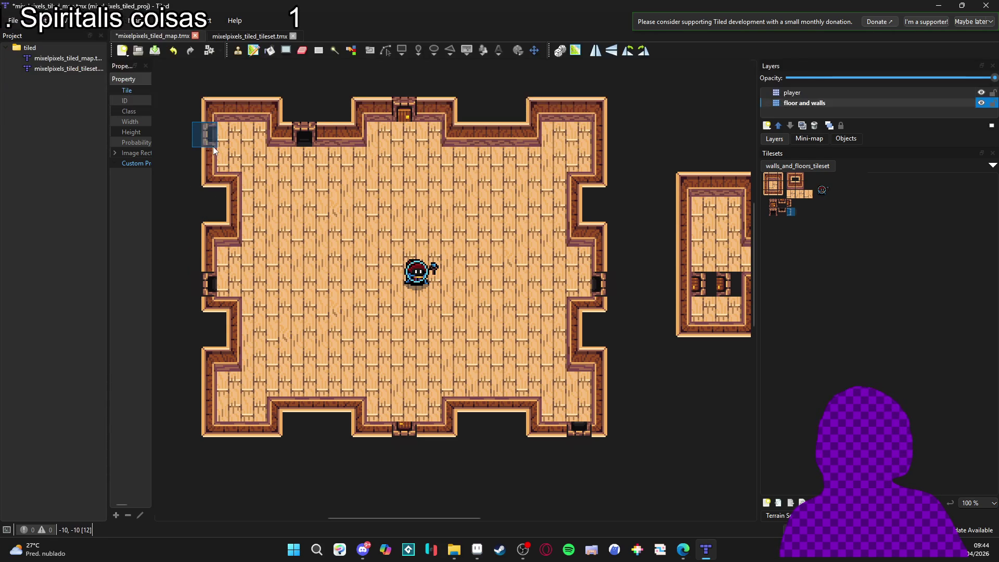
click(194, 140)
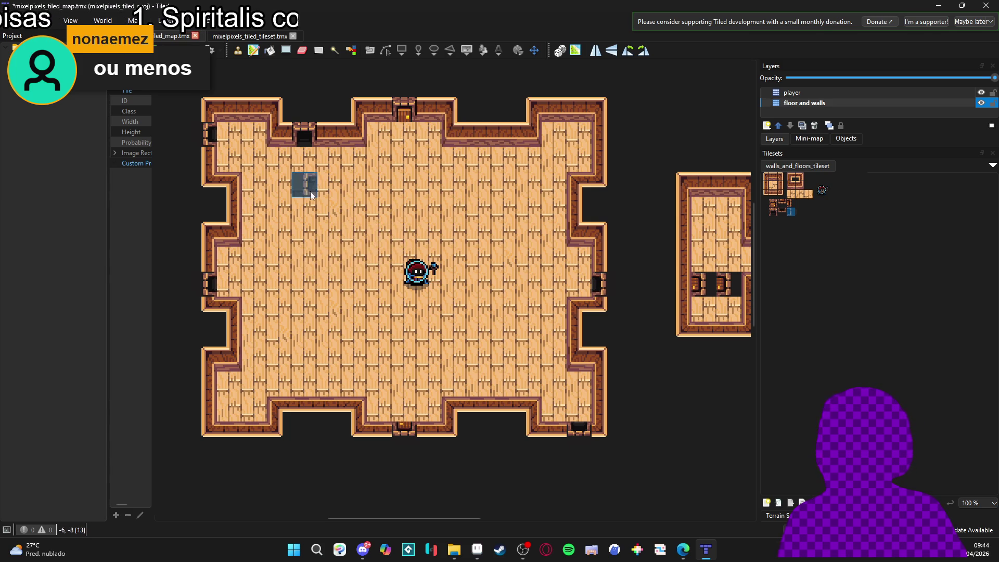
key(ctrl+z)
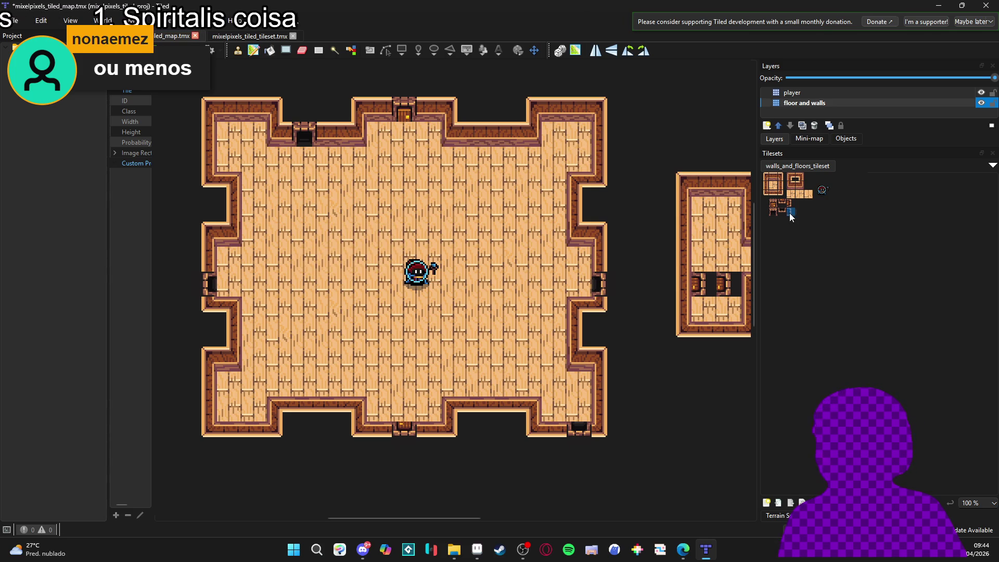
click(782, 213)
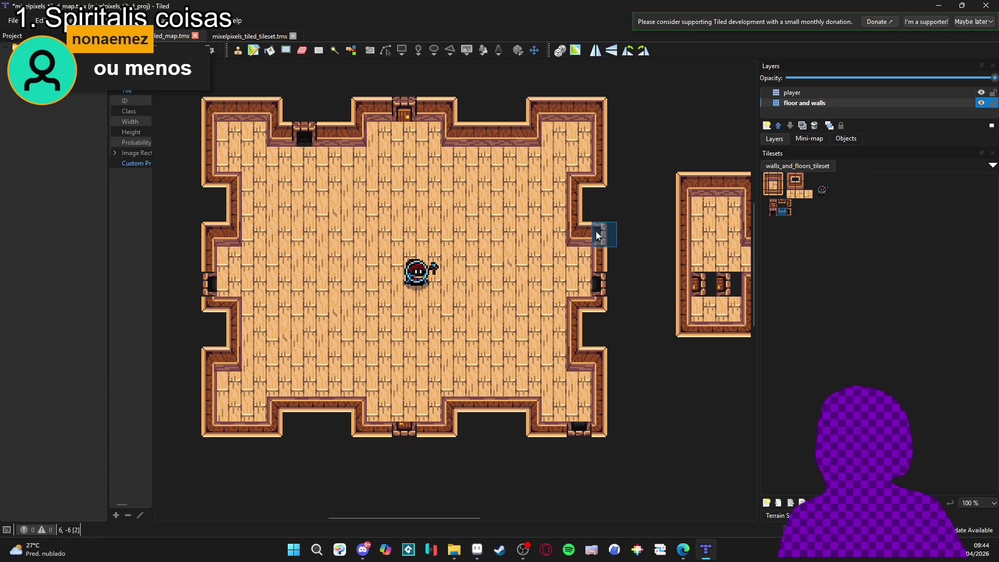
click(604, 130)
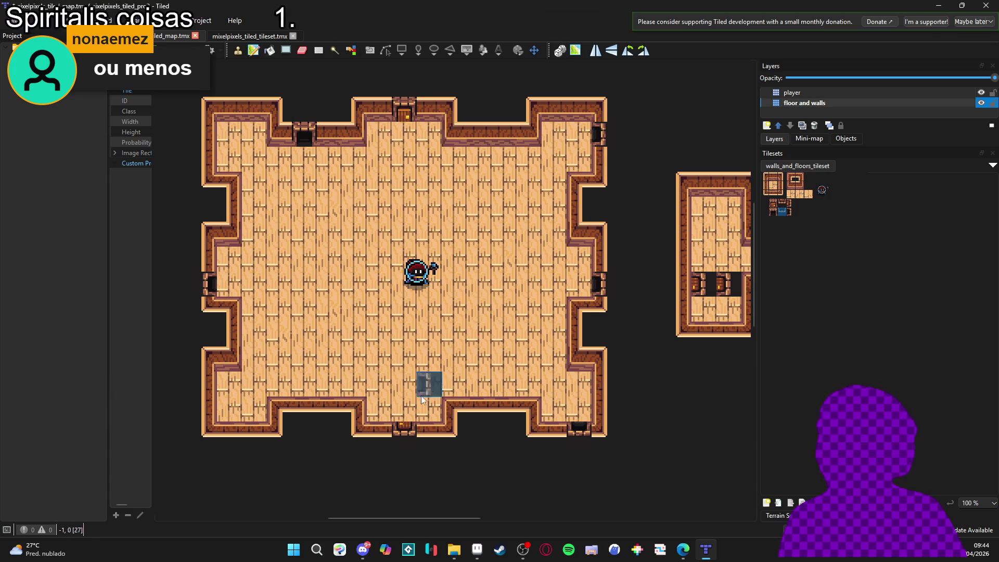
click(595, 428)
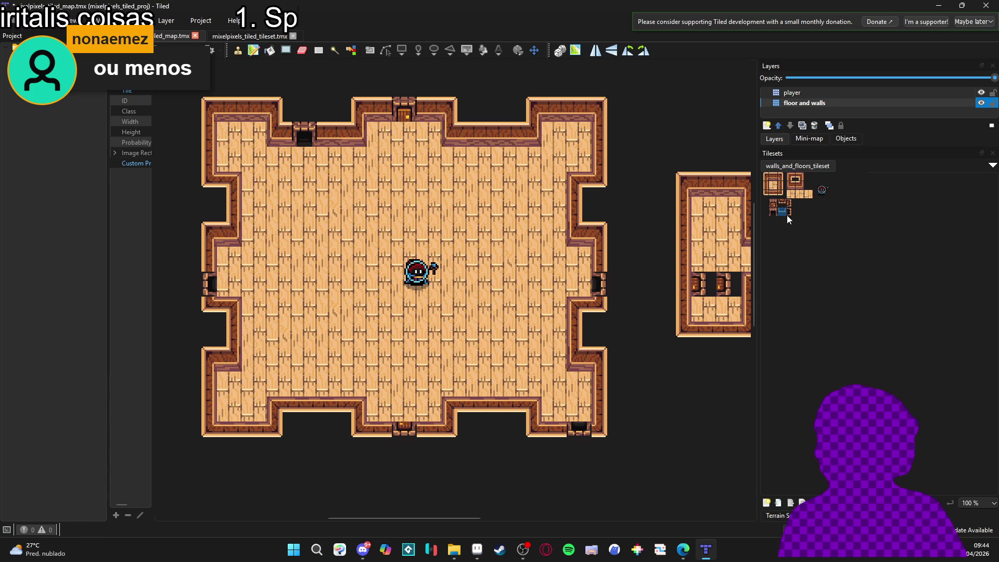
click(775, 206)
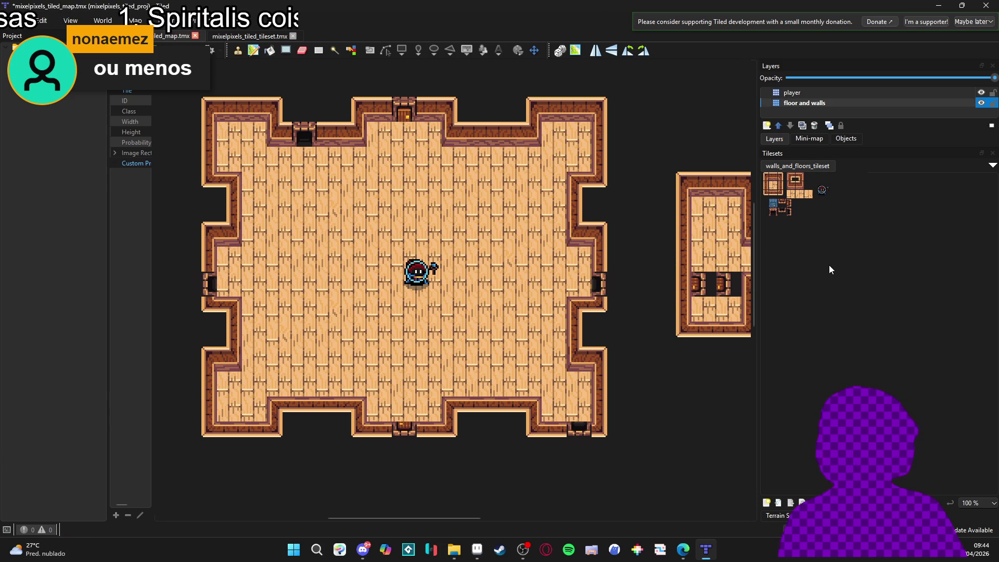
Step: Stamp a tile onto the big room's left doorway and a door into the top wall's right section
click(783, 204)
click(208, 283)
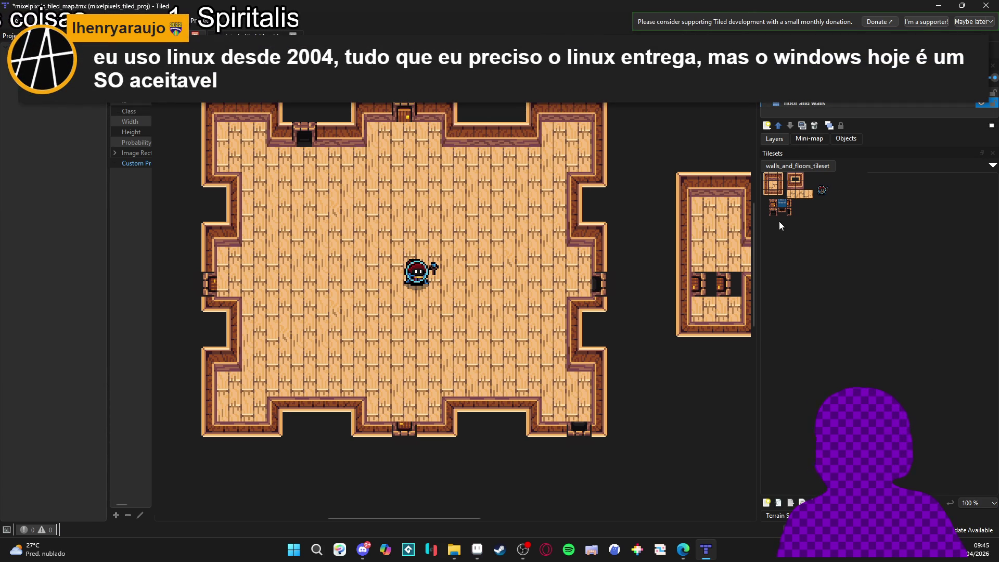
click(773, 204)
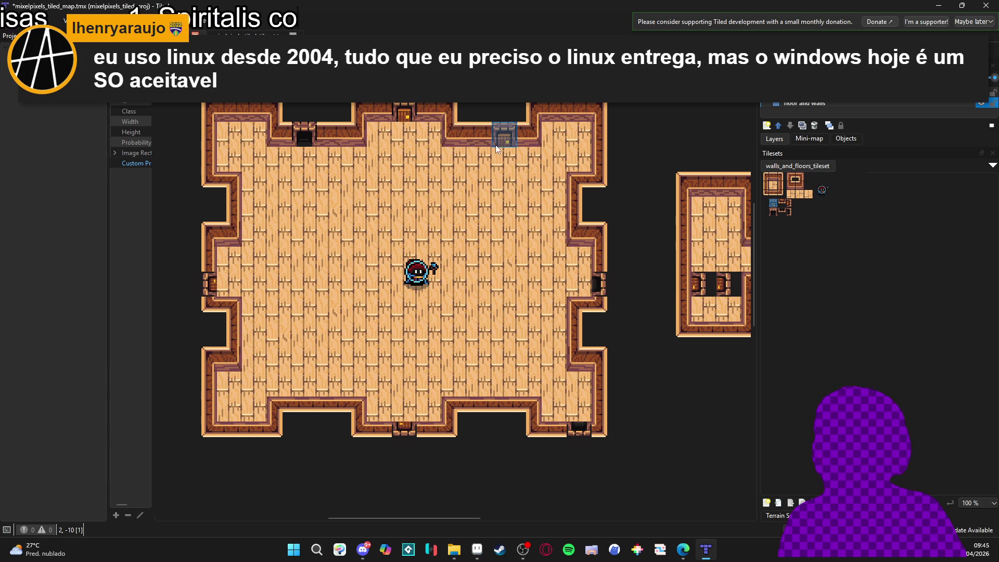
click(489, 140)
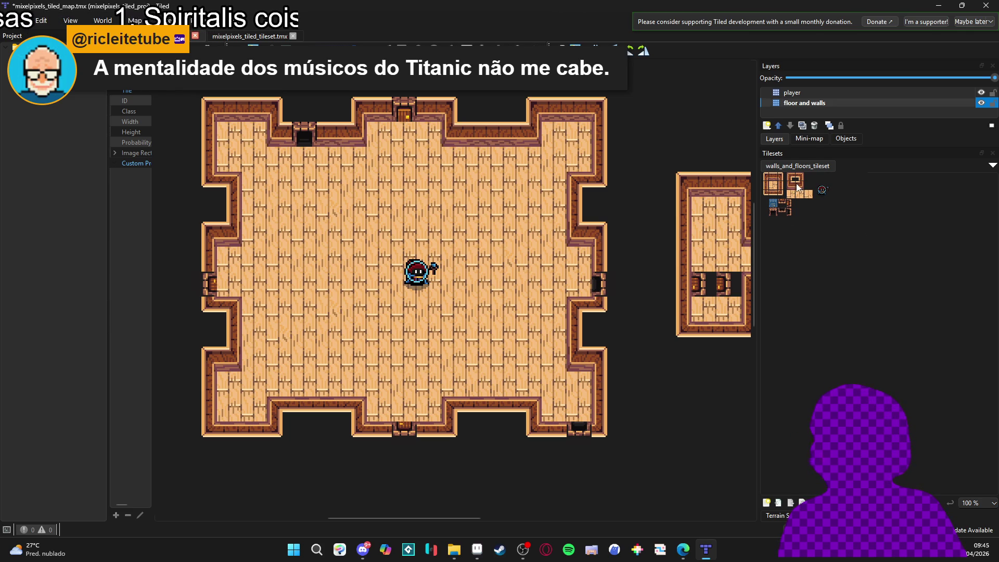
Step: Stamp a wall tile into the bottom wall, then return to the tileset in Aseprite
click(774, 195)
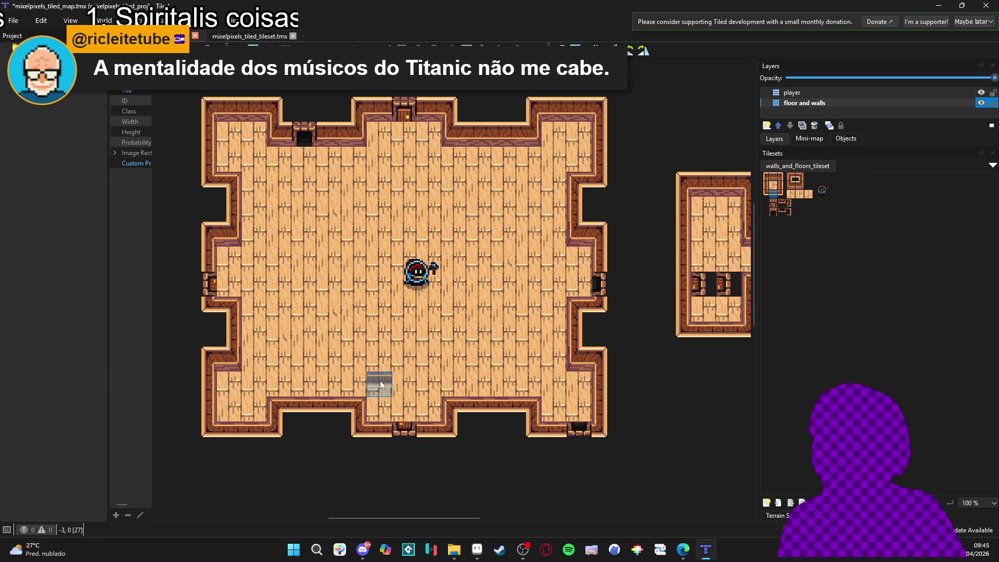
click(380, 428)
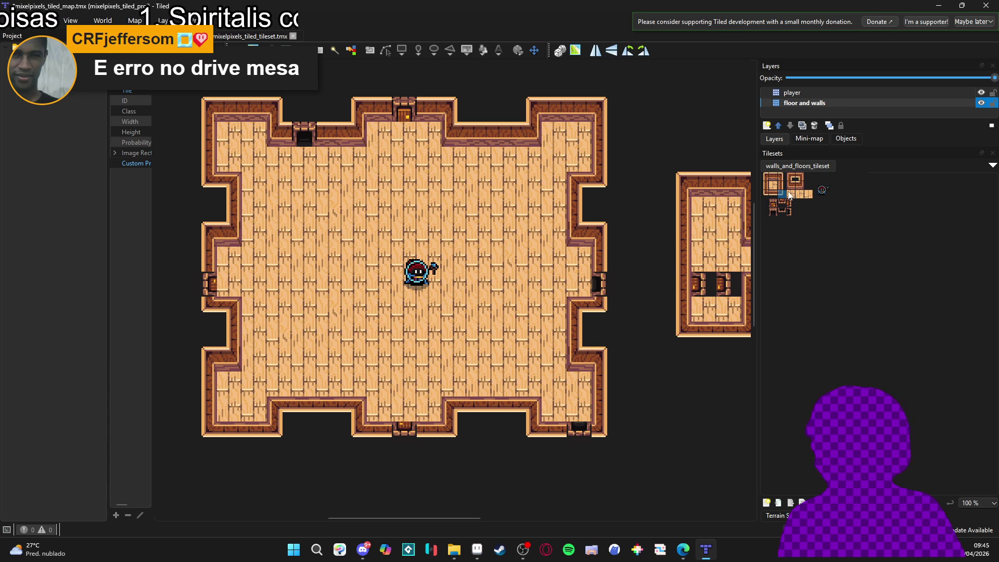
scroll(789, 196, up, 1)
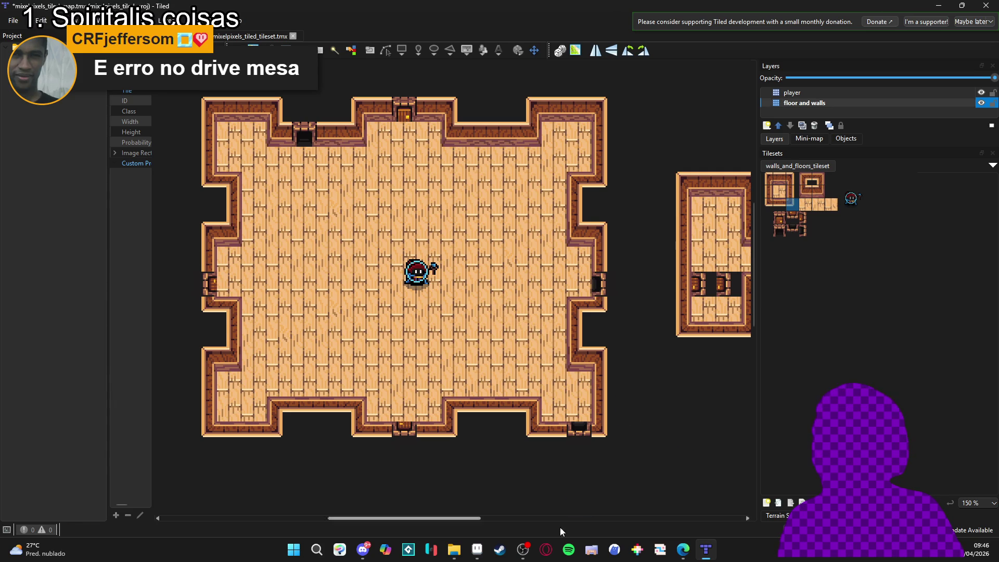
click(478, 549)
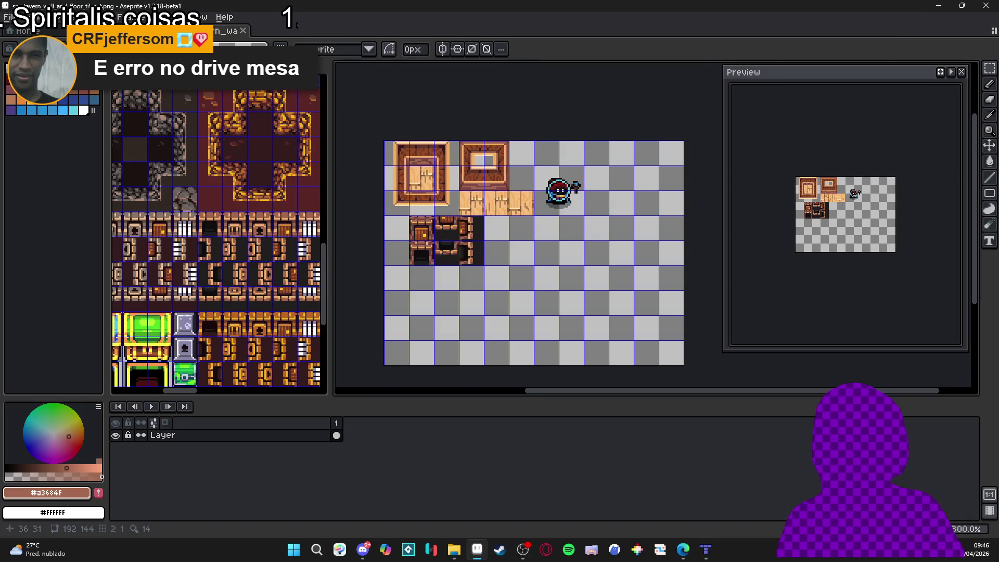
Step: Copy the wall-top tile into an empty cell of the tavern tileset, nudging it one cell right
scroll(417, 206, up, 2)
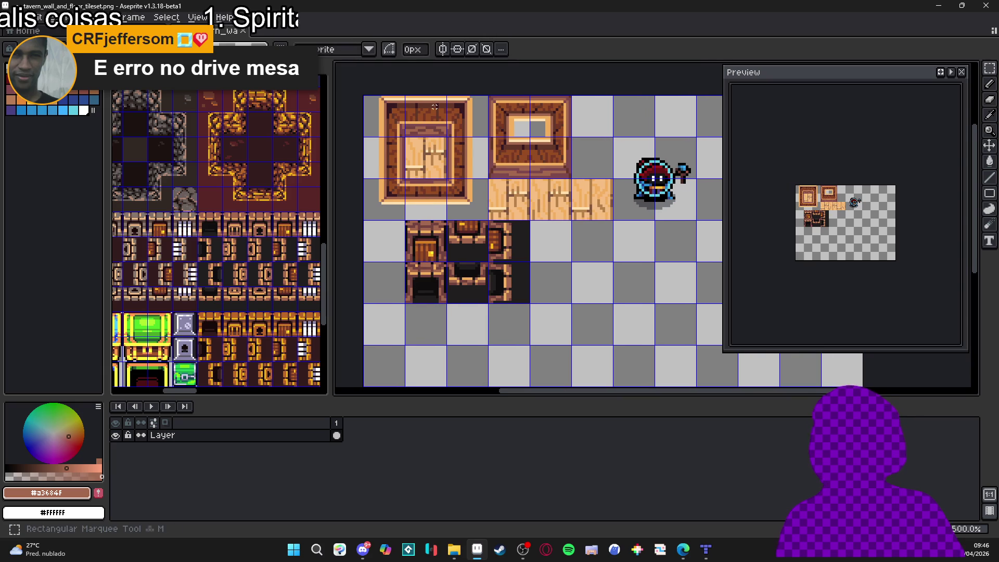
mouse_move(421, 128)
mouse_down()
mouse_move(391, 130)
mouse_move(426, 96)
mouse_up()
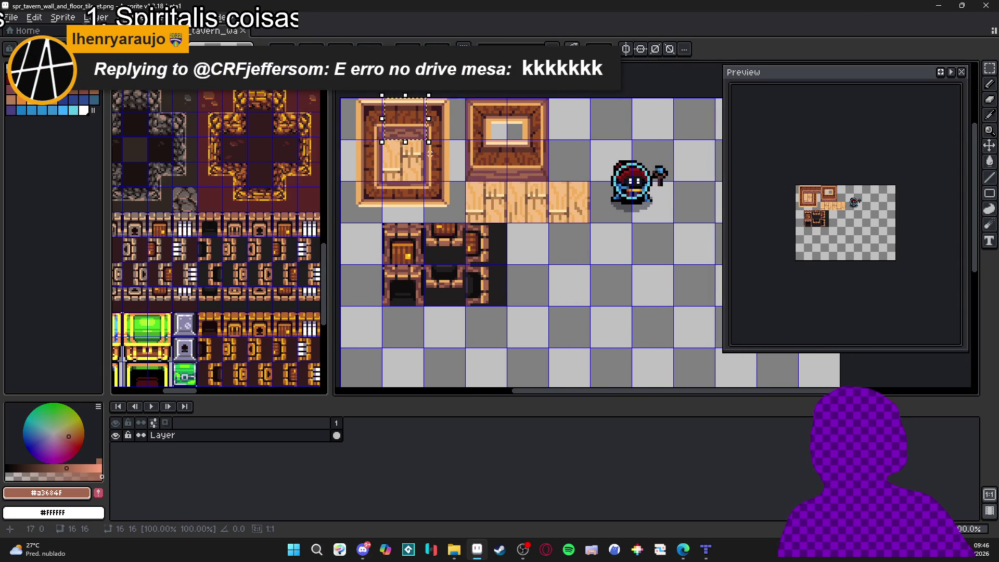
key(ctrl+z)
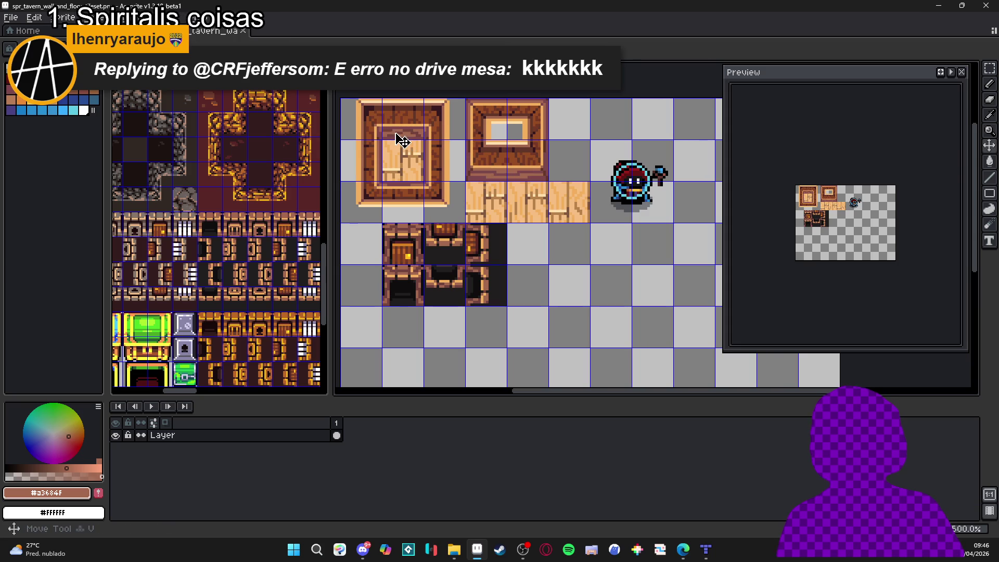
key(ctrl+y)
mouse_move(403, 140)
mouse_down()
mouse_move(525, 180)
mouse_move(551, 292)
mouse_move(611, 348)
mouse_move(610, 306)
mouse_up()
key(b)
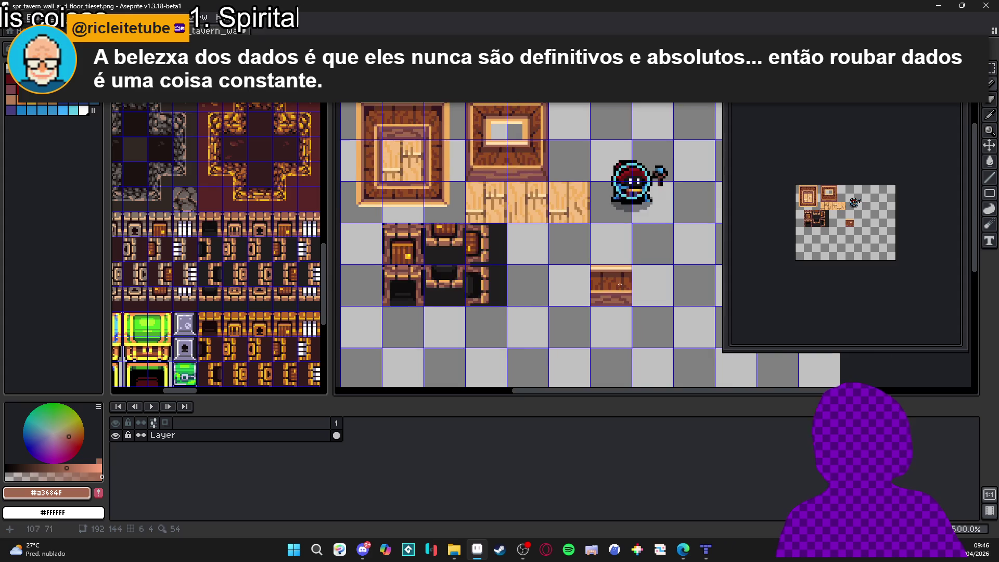
Step: Paint dark brown #361921 pixels and a short line along the copied tile's edges
scroll(630, 266, up, 7)
alt+click(654, 253)
click(654, 241)
click(655, 227)
scroll(650, 229, down, 3)
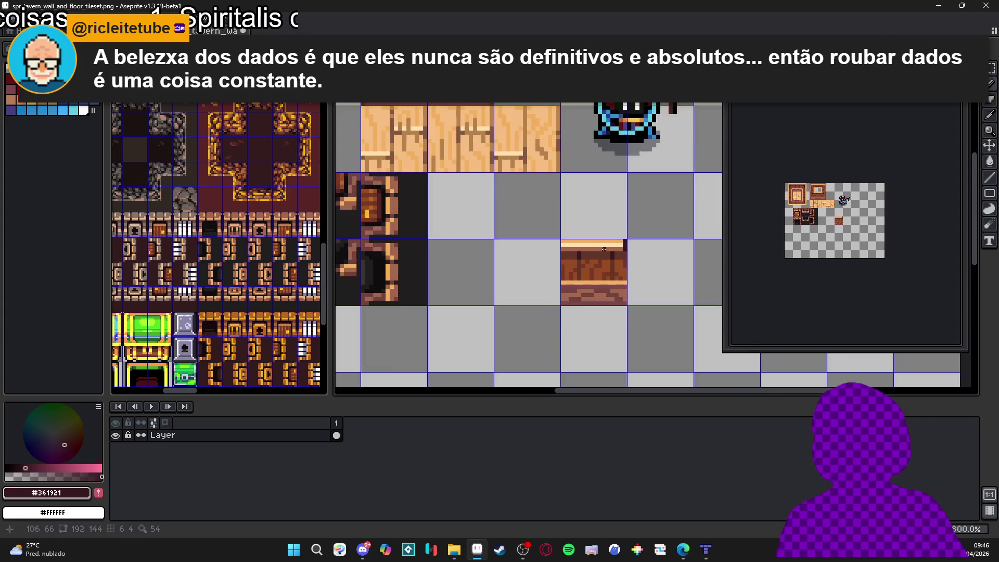
scroll(573, 235, up, 2)
click(555, 246)
drag(553, 238, 553, 228)
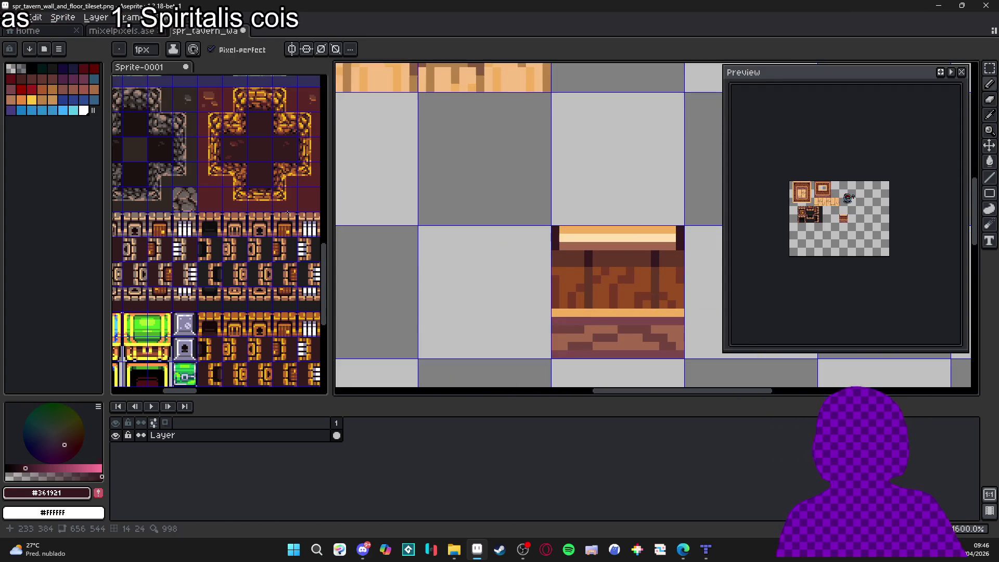
scroll(205, 235, down, 1)
Step: Check the Sprite-0001 tileset and mixelpixels sprite, then return to the tavern room map in Tiled
click(205, 235)
scroll(205, 234, down, 1)
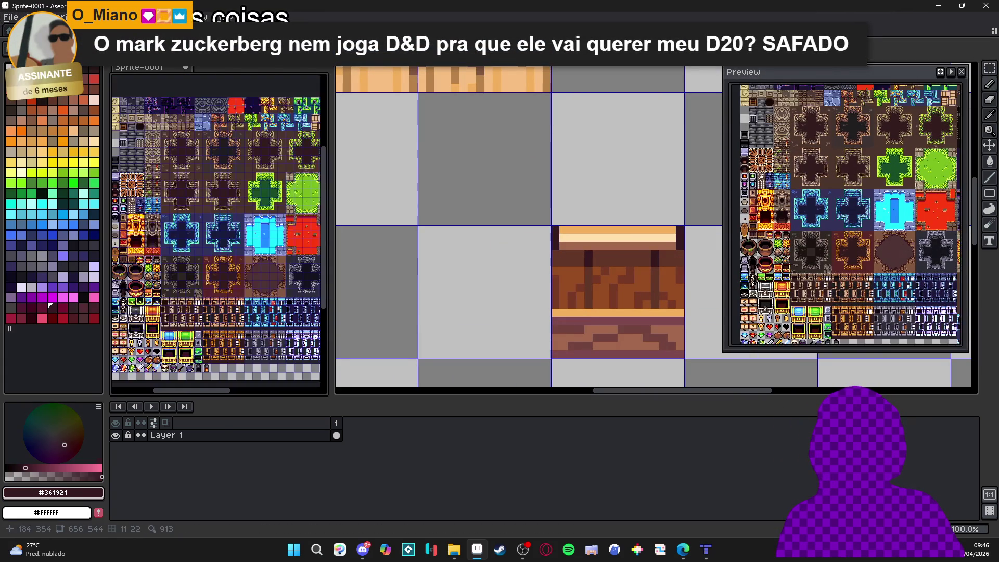
scroll(185, 190, up, 2)
scroll(185, 190, down, 1)
scroll(229, 213, up, 3)
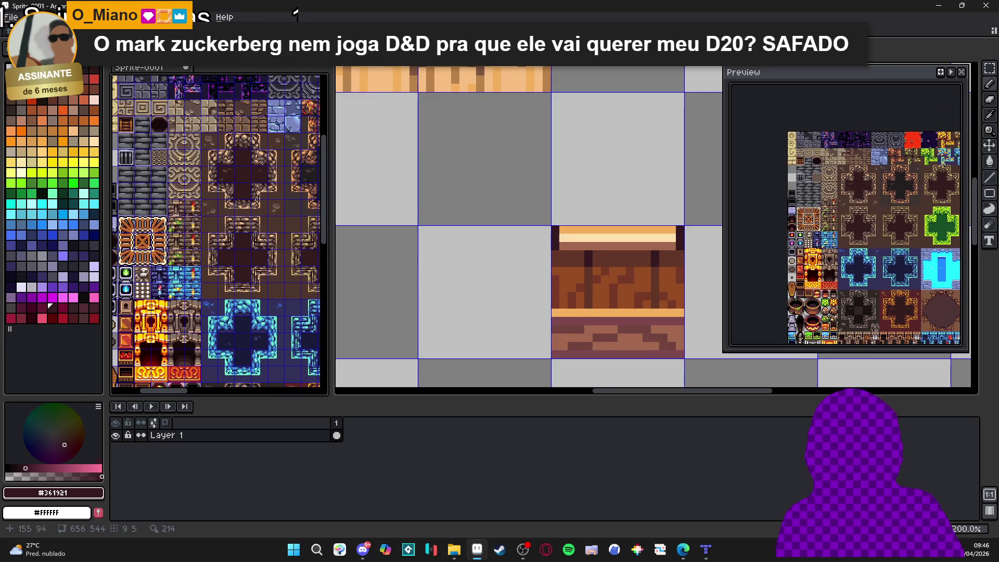
click(418, 136)
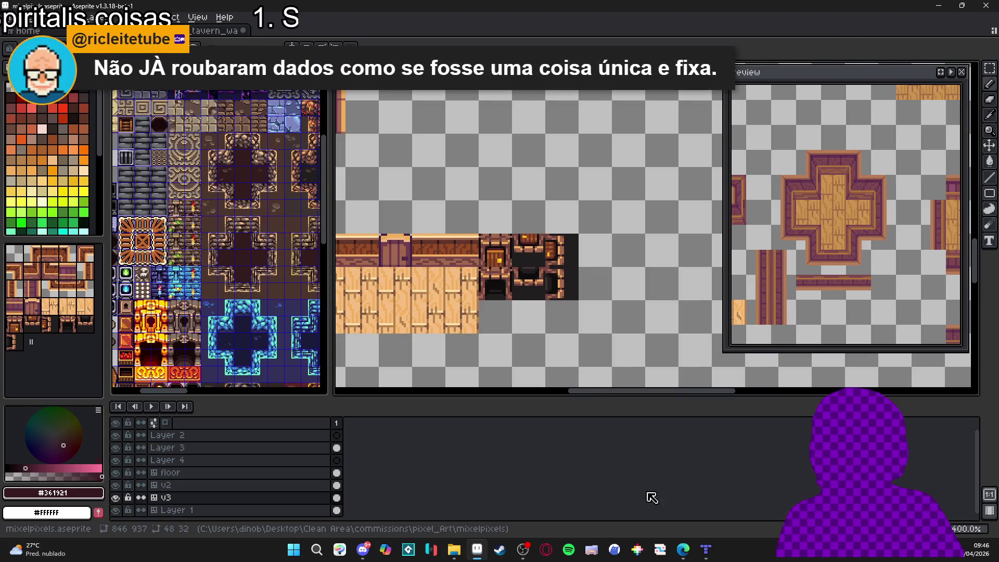
click(706, 549)
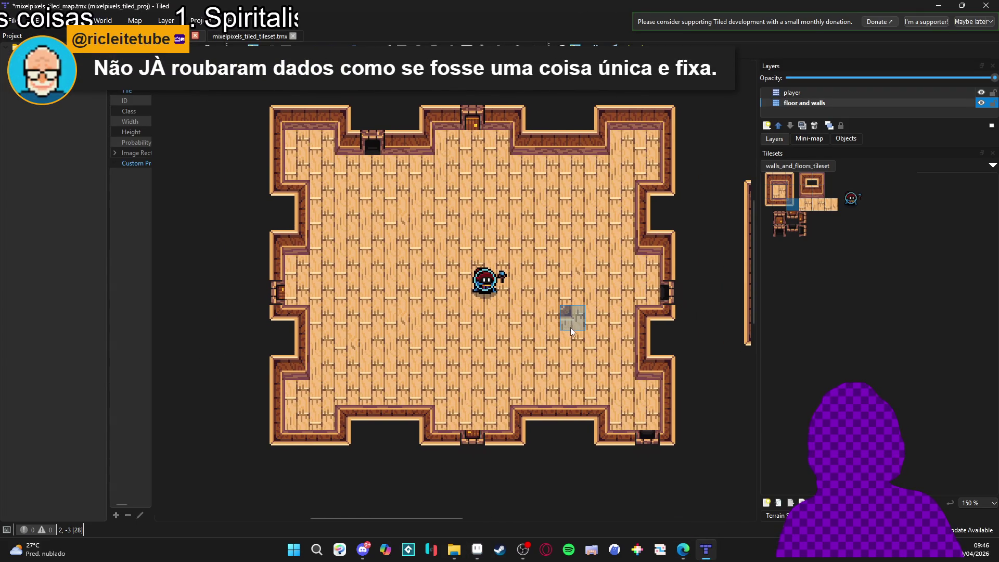
drag(573, 333, 545, 352)
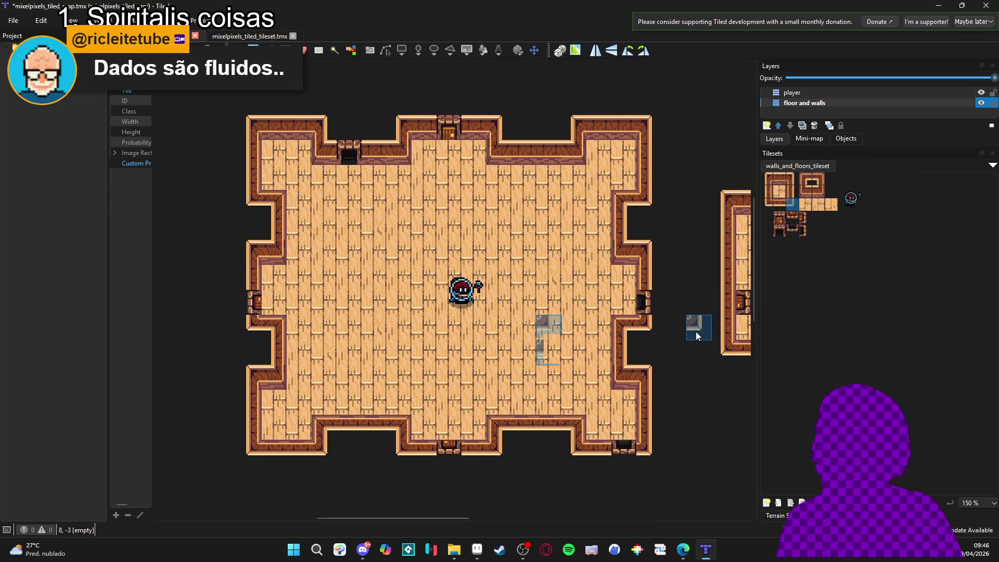
scroll(717, 352, right, 1)
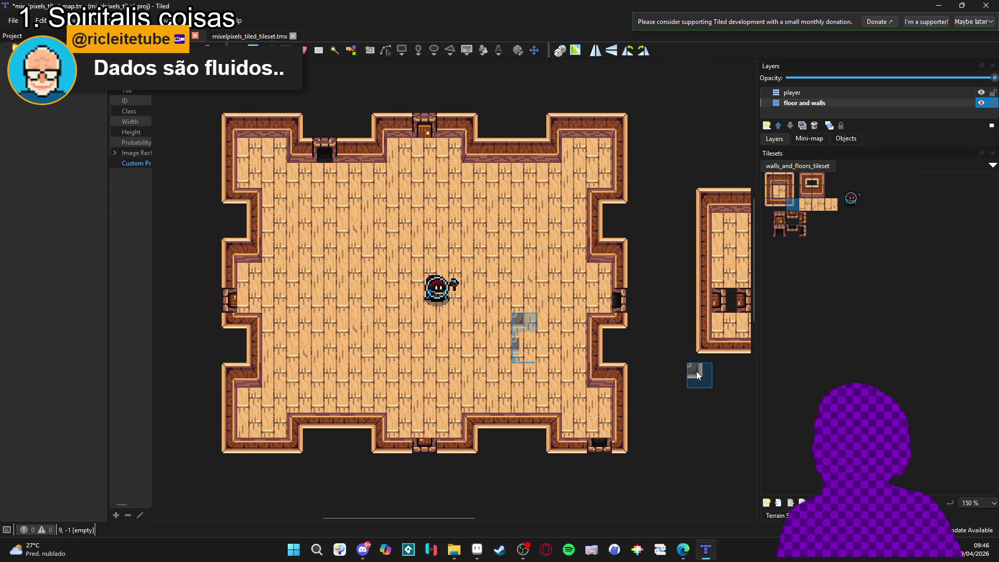
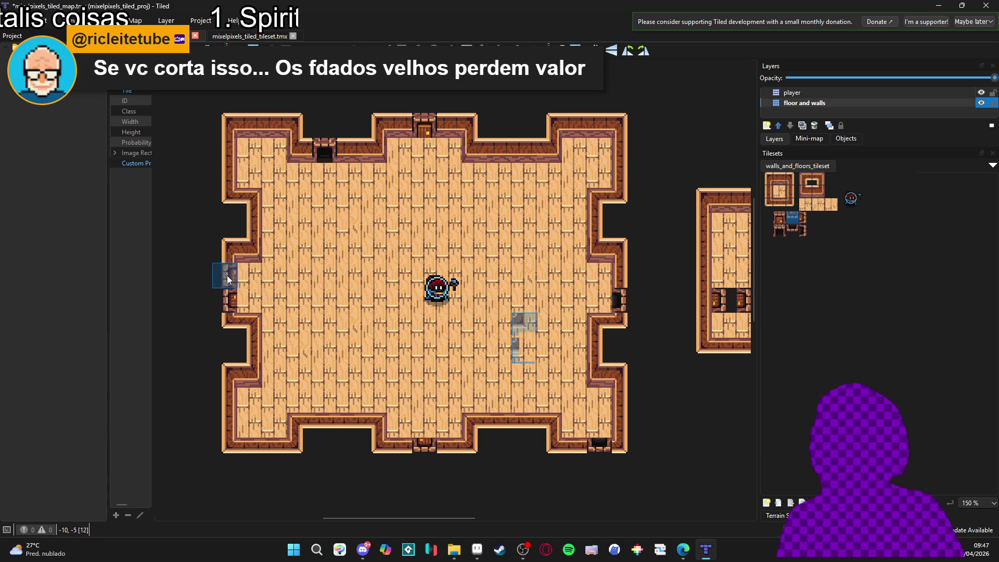
Step: Stamp the dark doorway tile onto the lower part of the room's left wall
click(780, 180)
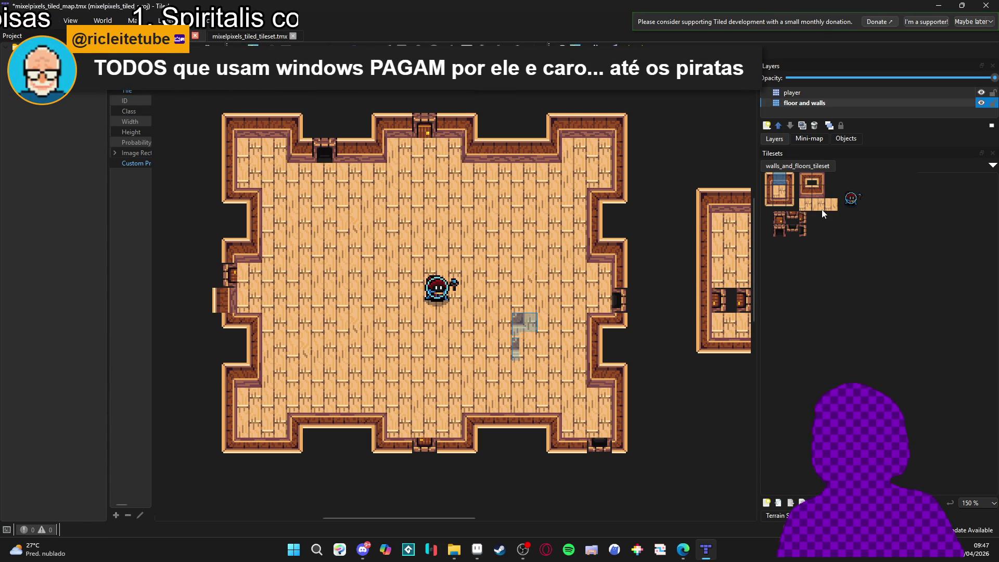
click(768, 192)
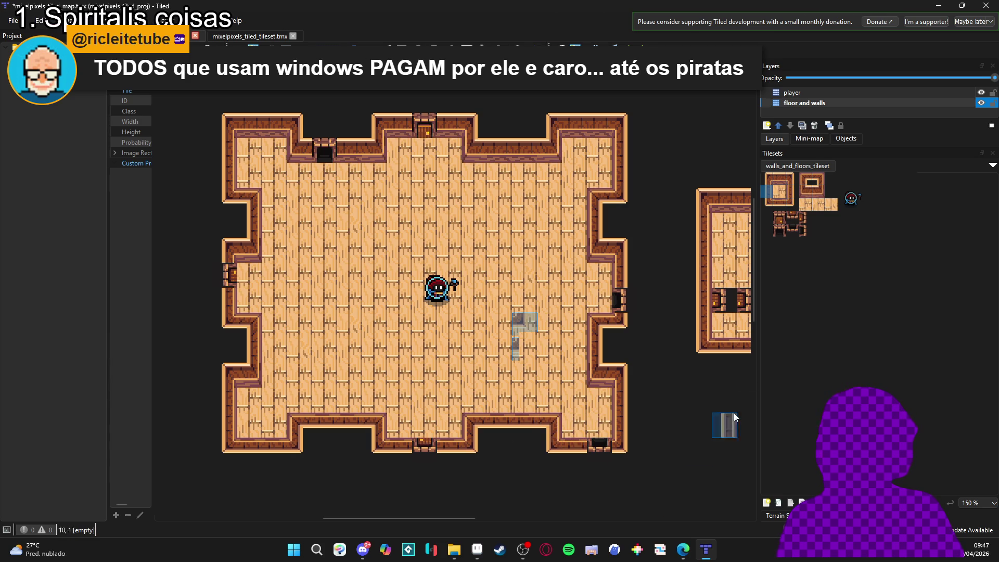
click(805, 234)
click(227, 424)
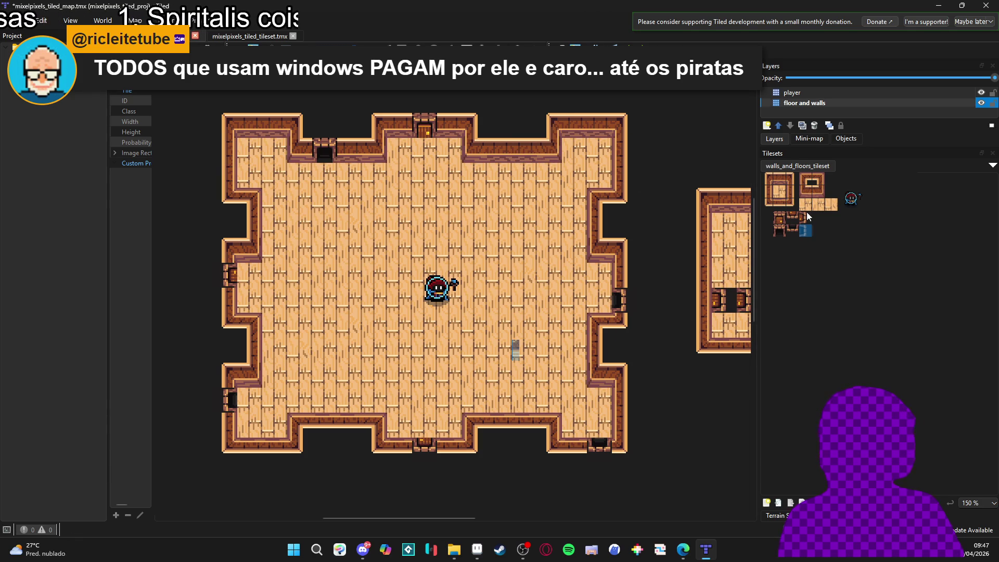
Step: Browse other tiles in the tileset, ending on an empty tile
click(779, 221)
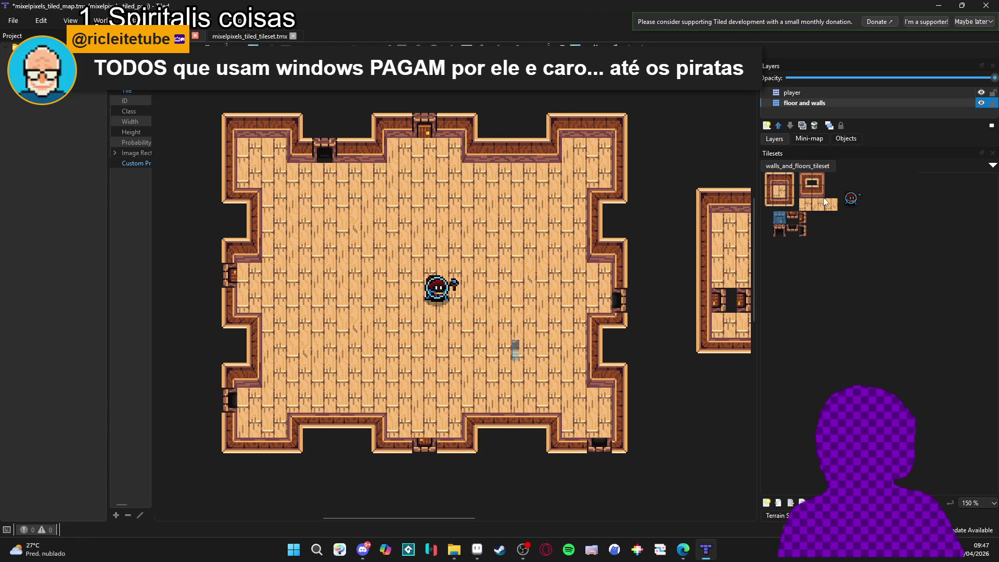
click(784, 232)
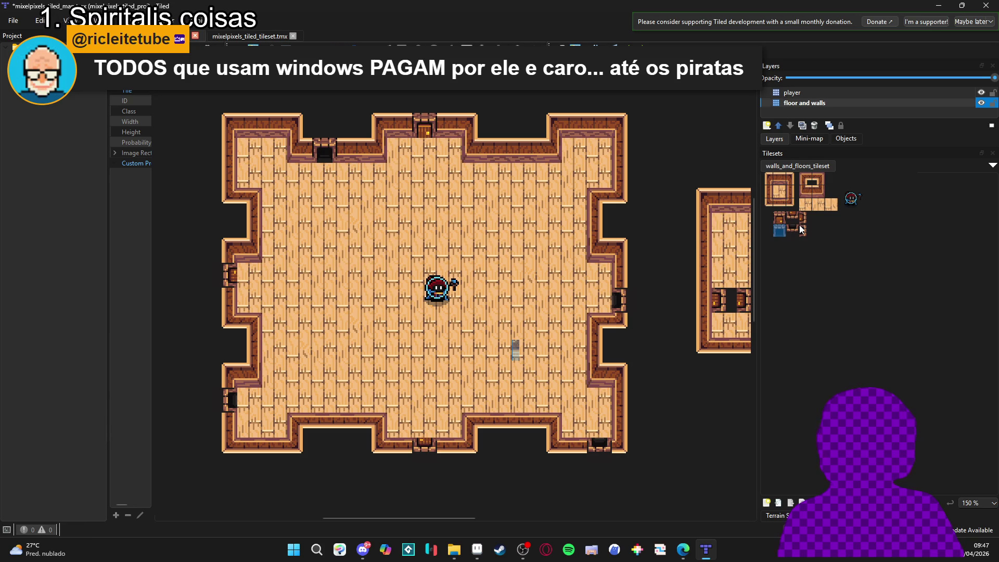
click(805, 229)
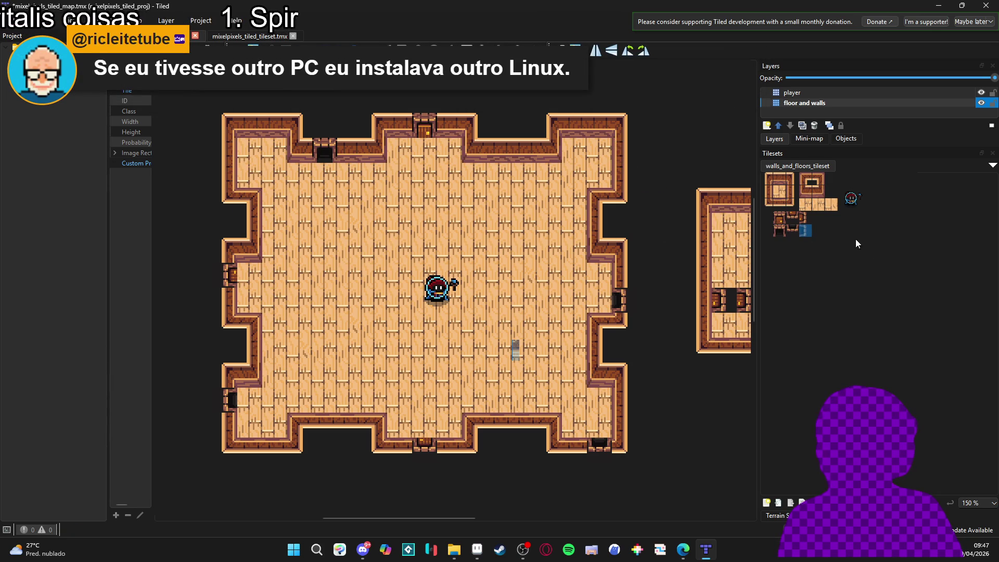
click(829, 243)
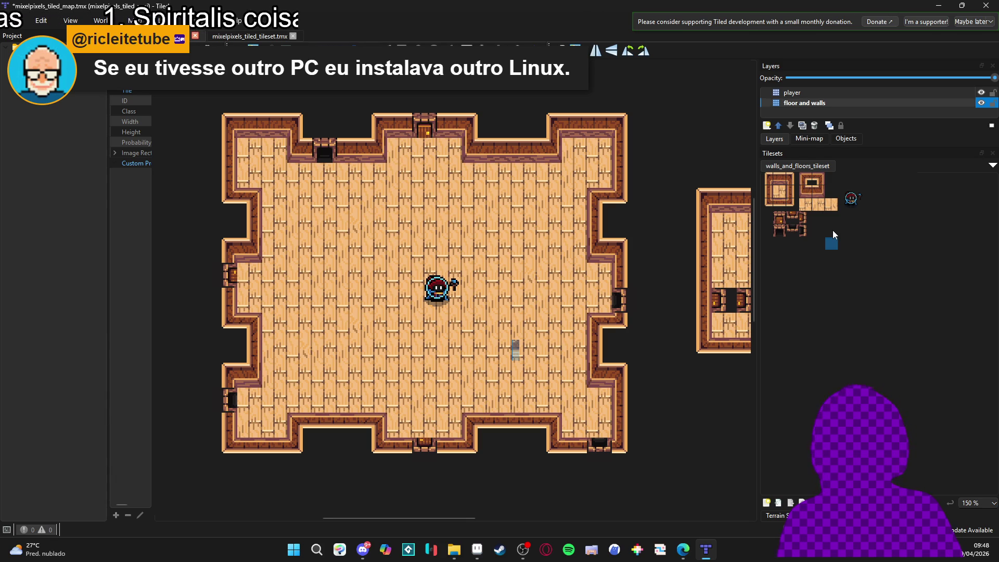
Step: Replace the second room's doorway with a wooden floor tile
drag(654, 332, 524, 314)
click(822, 205)
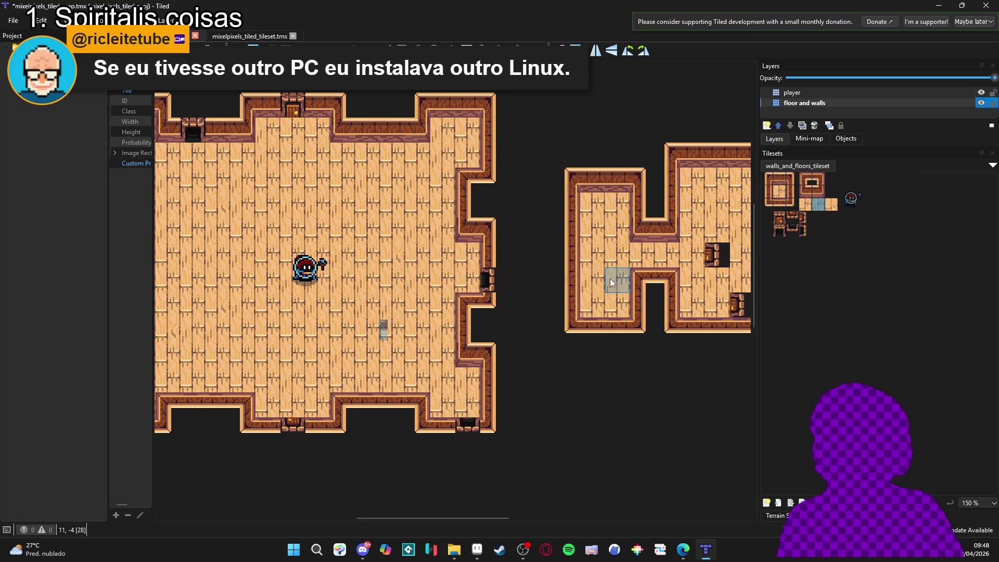
scroll(598, 283, right, 3)
click(807, 205)
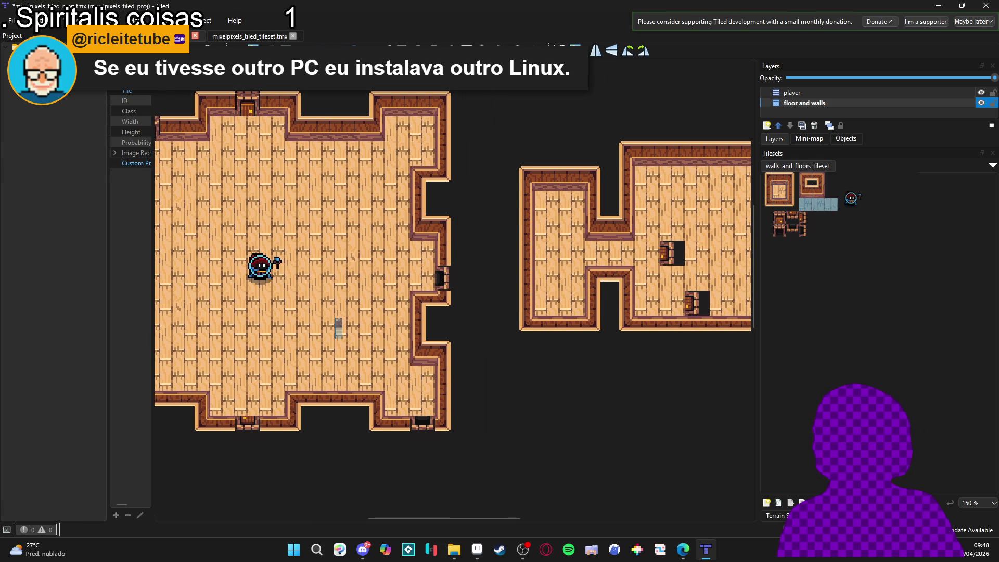
click(673, 253)
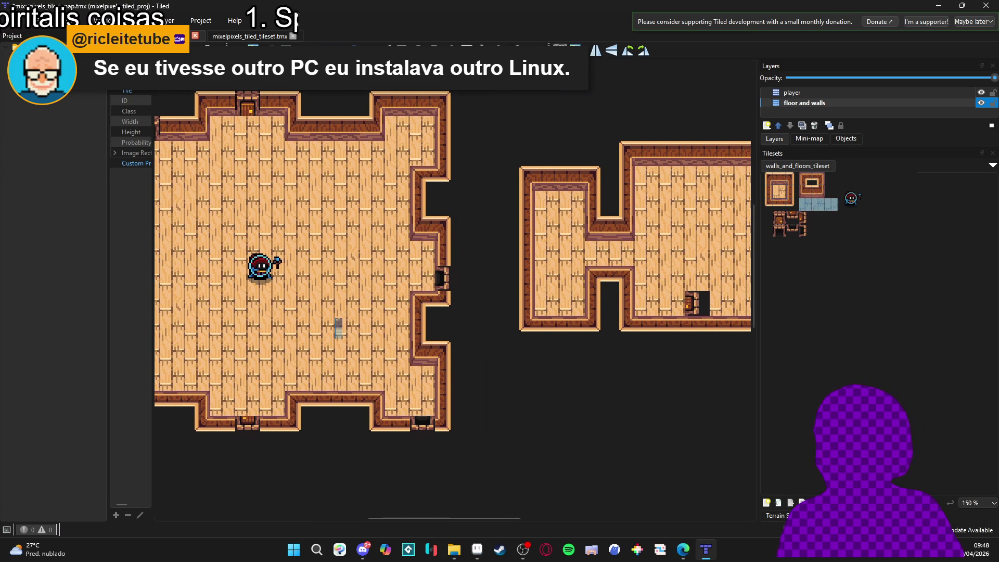
Step: Switch over to the mixelpixels tileset in Aseprite
scroll(643, 296, down, 2)
scroll(398, 316, up, 2)
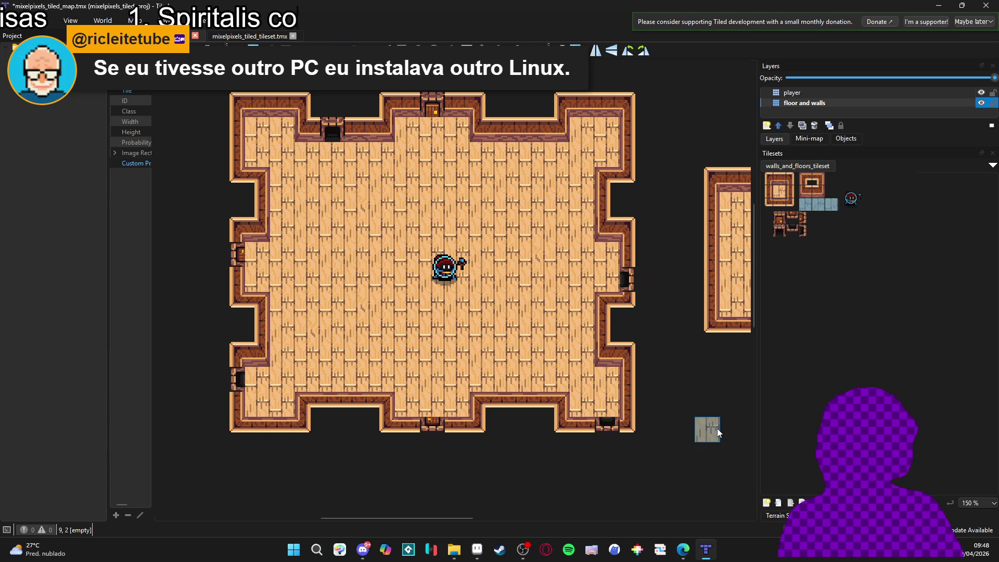
click(478, 550)
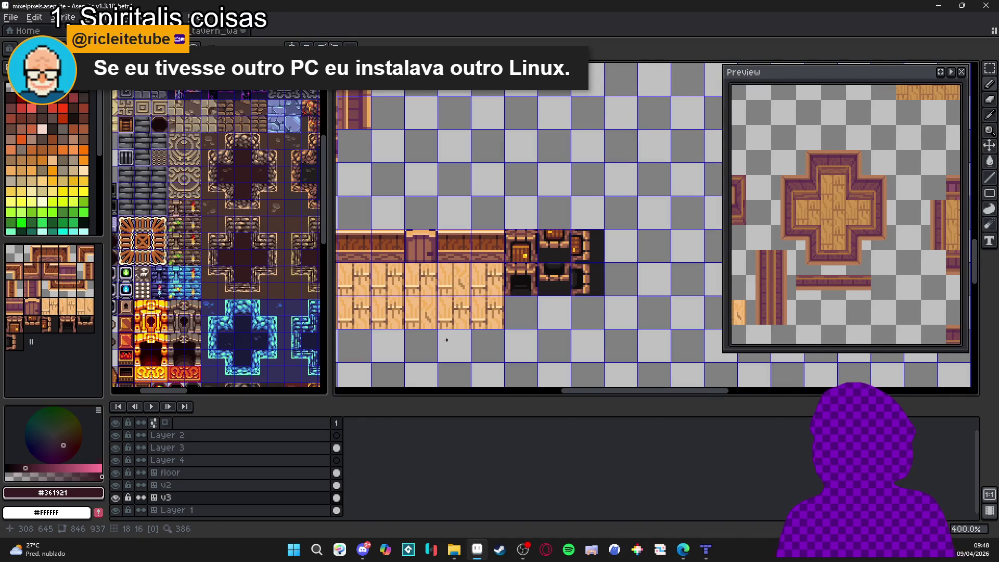
Step: Try painting floor tiles freehand on the tilemap, then undo the stroke
drag(396, 319, 551, 335)
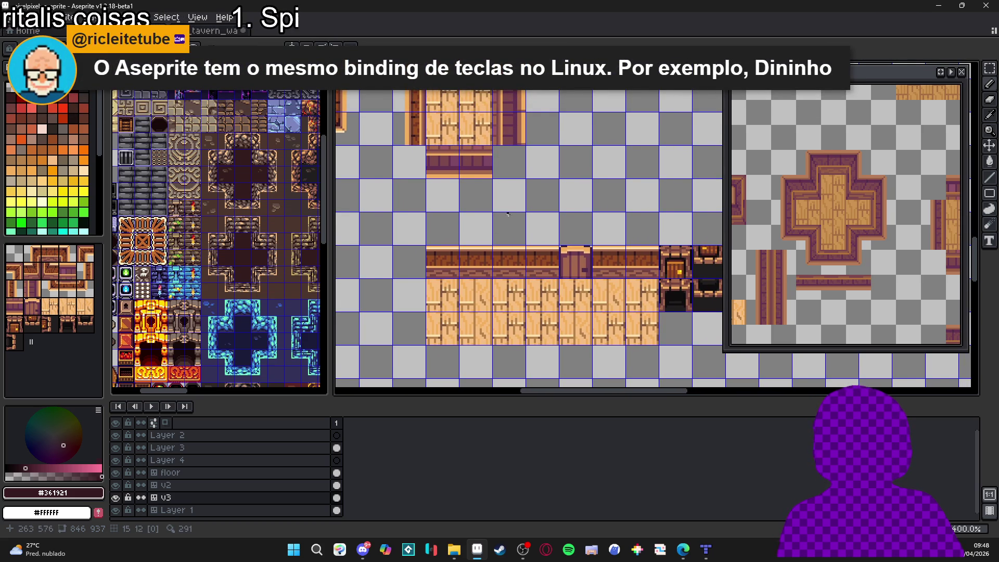
scroll(508, 198, down, 2)
scroll(520, 289, up, 3)
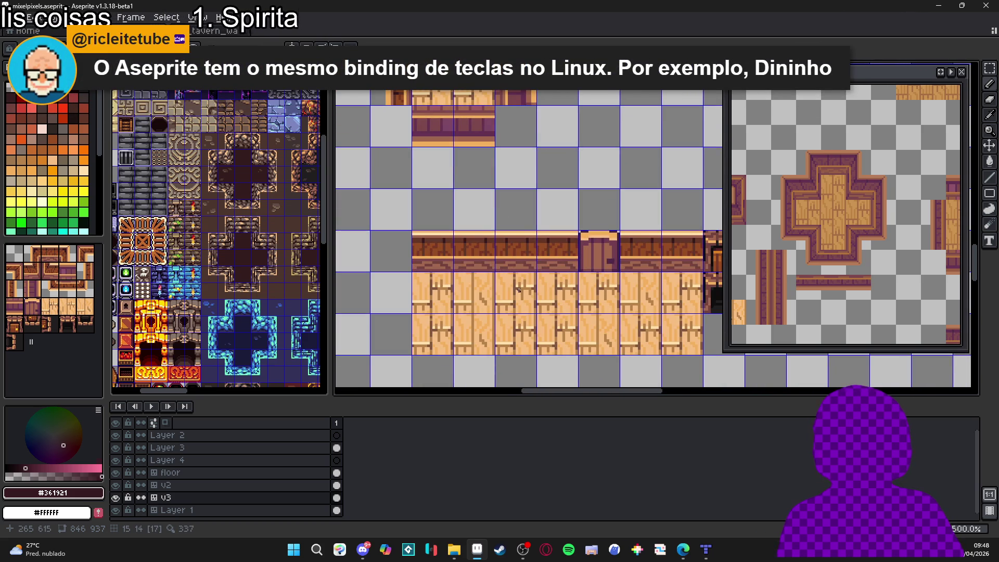
scroll(509, 296, down, 3)
scroll(500, 196, up, 2)
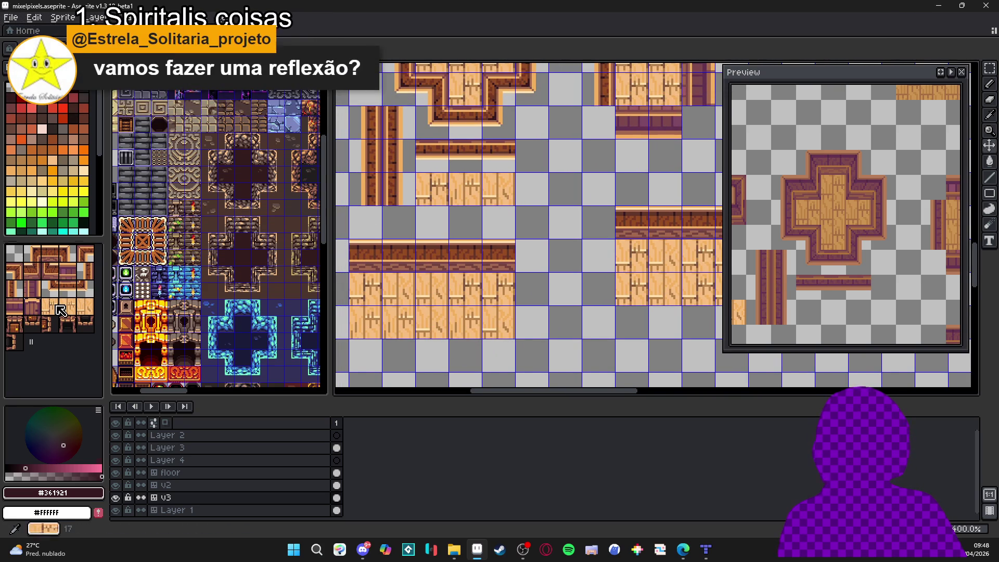
scroll(460, 225, down, 1)
scroll(461, 225, down, 2)
mouse_move(474, 221)
mouse_down()
mouse_move(473, 245)
mouse_move(523, 237)
mouse_move(492, 258)
mouse_up()
key(ctrl+z)
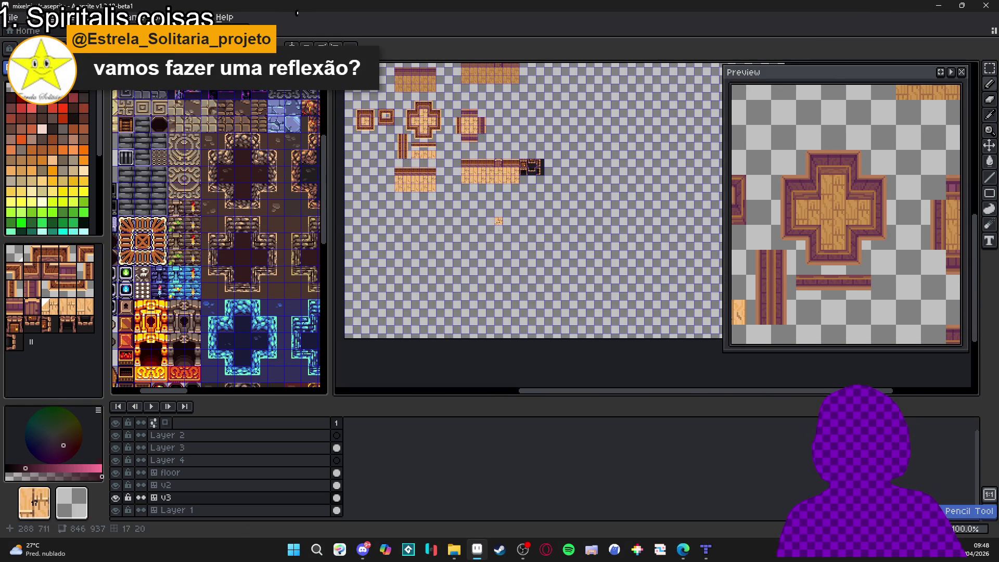
key(Tab)
Step: Draw a filled rectangle of floor tiles, then undo it
click(990, 193)
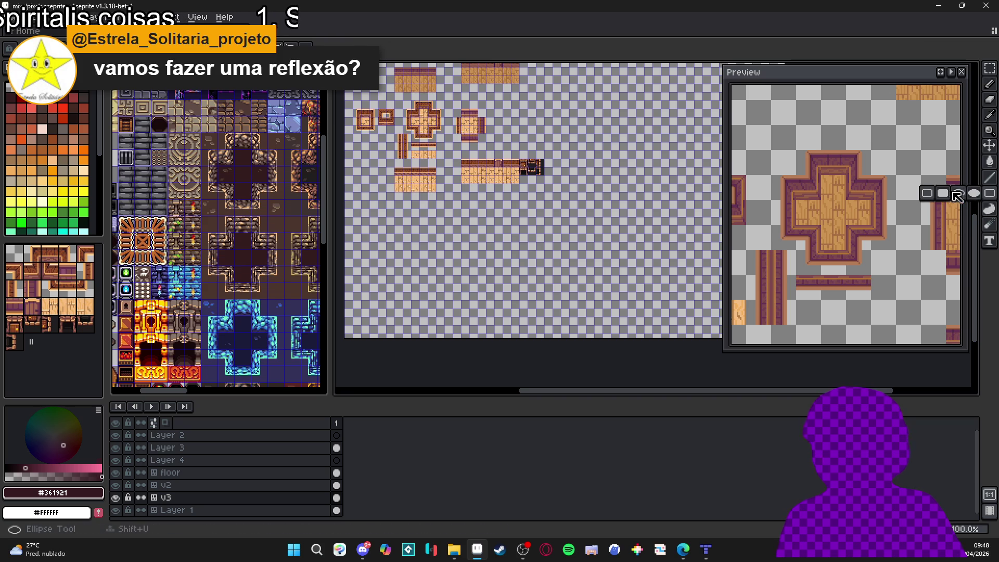
drag(446, 211, 553, 300)
key(ctrl+z)
scroll(504, 259, up, 1)
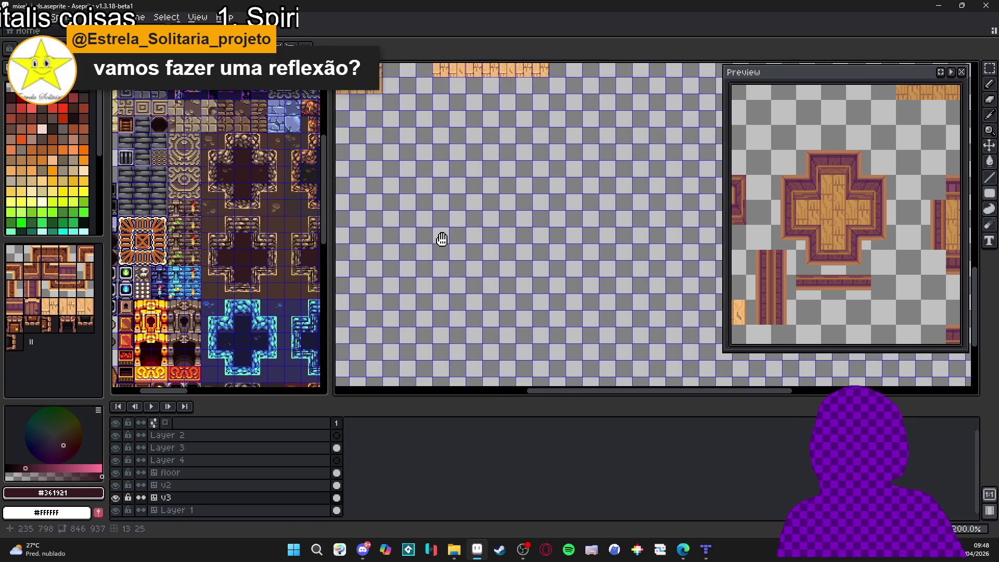
key(Tab)
Step: Drag out a large solid block of floor-plank tiles below the wall pieces
mouse_move(471, 165)
mouse_down()
mouse_move(602, 259)
mouse_move(603, 313)
mouse_move(619, 313)
mouse_up()
key(g)
click(560, 261)
scroll(512, 212, up, 1)
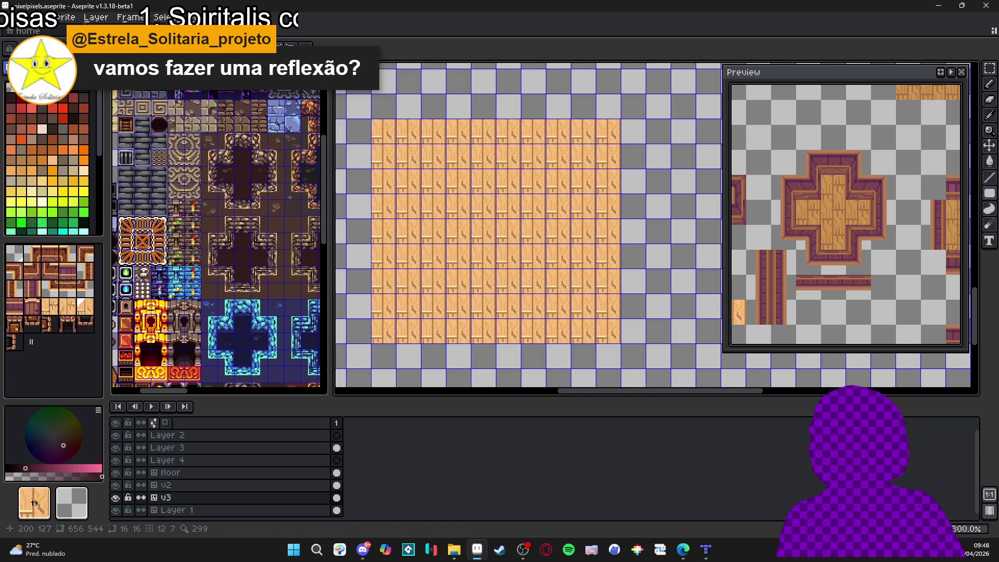
drag(445, 206, 527, 252)
key(Tab)
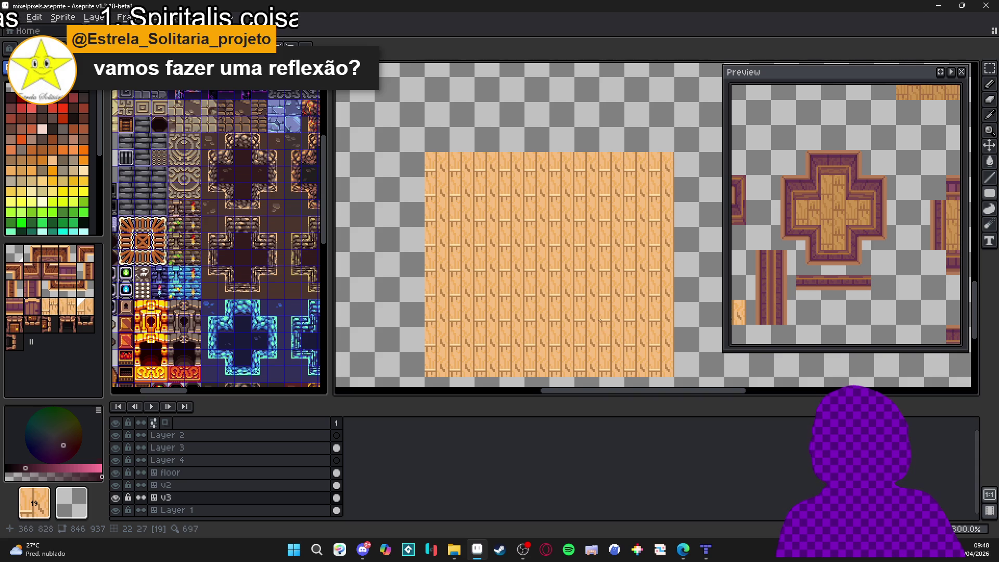
scroll(601, 320, down, 1)
drag(376, 86, 422, 133)
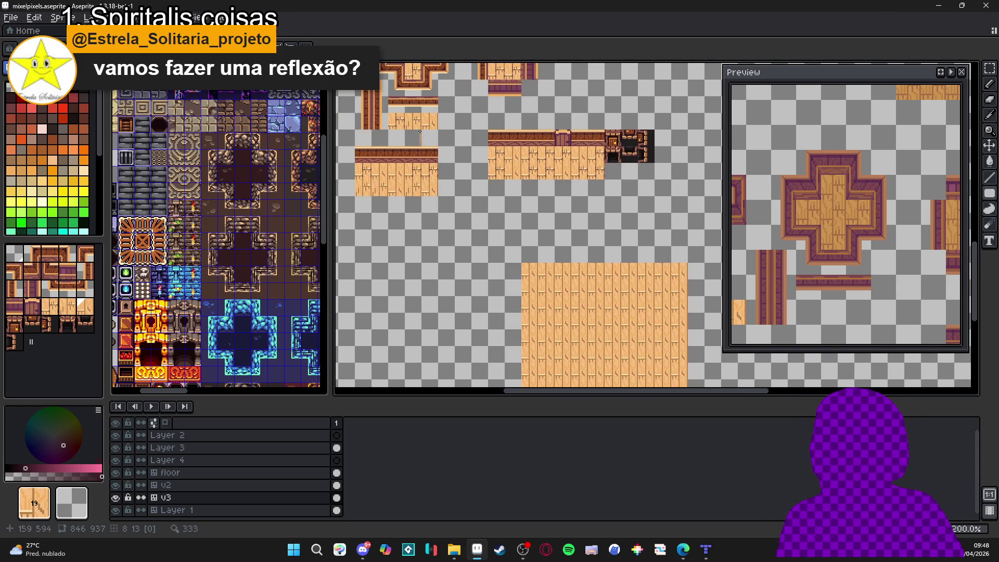
Step: Move between the mixelpixels and tavern tileset sprites and ready the selection tools
key(ctrl+Tab)
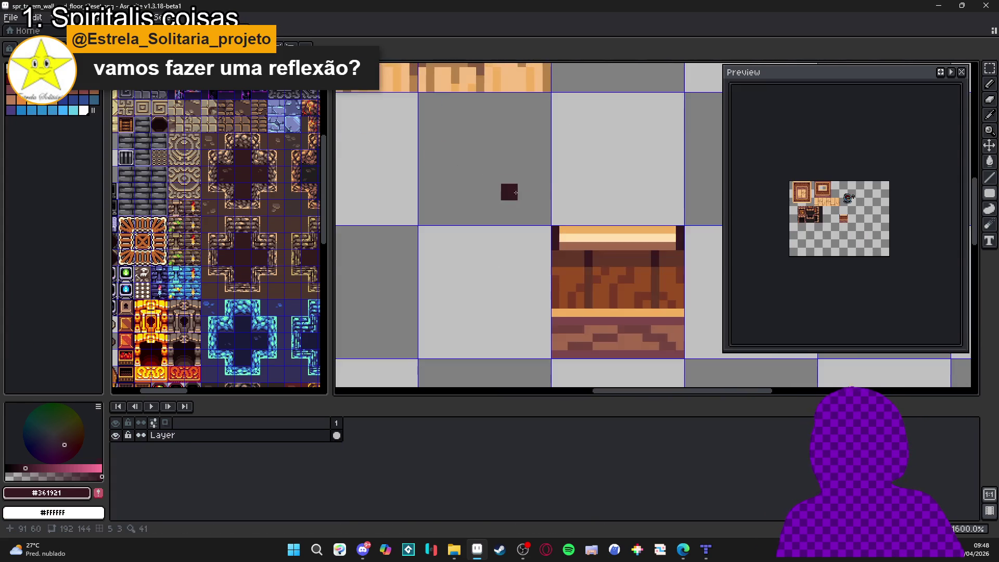
key(ctrl+Tab)
scroll(521, 223, up, 2)
key(m)
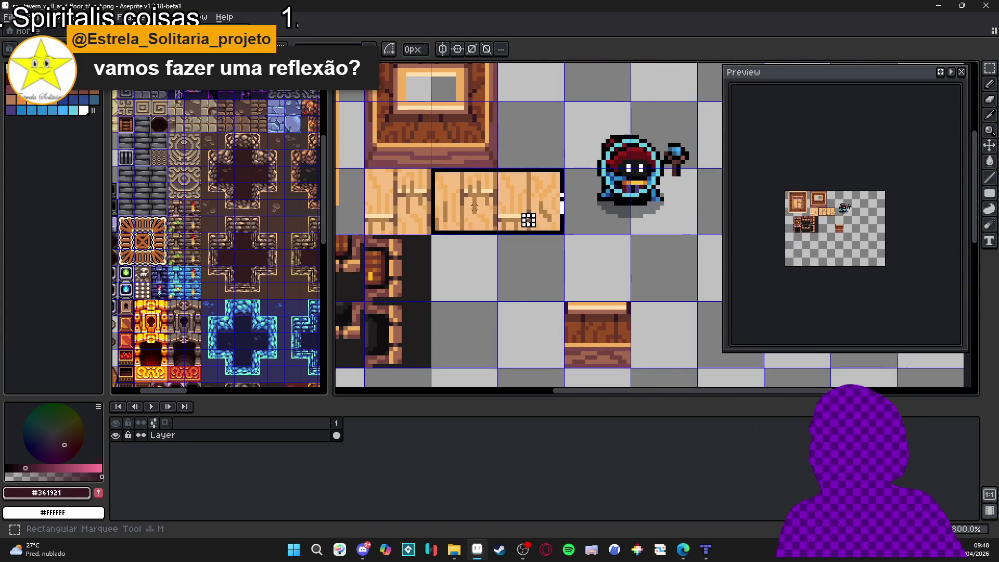
key(ctrl+Tab)
scroll(509, 309, up, 2)
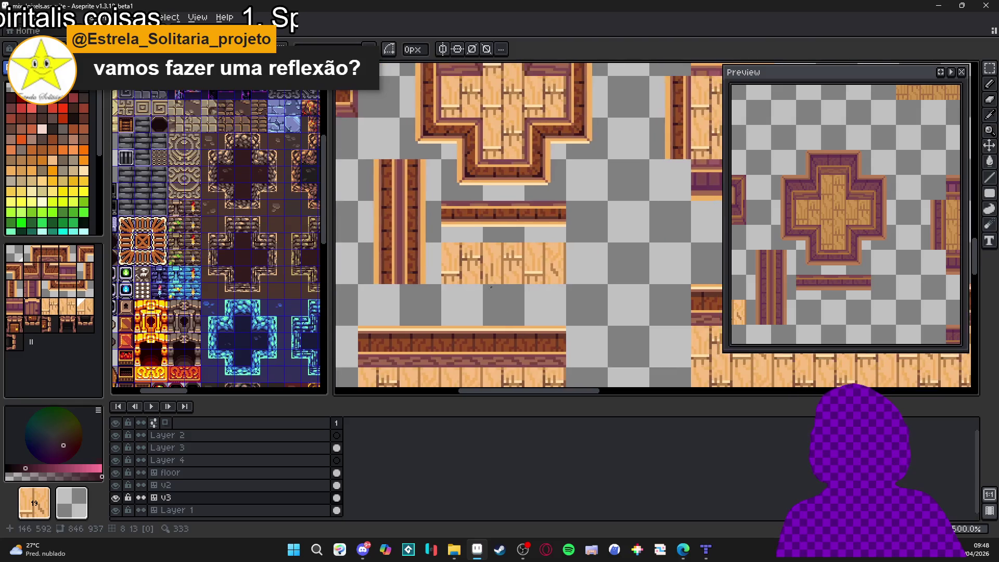
scroll(522, 265, up, 2)
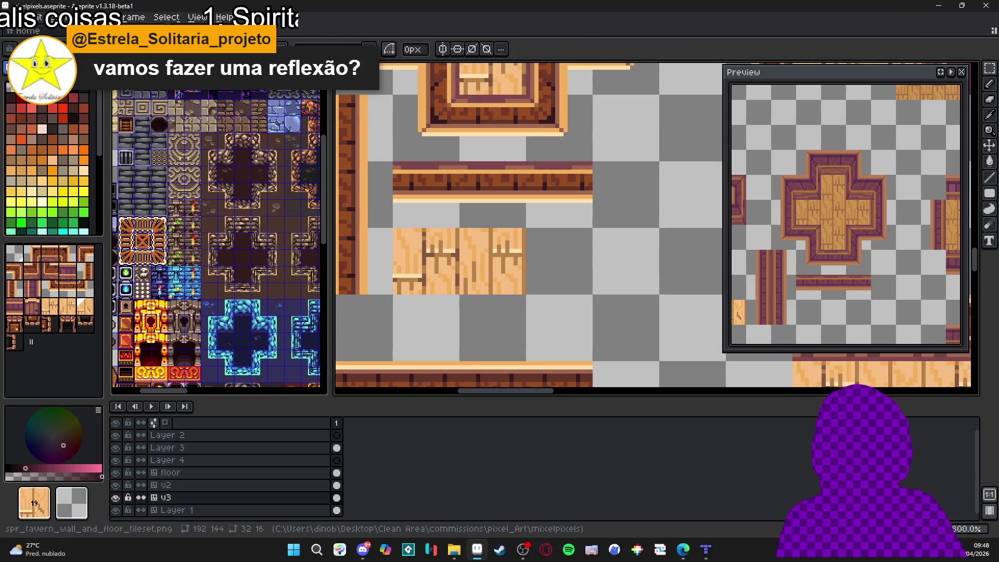
key(ctrl+Tab)
key(v)
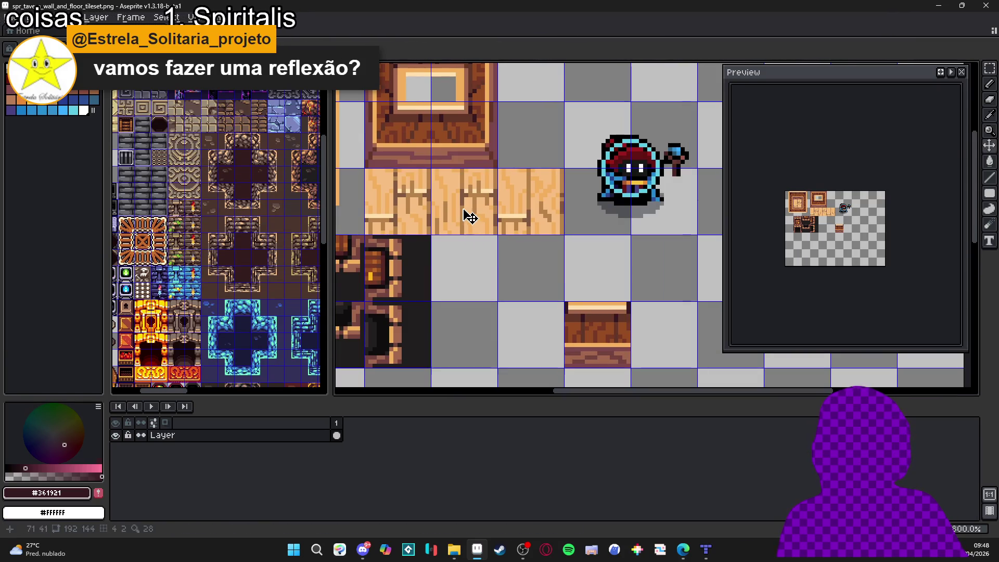
Step: Copy floor tiles from the tavern tileset and paste them beside the mixelpixels floor row
mouse_move(536, 223)
mouse_down()
mouse_move(529, 212)
mouse_move(408, 201)
mouse_up()
key(ctrl+c)
key(ctrl+Tab)
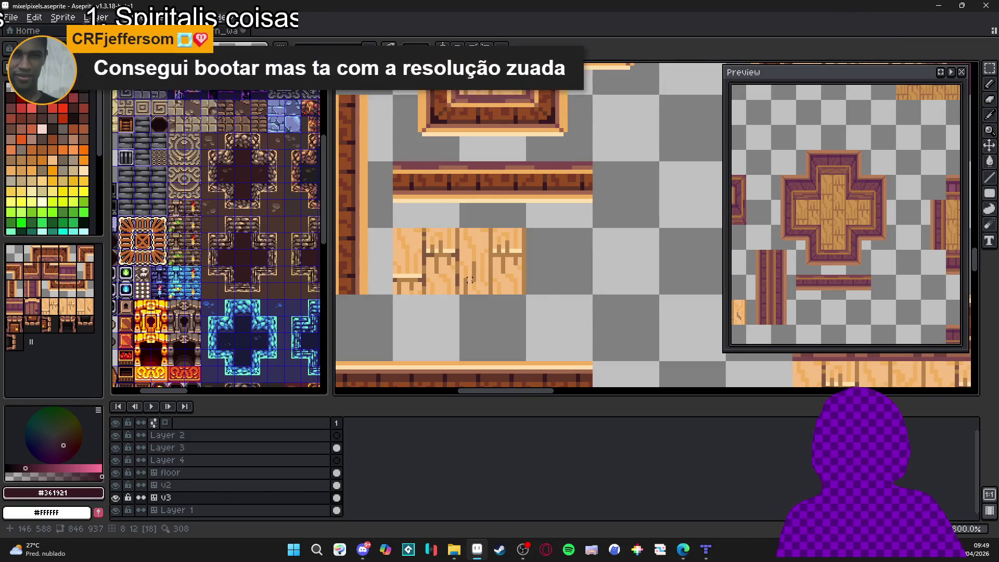
scroll(535, 272, up, 2)
key(ctrl+v)
drag(536, 272, 453, 251)
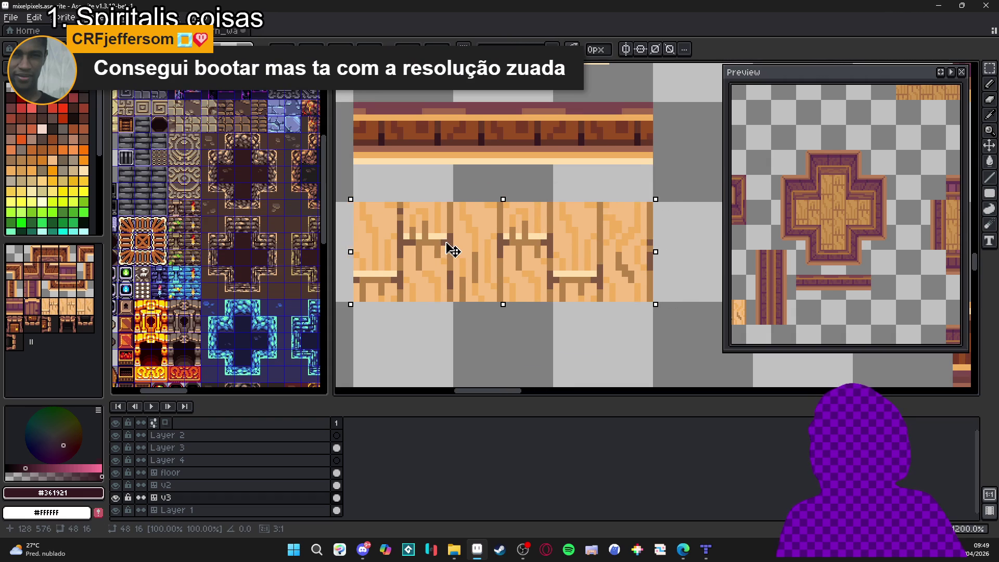
key(Return)
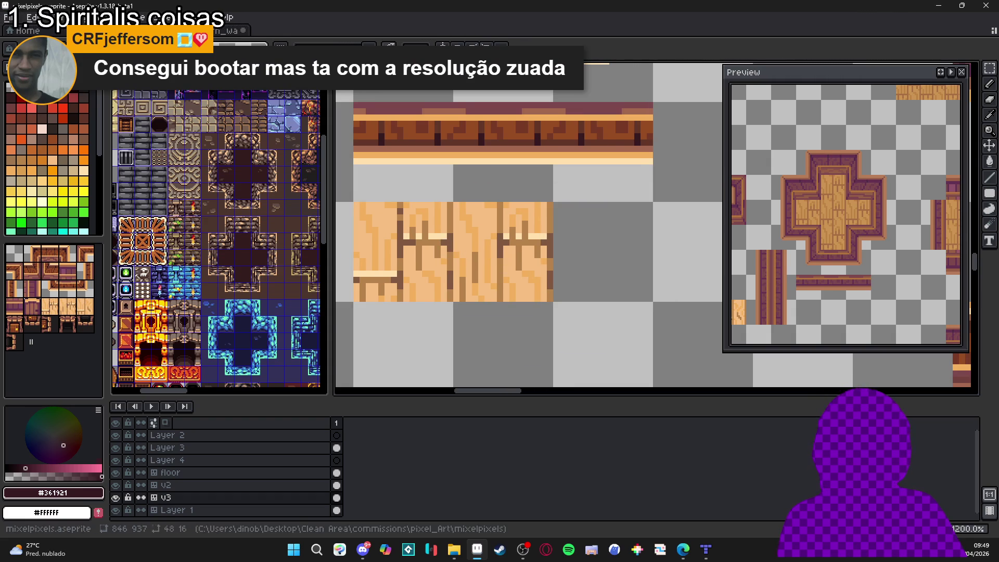
key(ctrl+Tab)
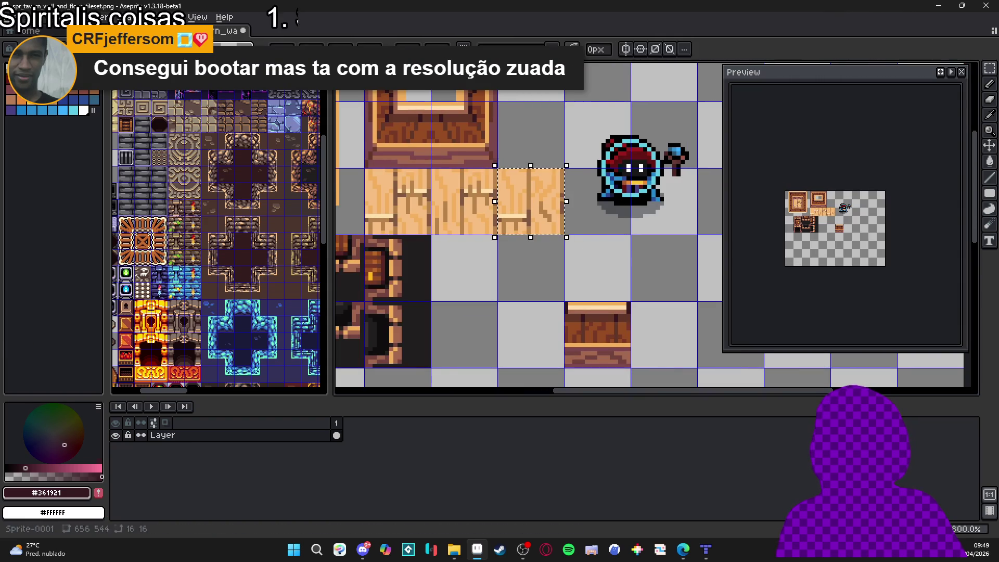
Step: Paste the wood tile again and discard the misplaced copy
key(ctrl+Tab)
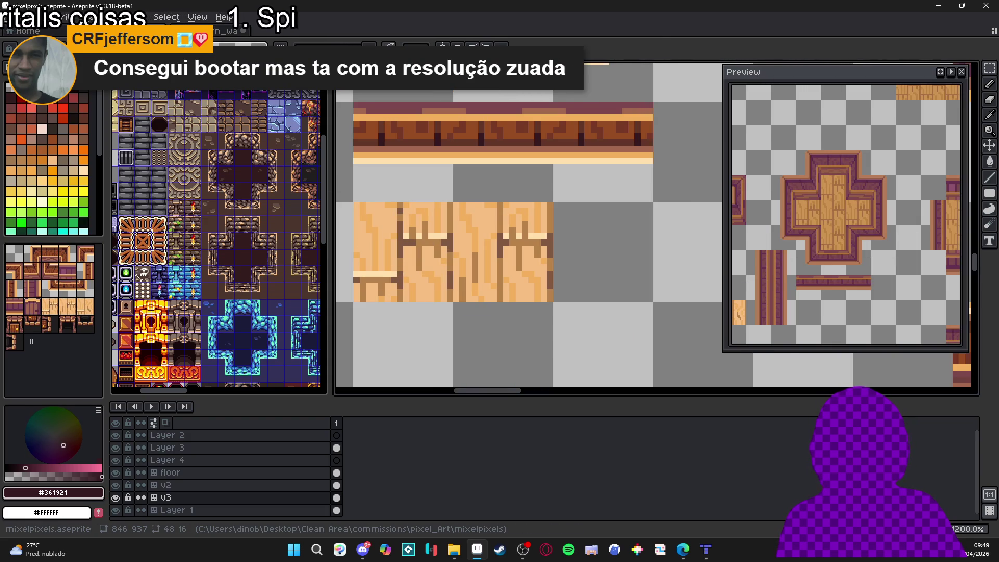
scroll(657, 289, down, 3)
scroll(658, 288, down, 2)
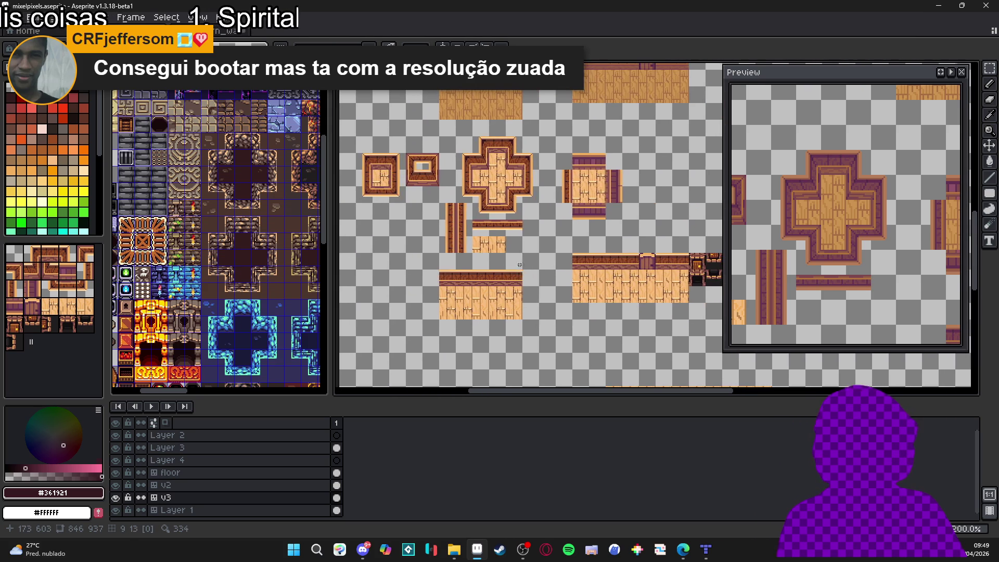
scroll(446, 238, up, 4)
key(ctrl+v)
mouse_move(701, 294)
mouse_down()
mouse_move(619, 263)
mouse_move(585, 264)
mouse_up()
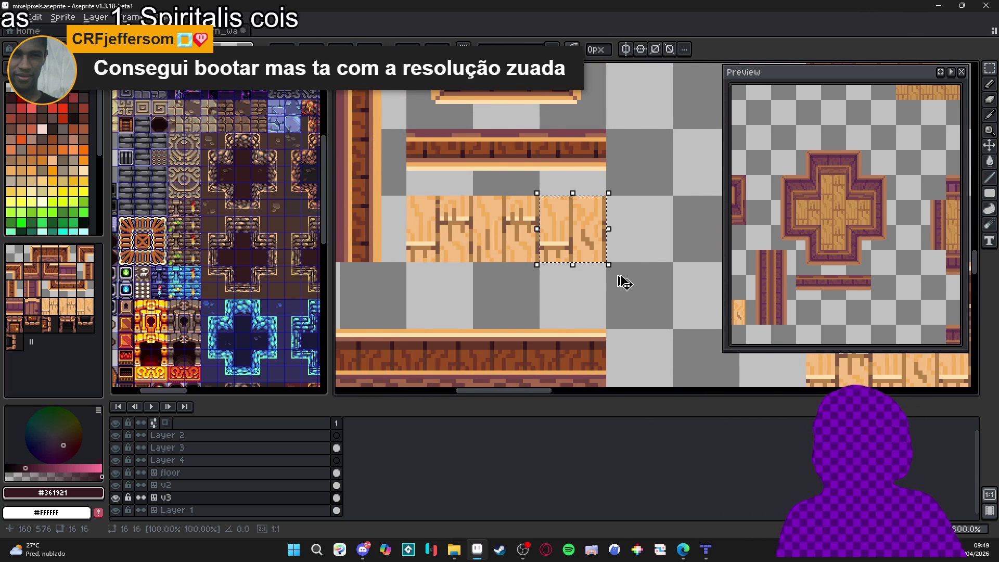
key(Escape)
Step: Paste the wood tile flush against the end of the floor row and commit it
scroll(635, 271, down, 3)
scroll(636, 266, up, 2)
key(ctrl+v)
drag(620, 234, 569, 227)
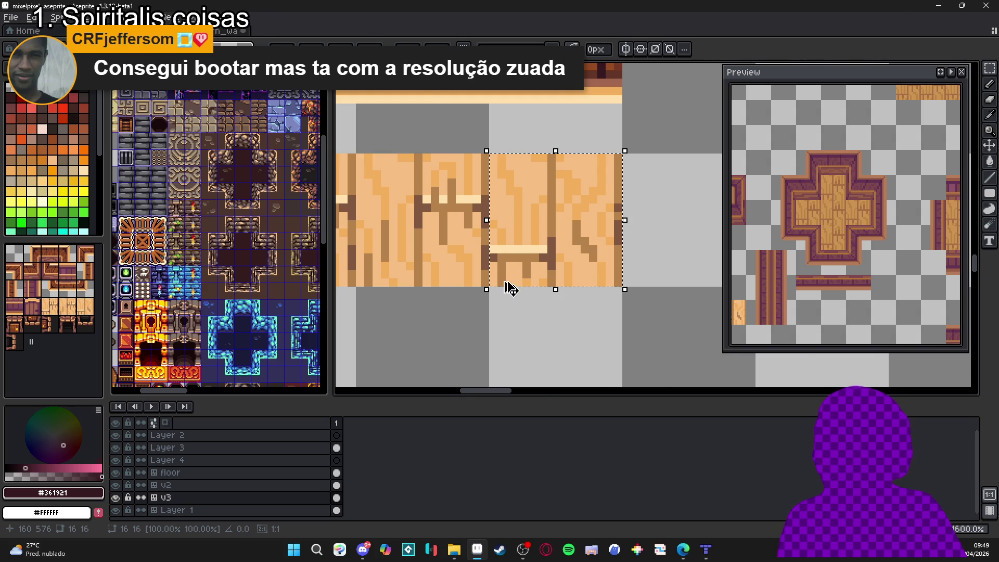
key(Return)
scroll(508, 243, down, 1)
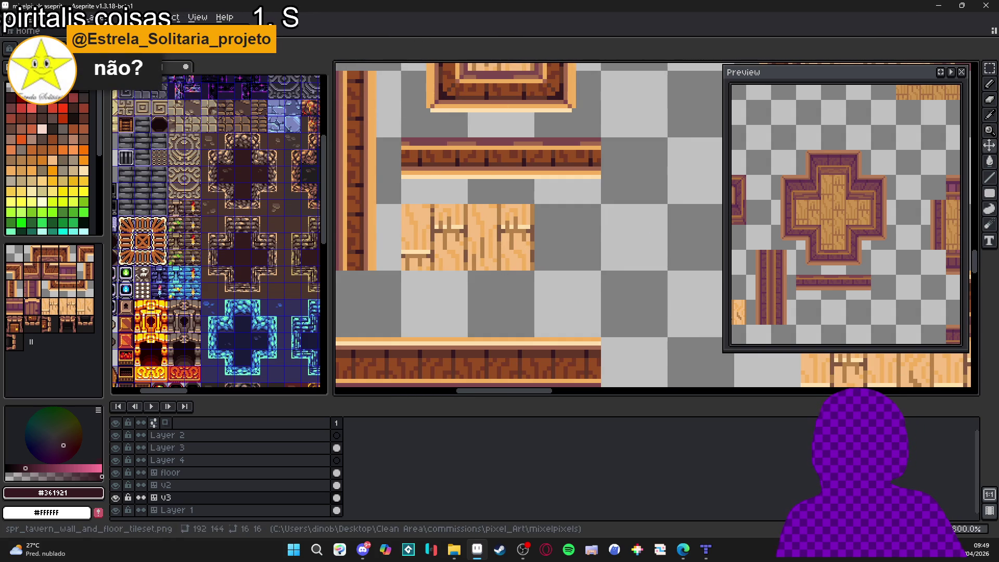
Step: Copy a single floor tile from the tavern tileset into mixelpixels
key(ctrl+Tab)
drag(542, 216, 538, 214)
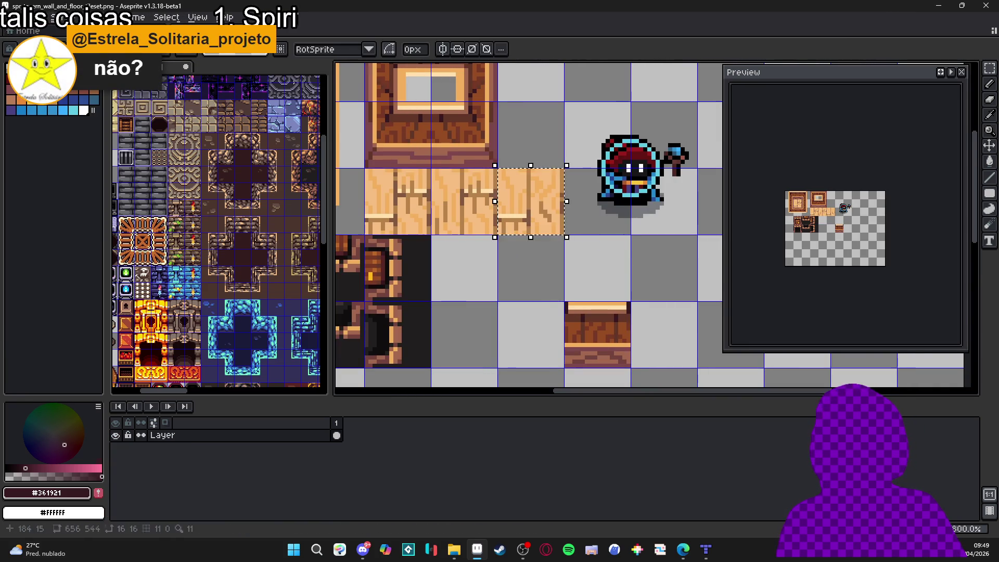
key(ctrl+Tab)
scroll(527, 264, up, 2)
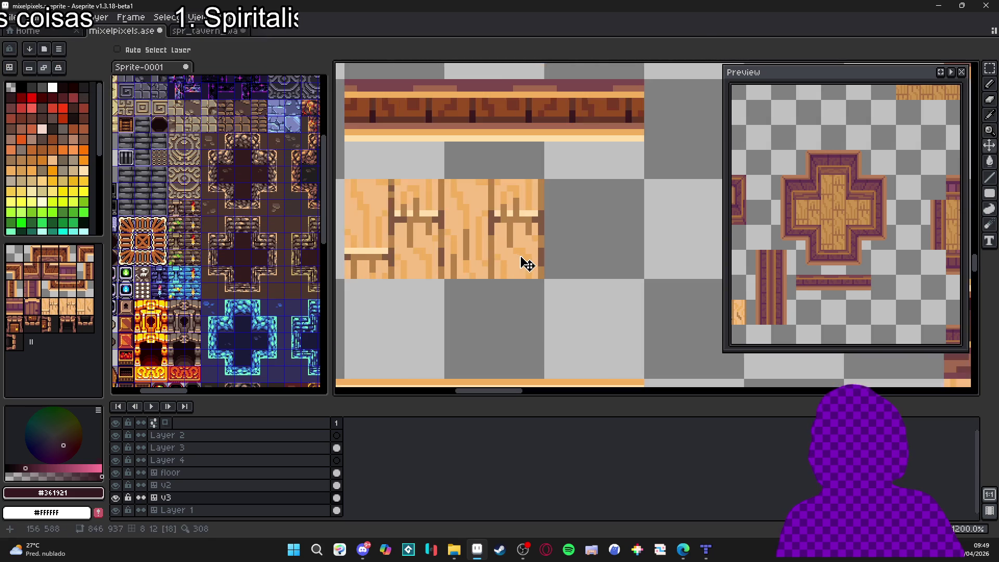
Step: Paste the 16x16 wood tile near the strip's end, then discard the floating copy
scroll(527, 265, up, 1)
key(ctrl+v)
drag(676, 270, 623, 250)
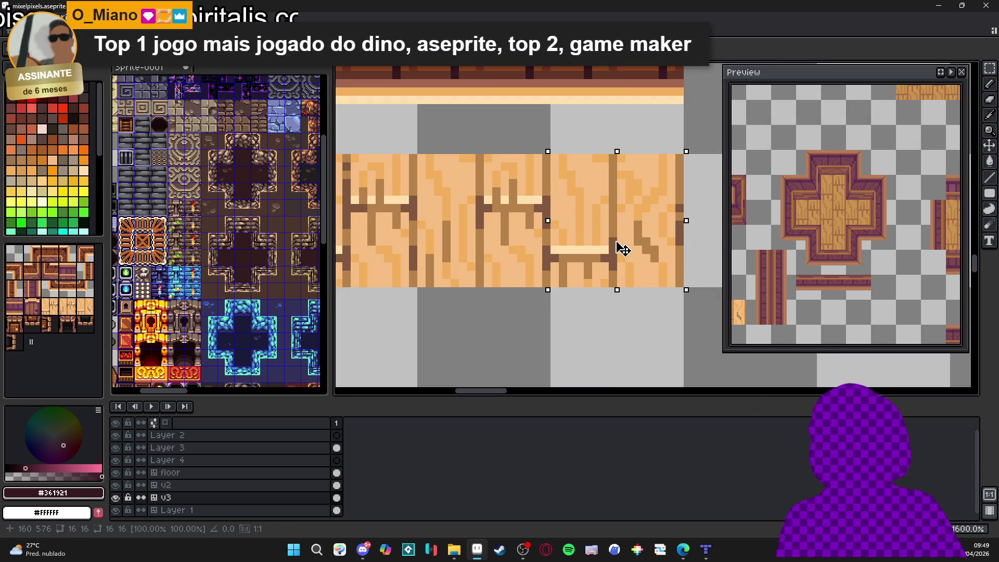
scroll(581, 277, down, 4)
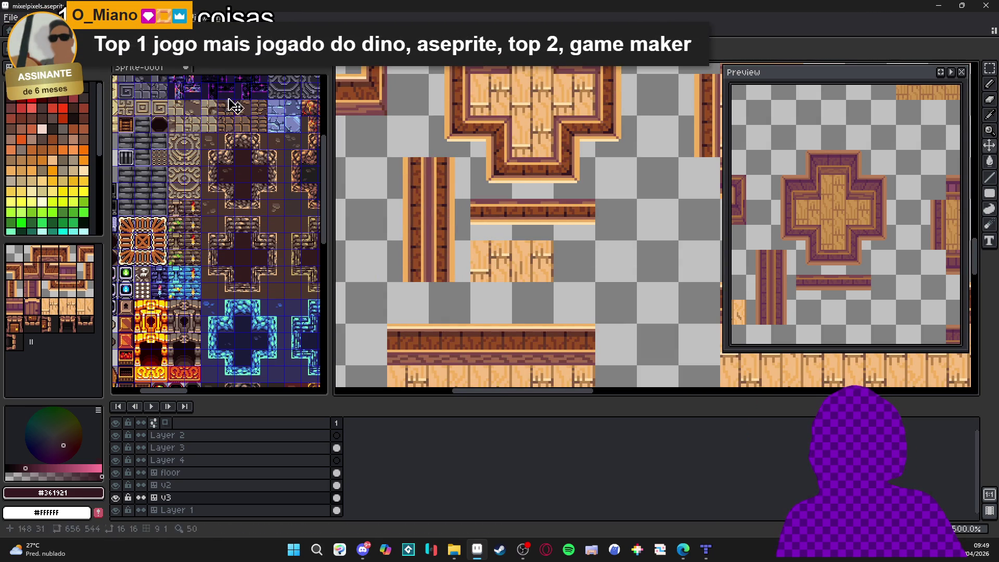
key(ctrl+v)
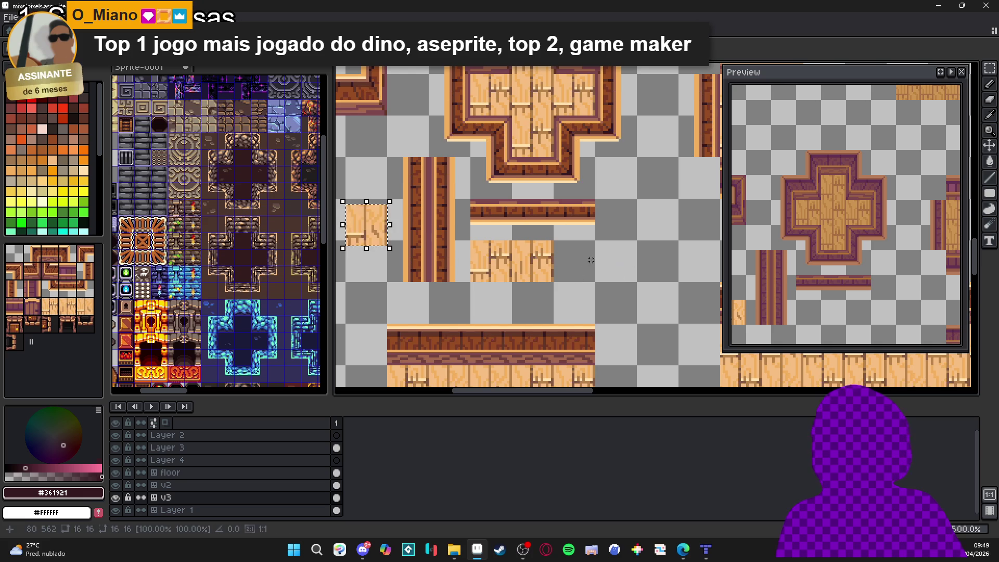
drag(380, 223, 575, 263)
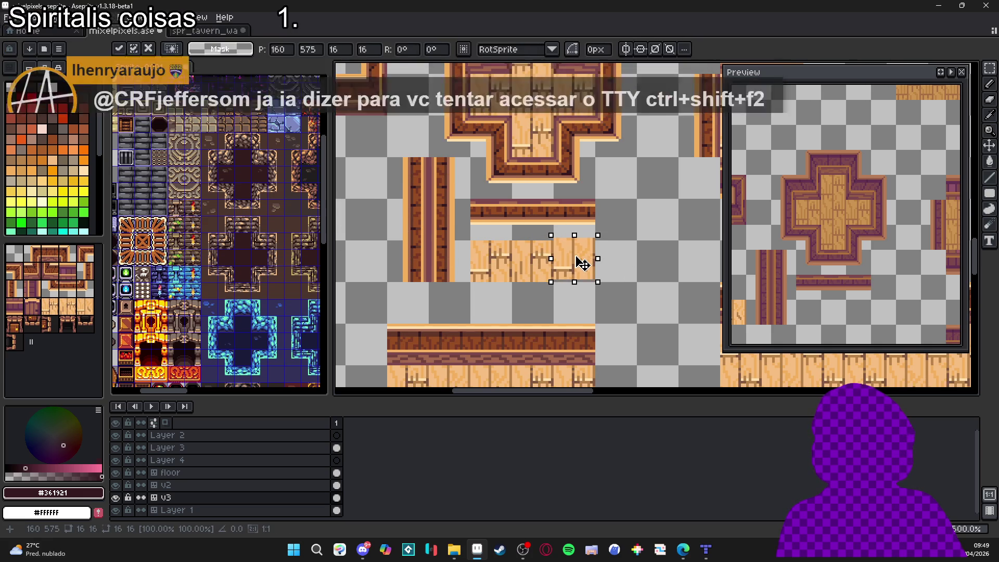
drag(576, 264, 580, 265)
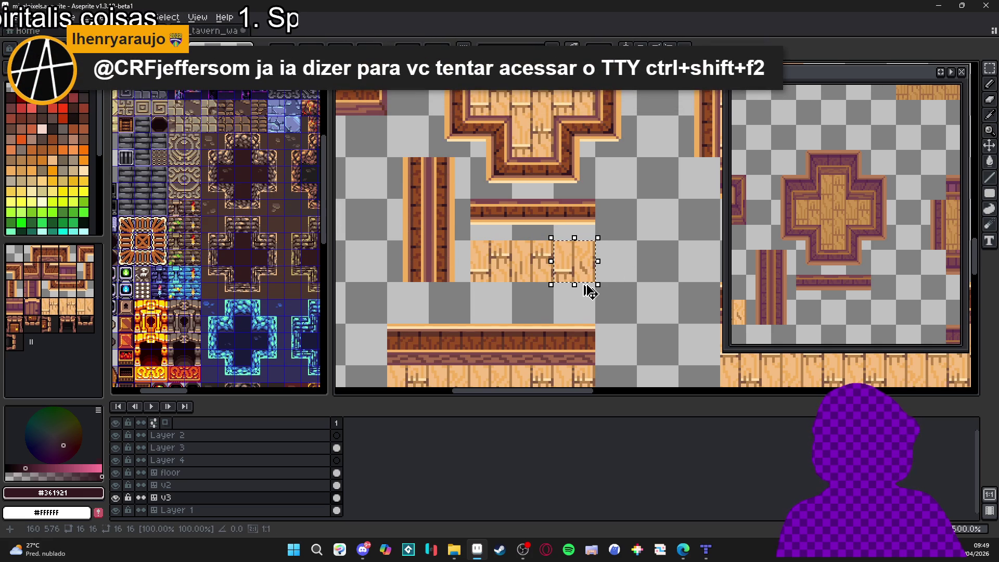
key(ctrl+z)
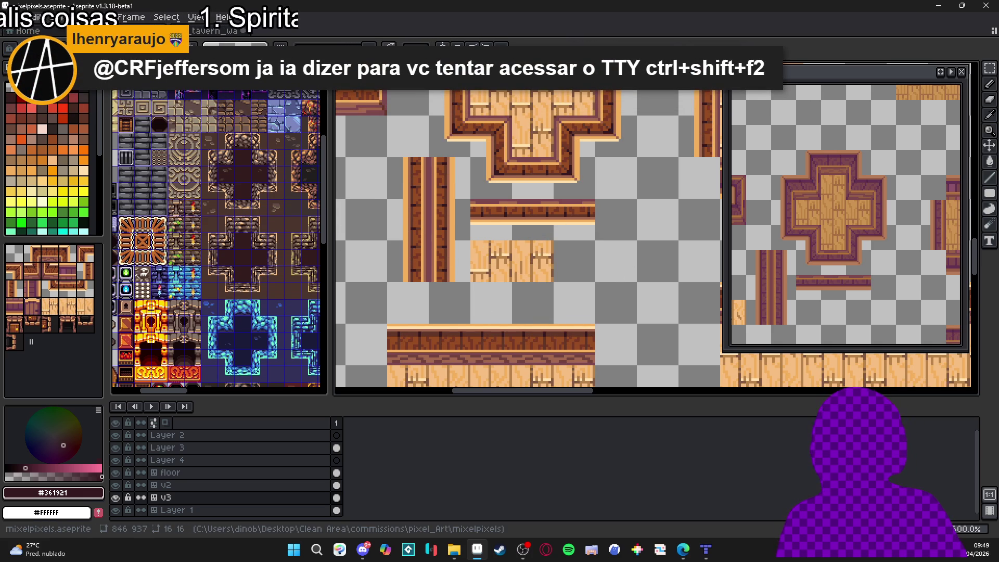
scroll(521, 309, down, 4)
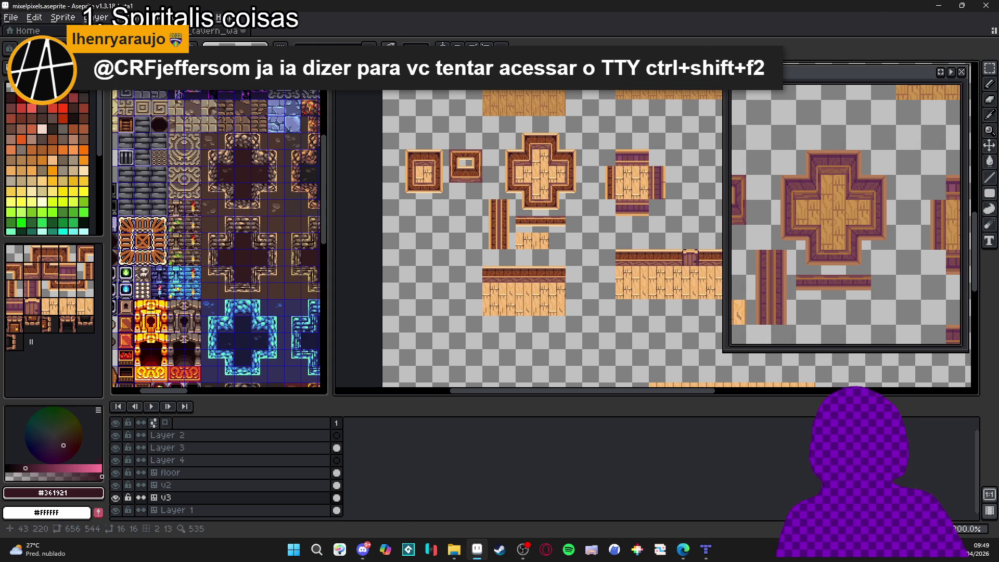
Step: Stamp a light wood tile onto the canvas and pick the orange palette colour
alt+click(521, 309)
click(587, 242)
scroll(587, 242, up, 2)
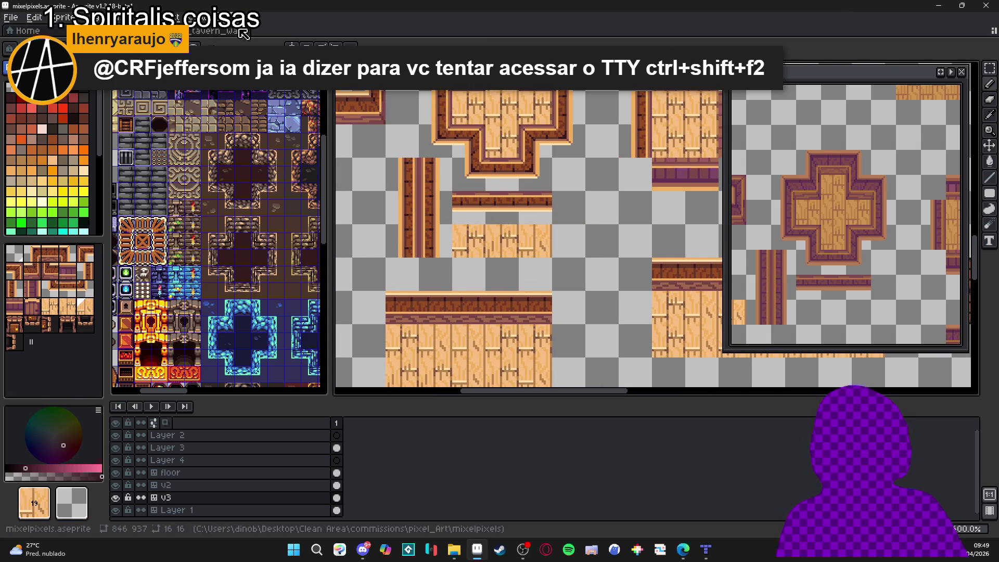
click(79, 153)
scroll(587, 242, up, 1)
Step: Paste tiles onto the floor row's right end, committing one as a new tileset tile
key(ctrl+v)
drag(640, 246, 554, 258)
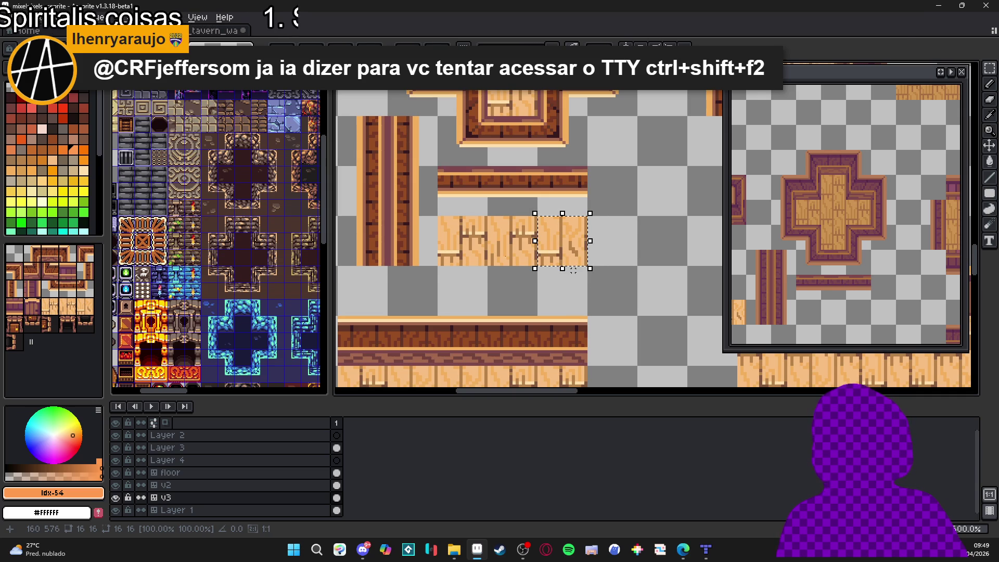
key(Return)
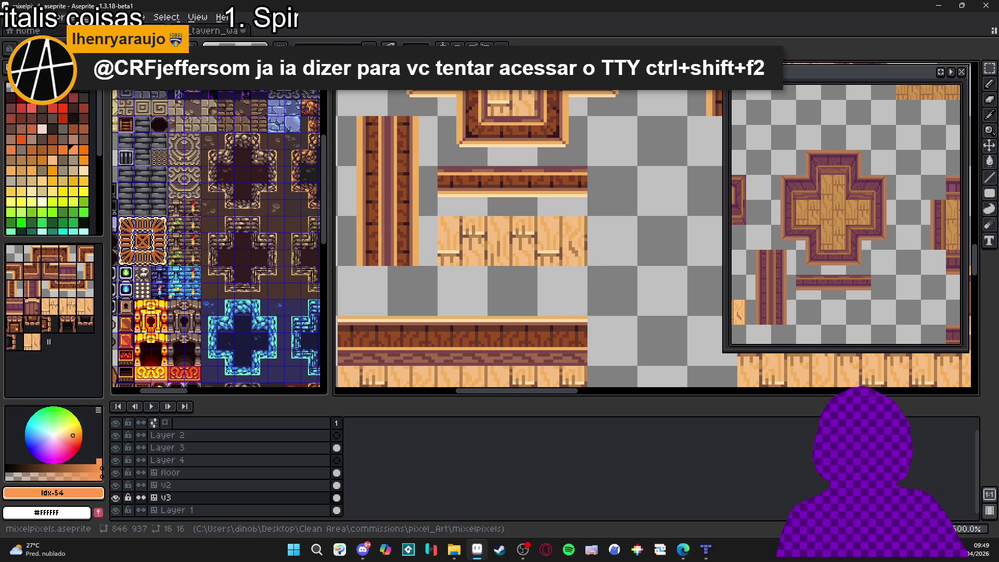
key(ctrl+v)
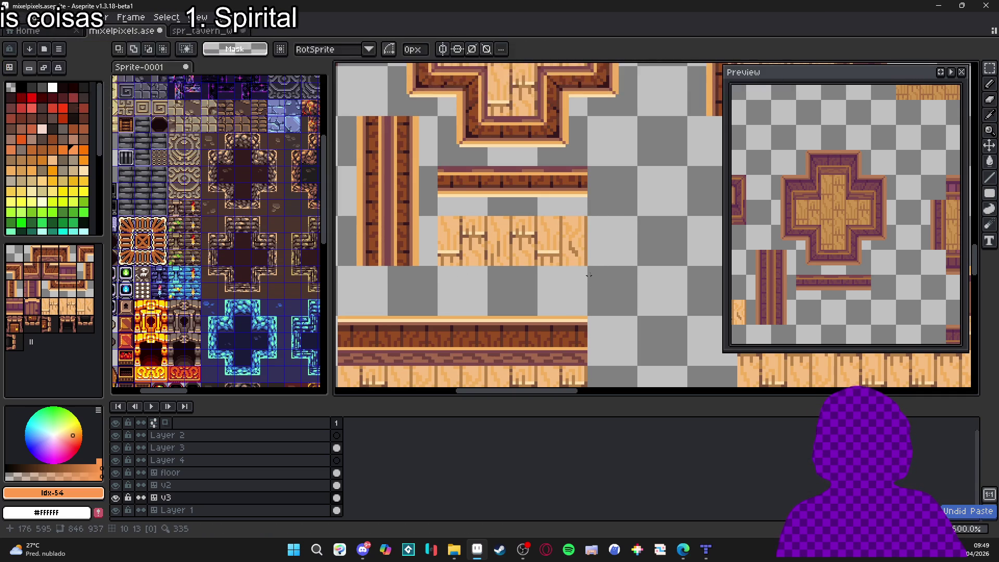
mouse_move(658, 247)
mouse_down()
mouse_move(584, 252)
mouse_move(571, 266)
mouse_up()
scroll(573, 276, down, 4)
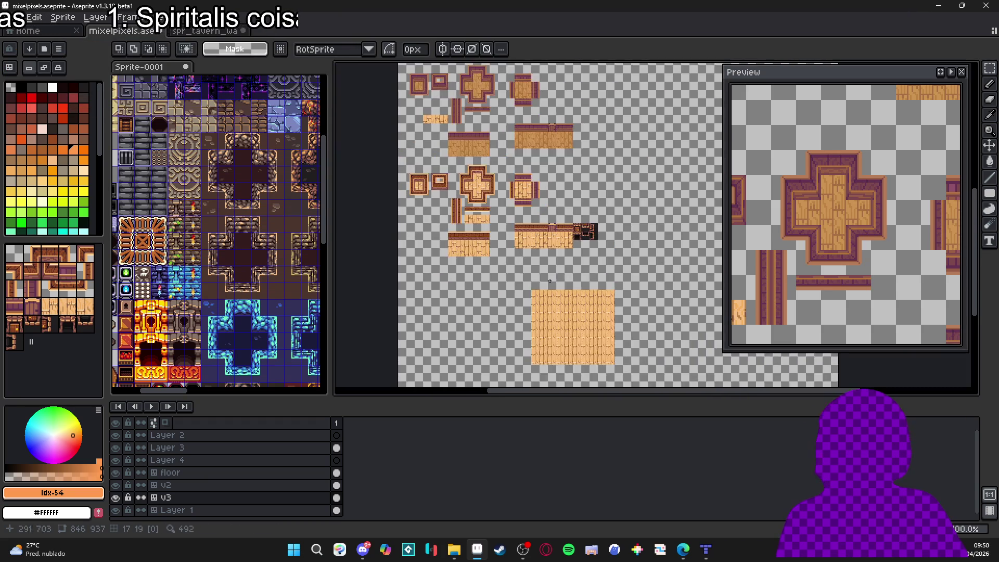
scroll(482, 304, up, 1)
click(85, 306)
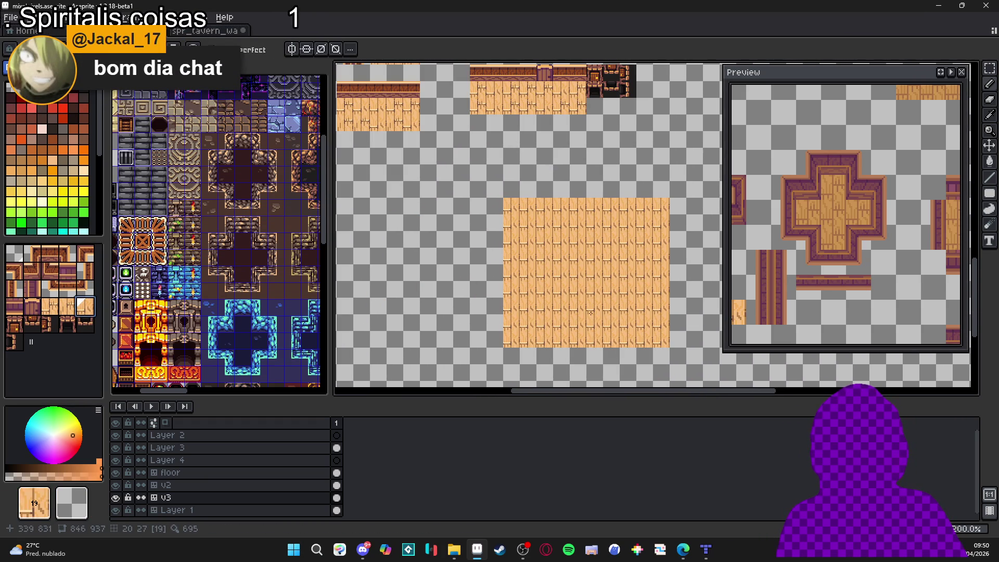
Step: Scatter a wood floor variant tile across six cells of the floor
scroll(625, 329, up, 2)
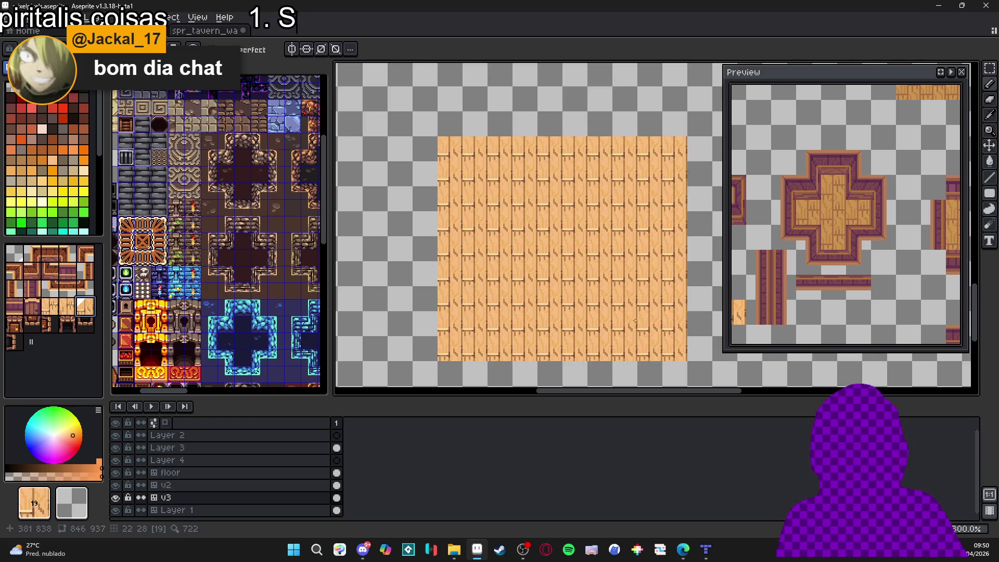
click(67, 306)
click(458, 310)
click(427, 285)
click(422, 261)
click(546, 312)
click(572, 210)
click(422, 216)
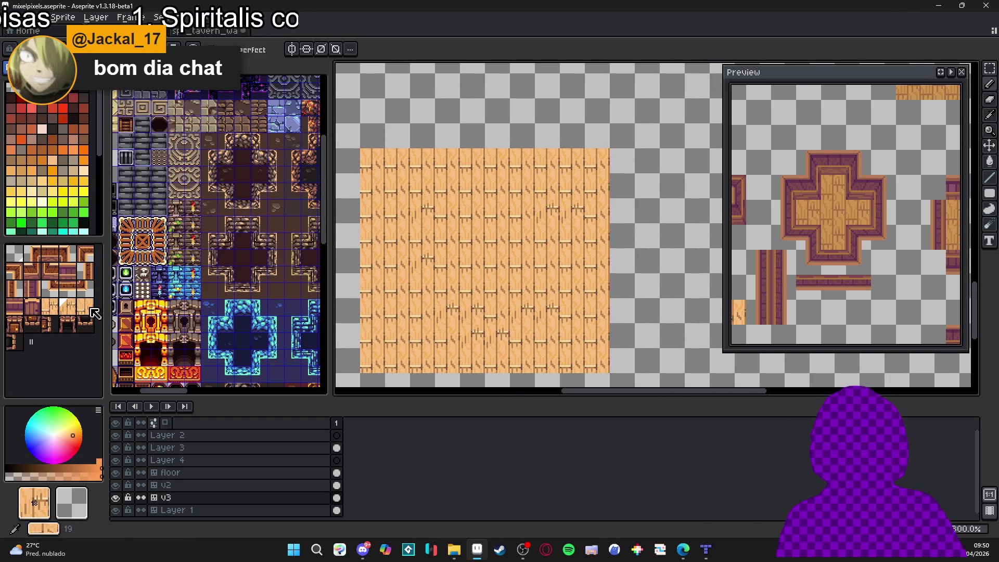
Step: Scatter wood tile 17 across eleven more floor cells
click(56, 308)
click(378, 210)
click(427, 235)
click(528, 285)
click(402, 310)
click(403, 335)
click(403, 356)
click(428, 359)
click(427, 284)
click(576, 185)
click(478, 185)
click(503, 235)
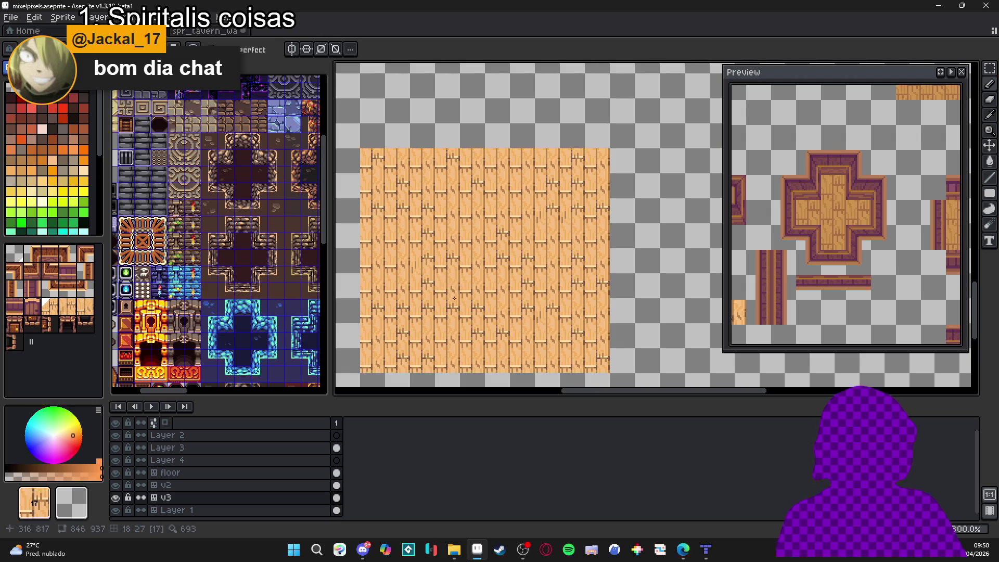
Step: Sample wood tan #b7834b and paint a strip across a floor plank in pixel mode
key(Tab)
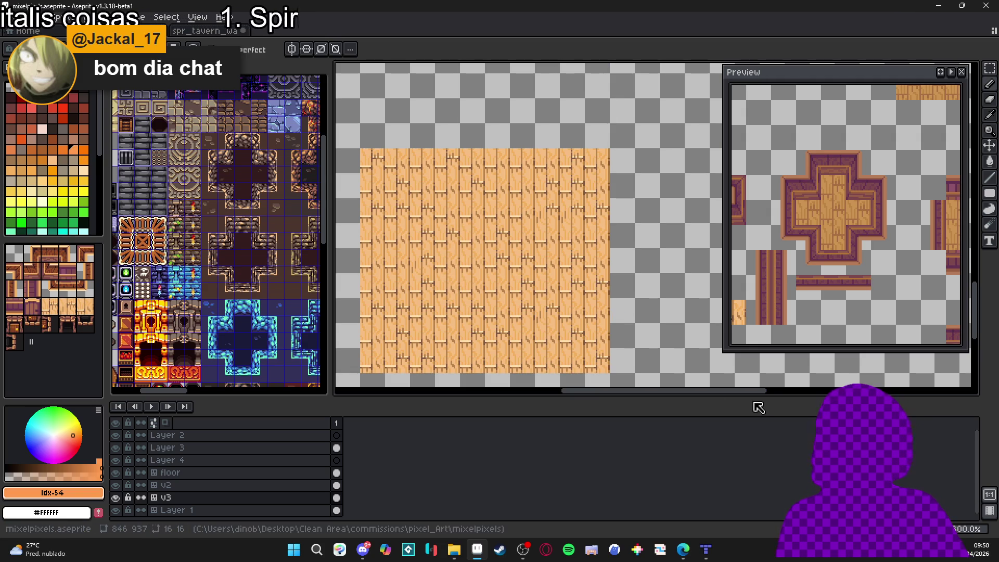
mouse_move(504, 313)
mouse_down()
mouse_move(517, 308)
mouse_move(506, 303)
mouse_up()
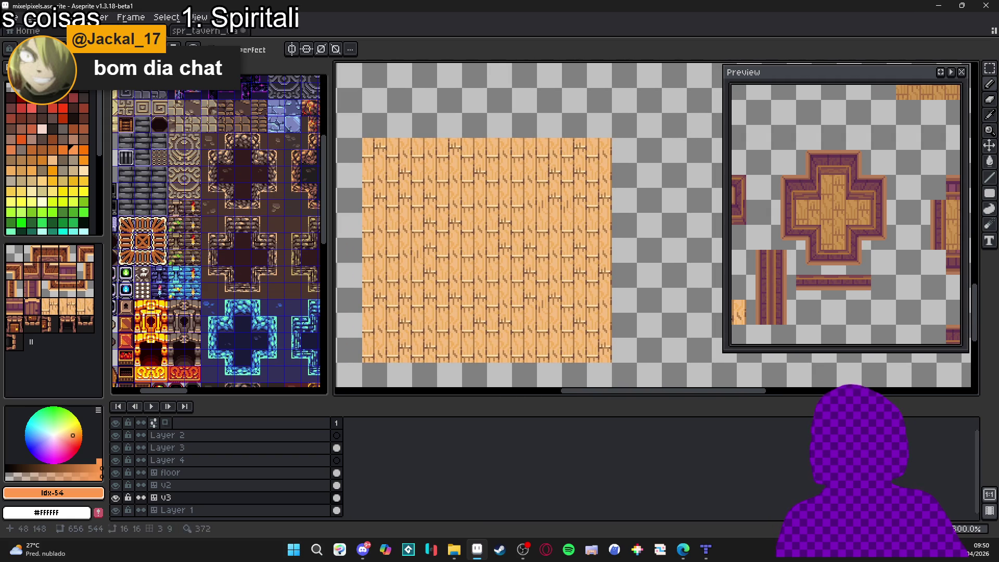
click(63, 192)
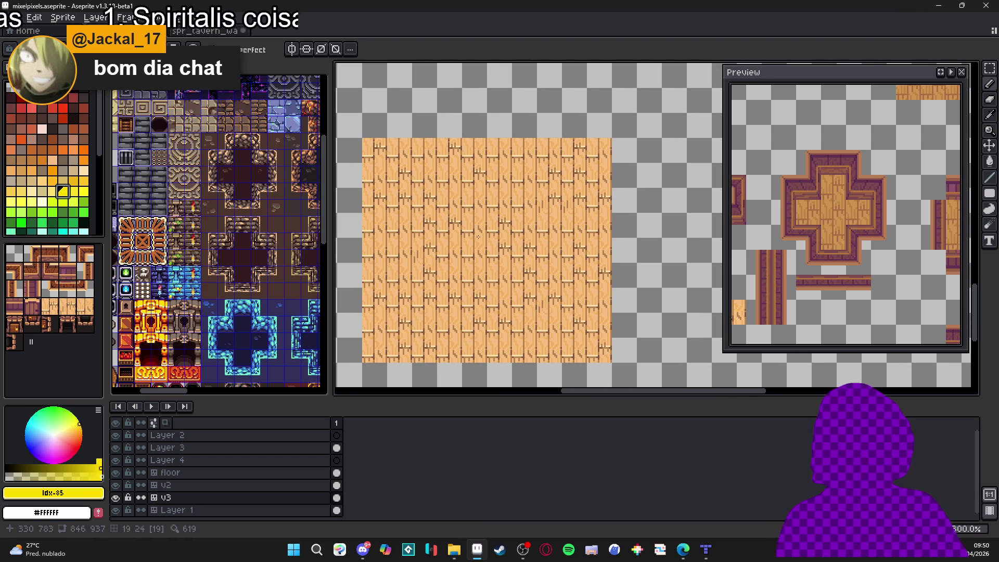
scroll(464, 232, up, 2)
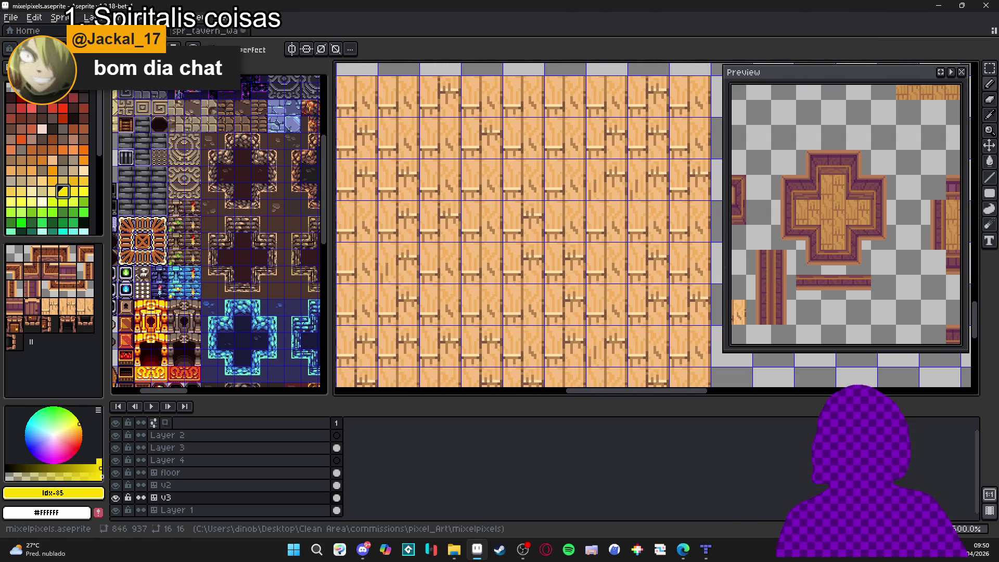
scroll(501, 251, up, 5)
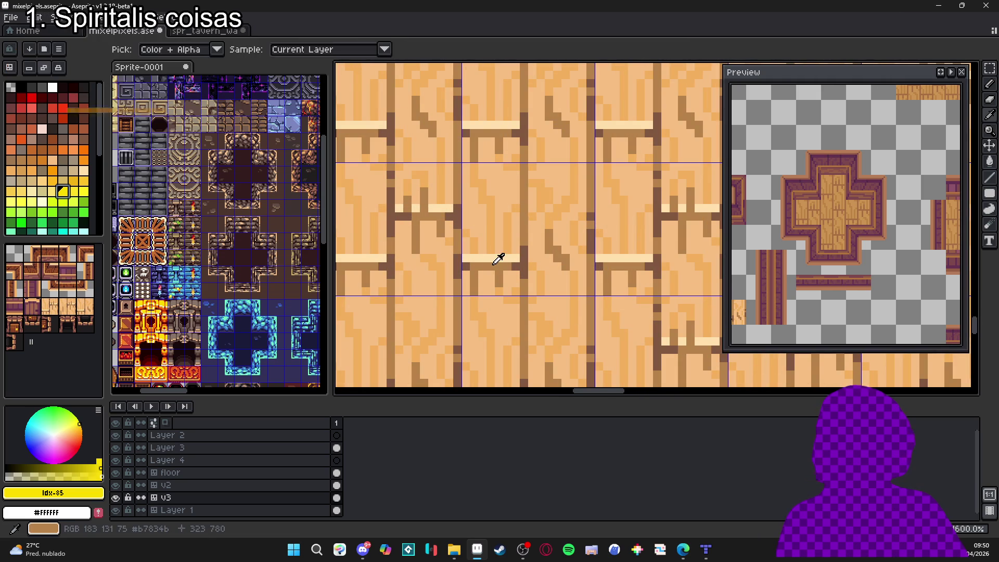
alt+click(498, 254)
click(476, 263)
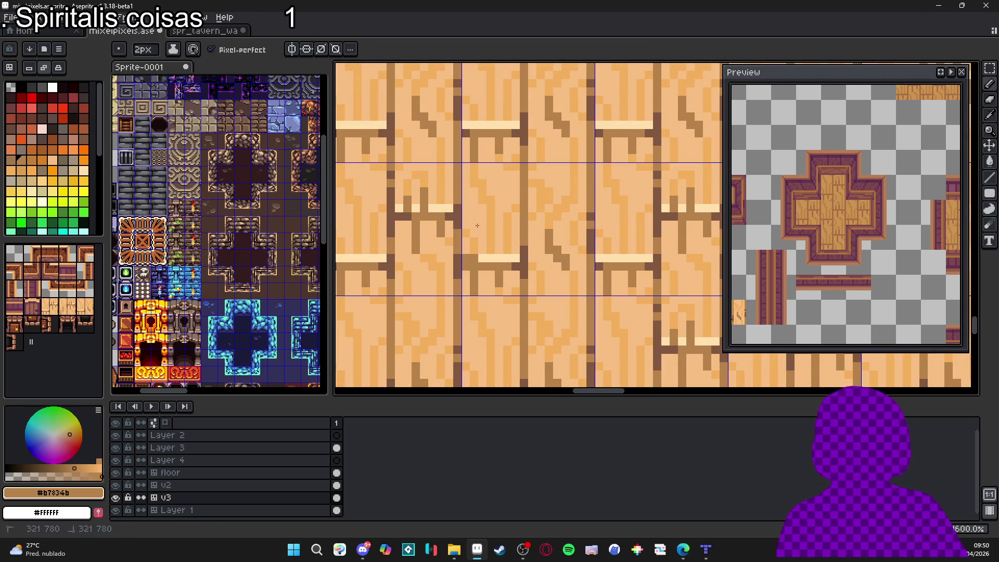
drag(472, 260, 471, 213)
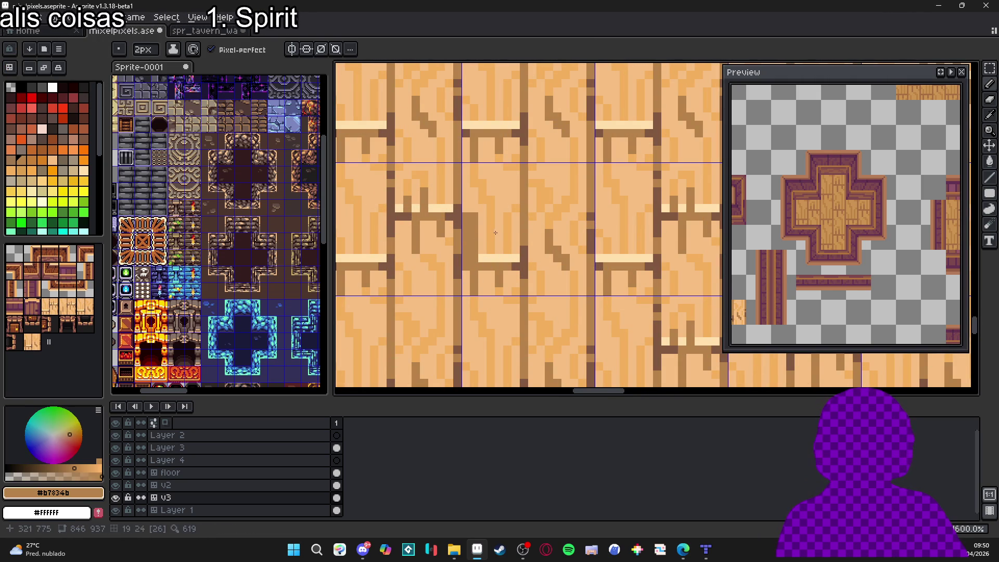
scroll(485, 230, down, 5)
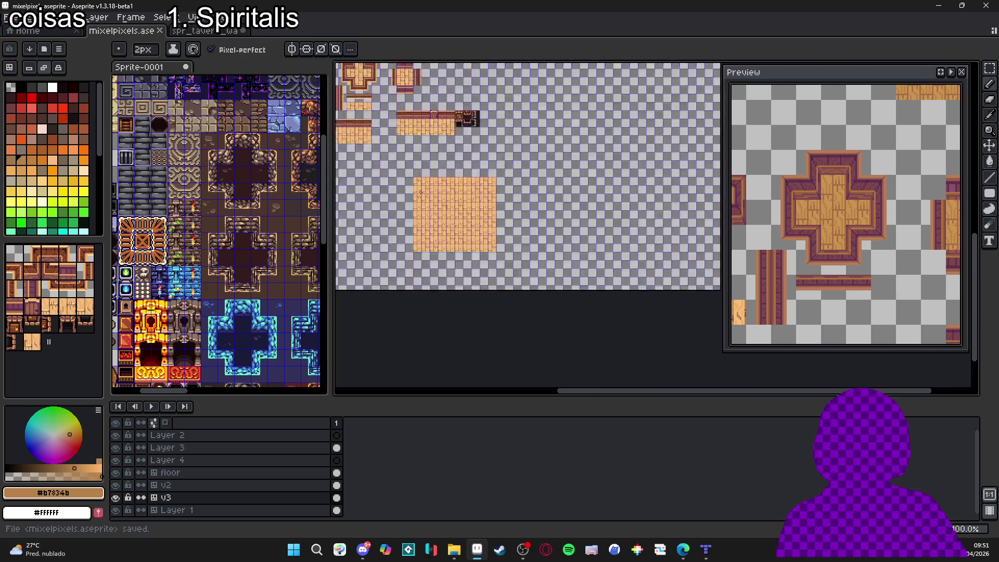
click(160, 31)
Step: Close the tavern tileset saving its changes, and save the untitled sprite as ref
click(161, 31)
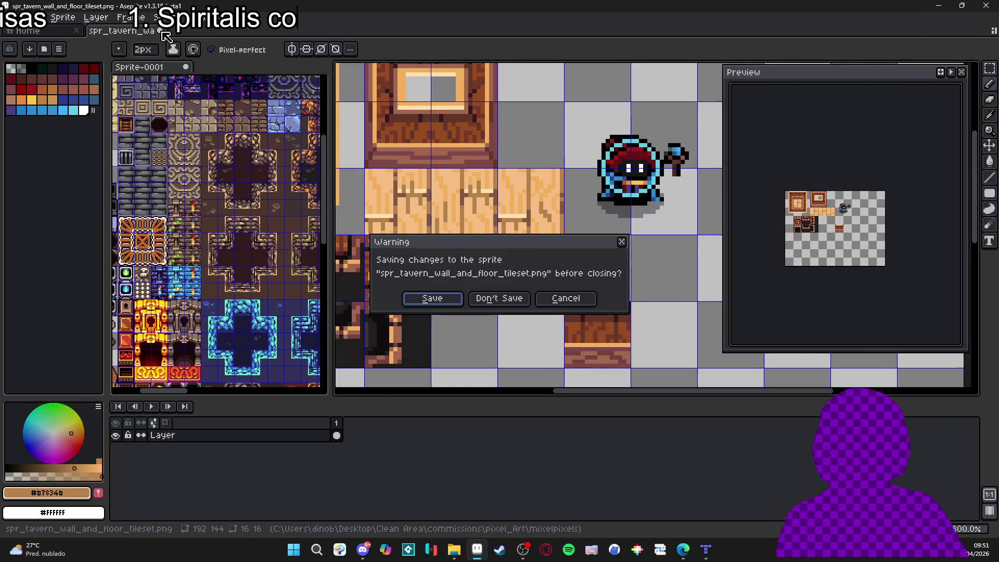
click(446, 300)
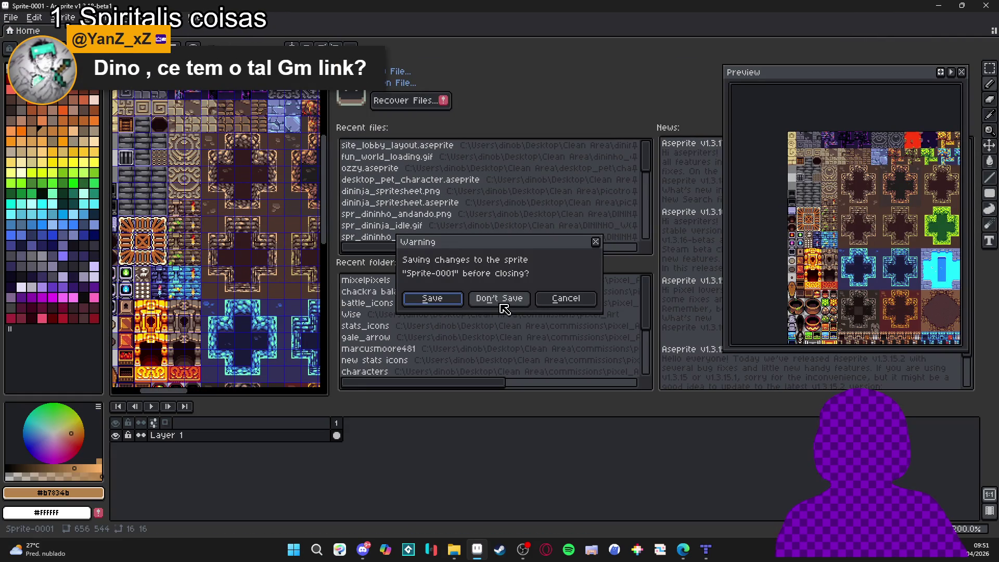
click(433, 301)
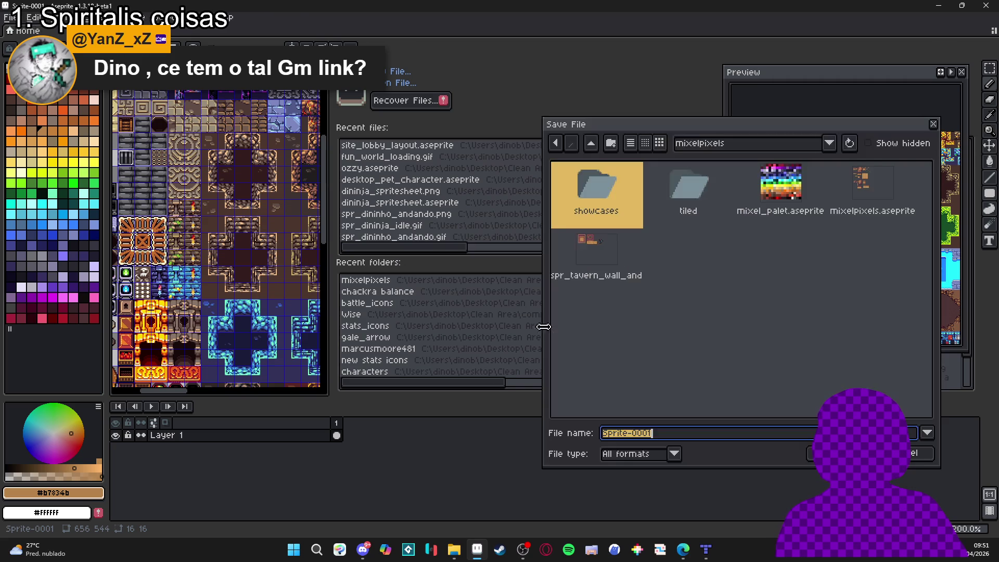
text(ref)
key(Return)
key(alt+Tab)
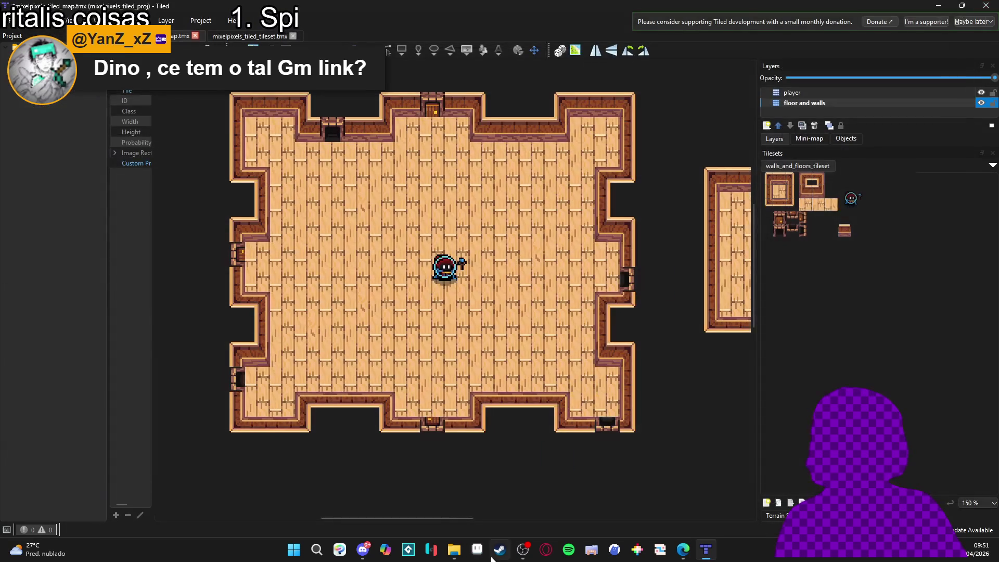
Step: Review the tavern room in Tiled, then return to mixelpixels.aseprite in Aseprite
key(alt+Tab)
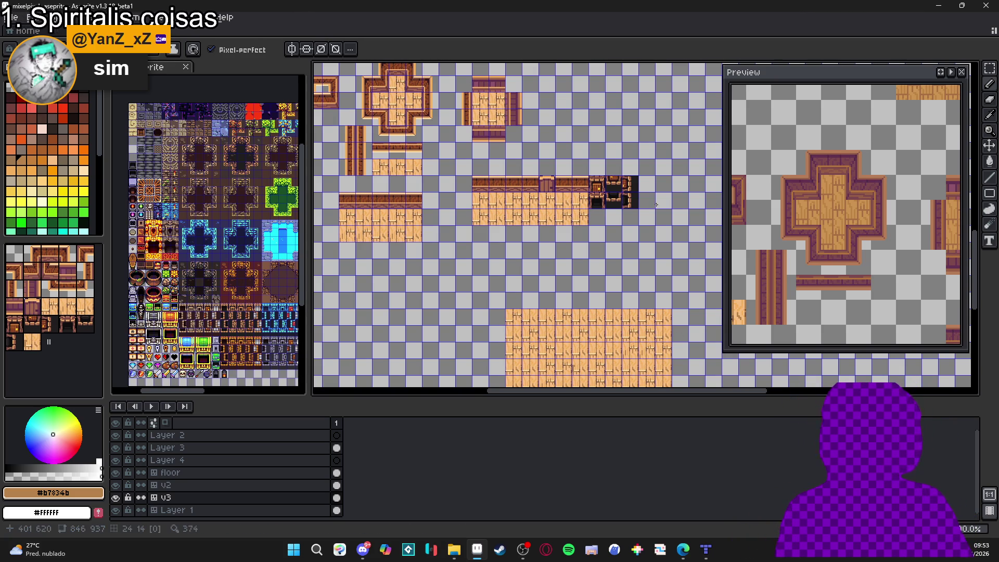
Step: Bring Tiled forward, zoom in and back out on the tavern room, and select an empty tile
click(707, 550)
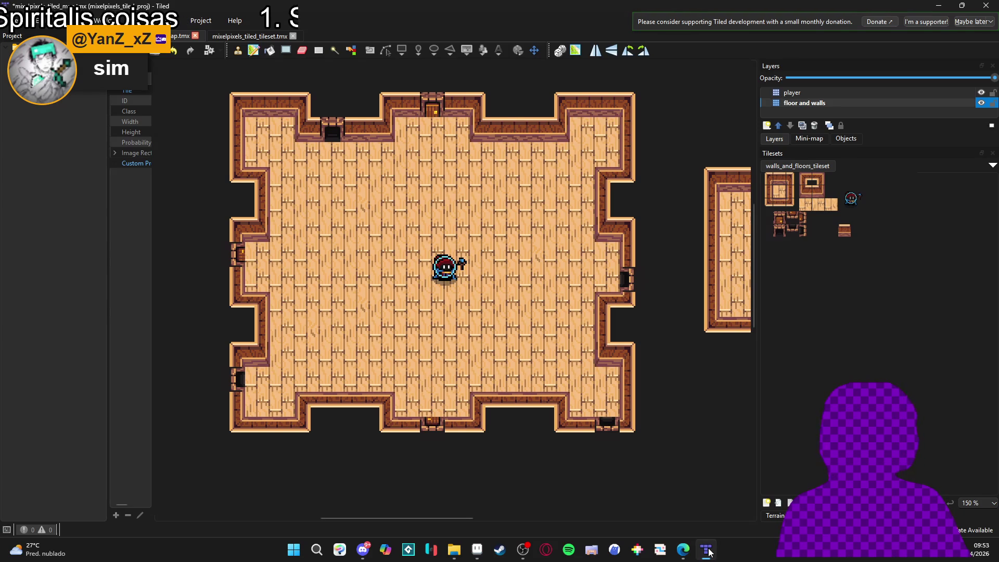
scroll(660, 383, up, 5)
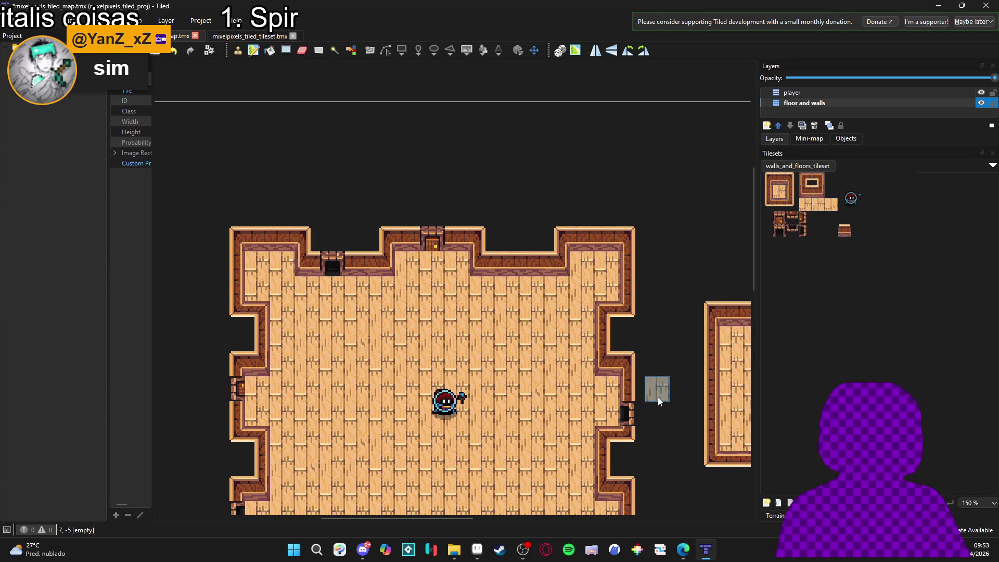
scroll(682, 439, down, 5)
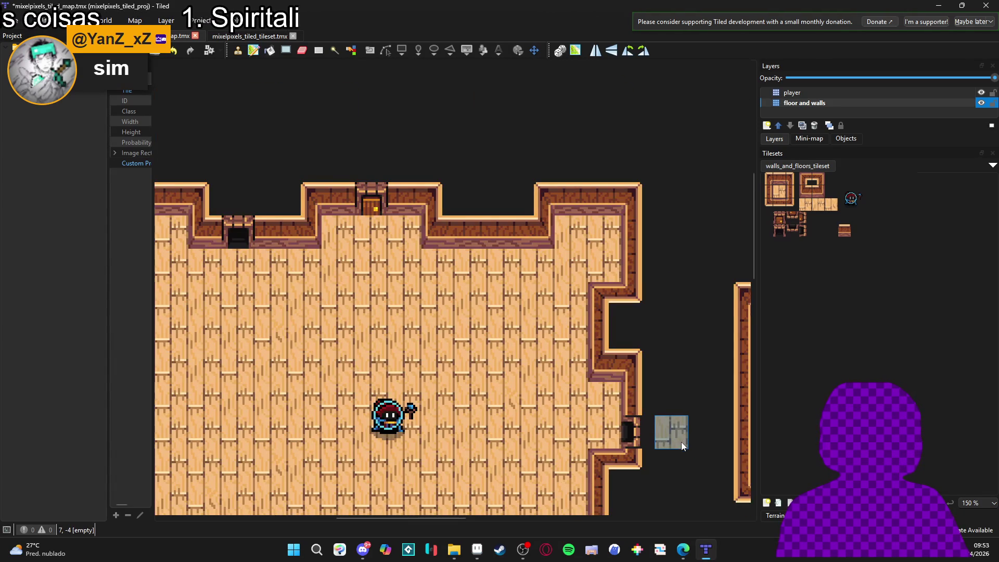
scroll(569, 380, down, 3)
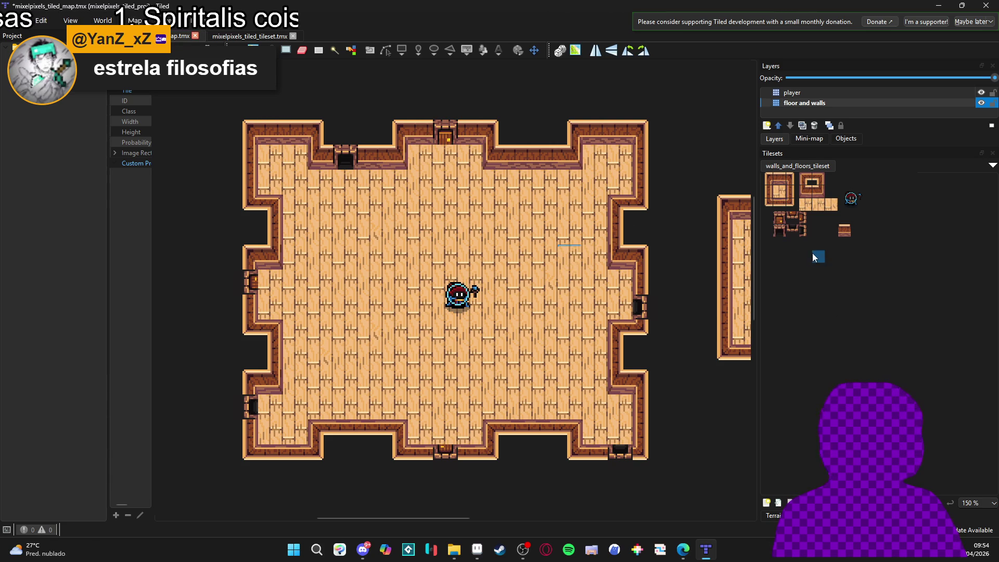
click(818, 229)
Step: Select the three plain floor plank tiles together, then go back to Aseprite
click(820, 228)
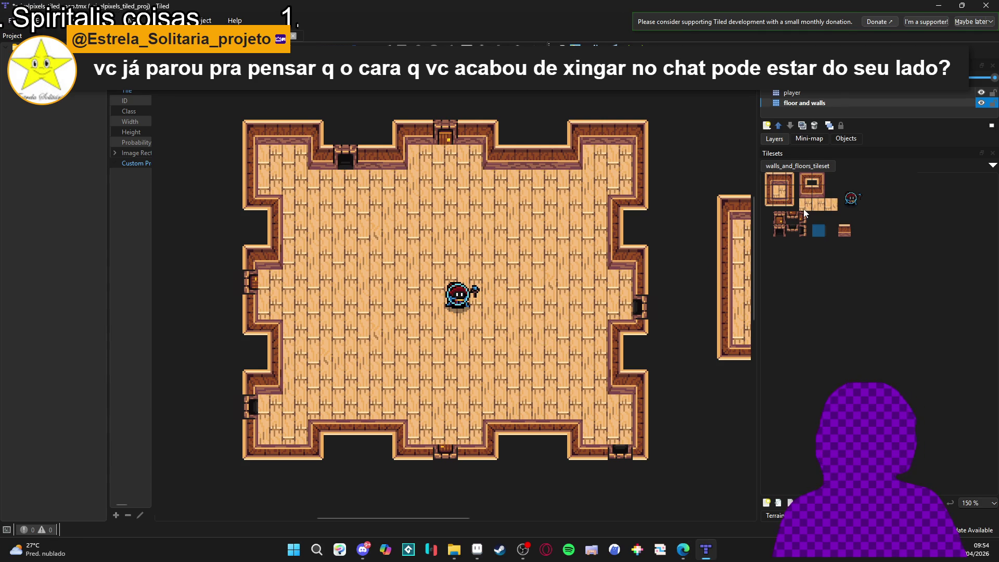
drag(816, 210, 832, 206)
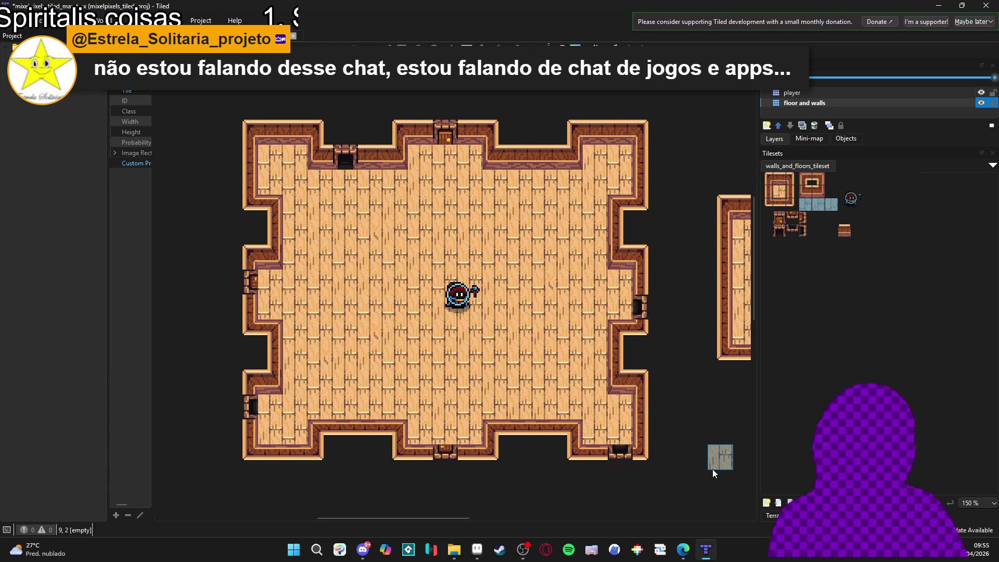
click(476, 554)
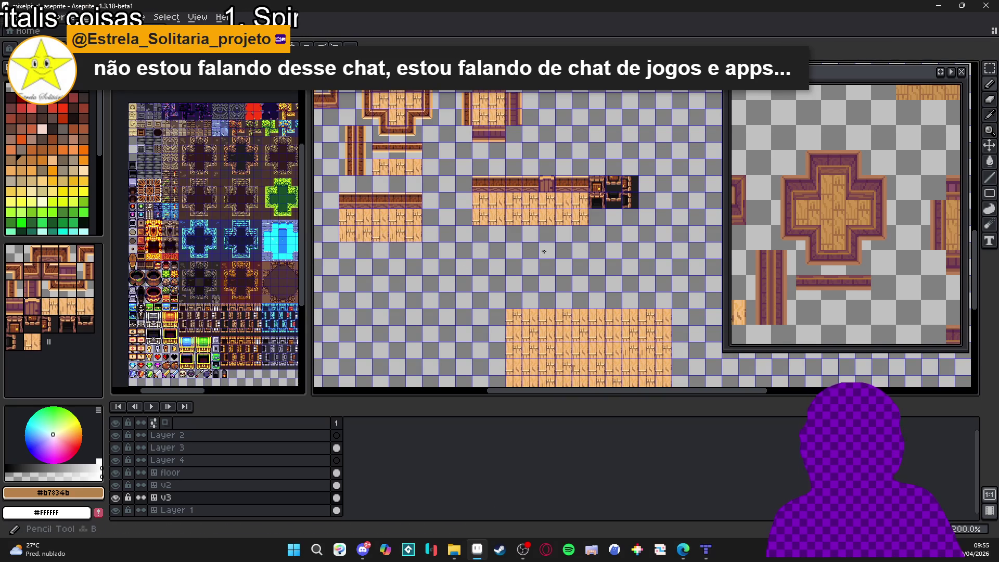
Step: Copy the dark doorway tile and place the copy one step left and up in the wall row
scroll(582, 222, down, 3)
mouse_move(545, 272)
mouse_down()
mouse_move(521, 164)
mouse_move(508, 192)
mouse_up()
scroll(508, 192, up, 8)
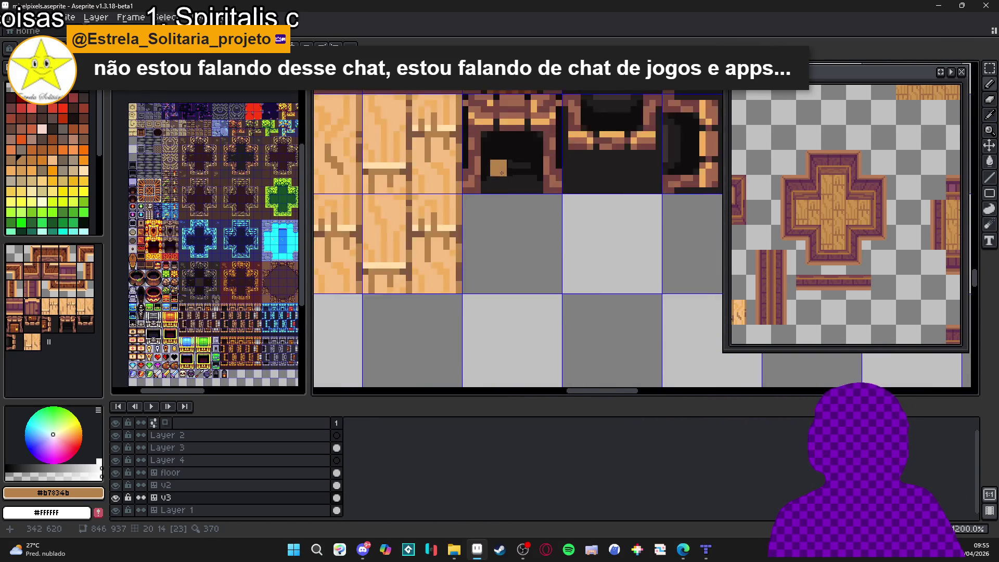
scroll(507, 196, down, 5)
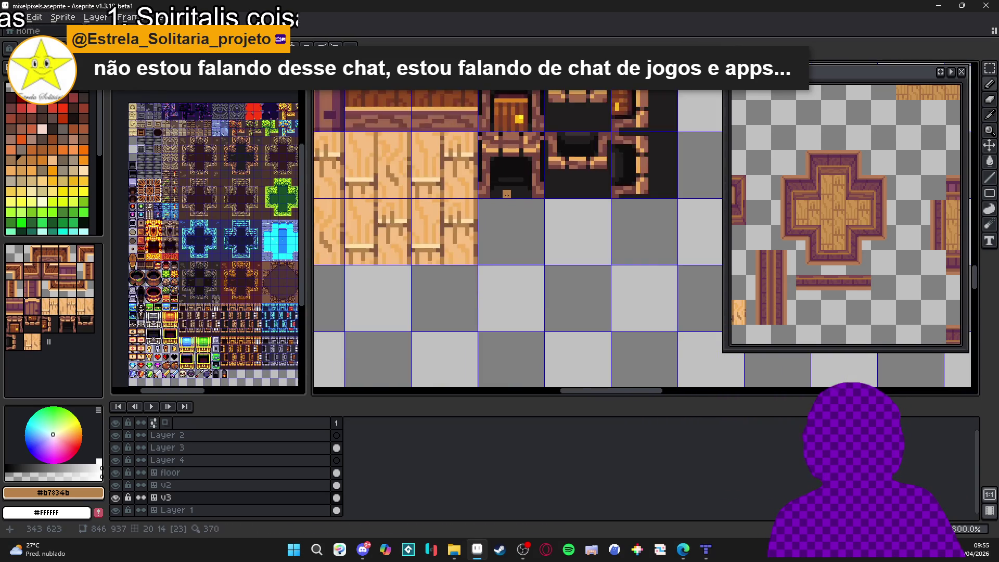
scroll(510, 184, up, 2)
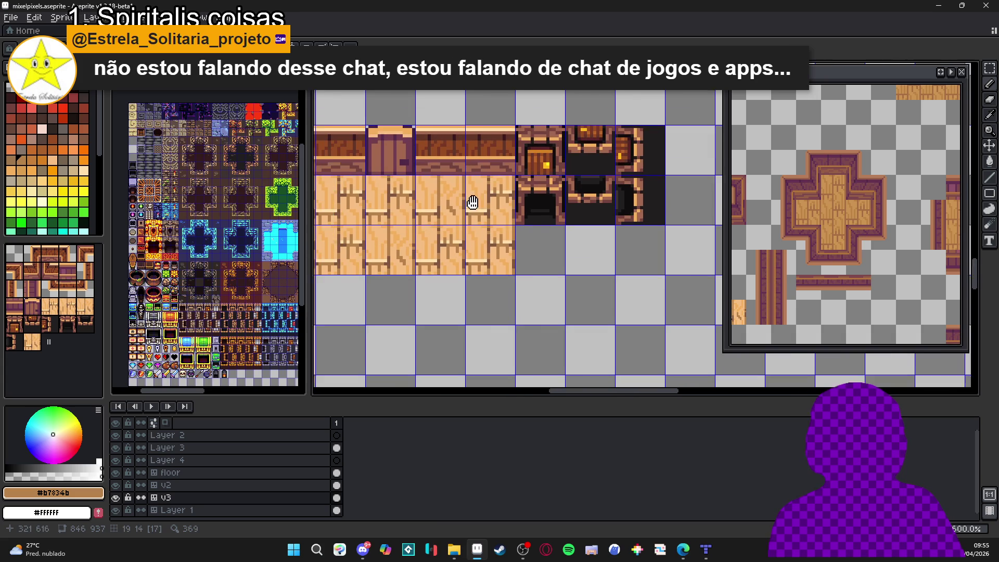
key(m)
click(560, 210)
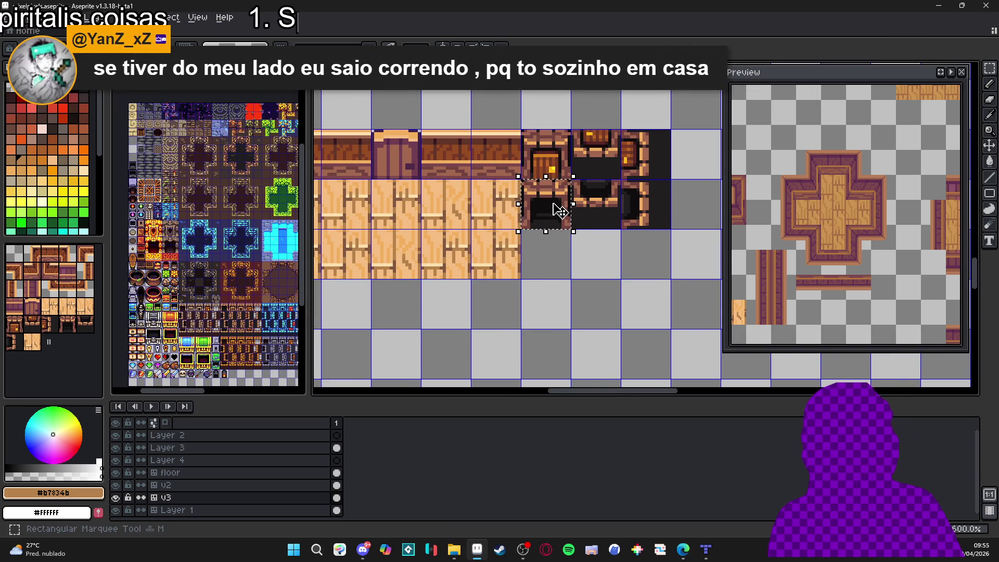
key(ctrl+c)
key(ctrl+v)
key(Left)
key(Left)
key(Left)
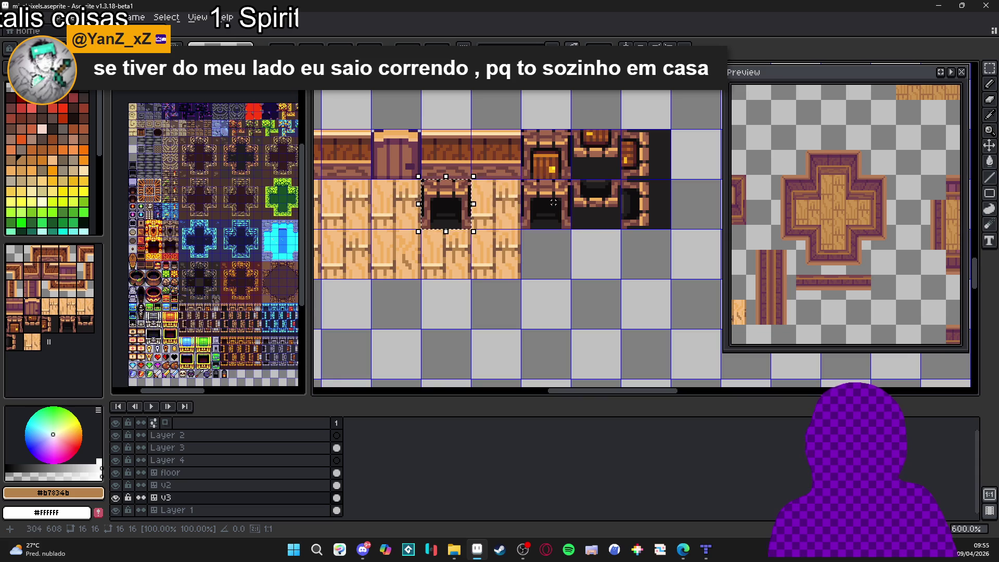
key(Up)
click(554, 203)
Step: Paint a dark brown sill under the new doorway and extend it along the wall's bottom edge
scroll(432, 234, up, 2)
scroll(433, 234, down, 3)
scroll(433, 233, up, 4)
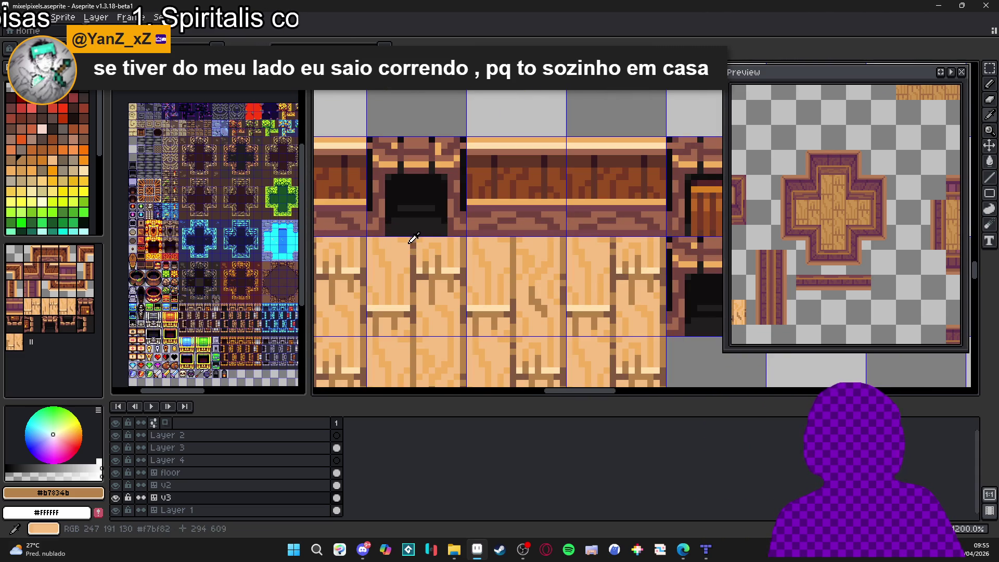
alt+click(415, 262)
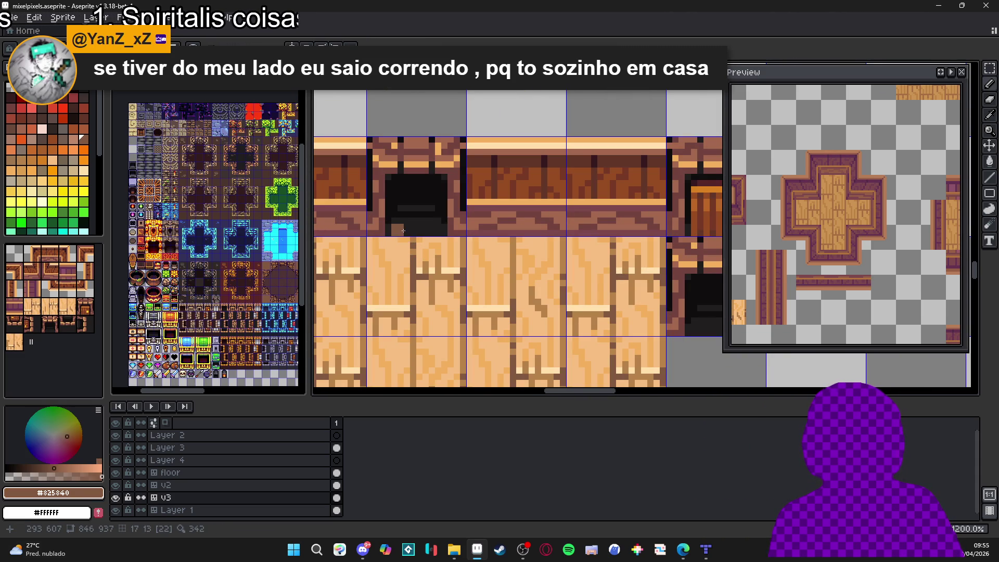
drag(400, 231, 432, 232)
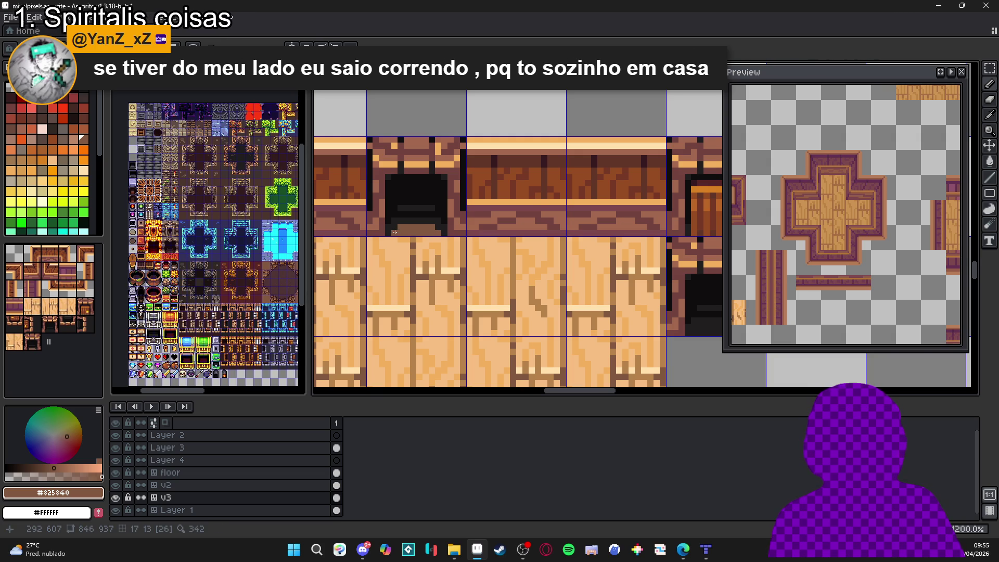
scroll(395, 232, down, 5)
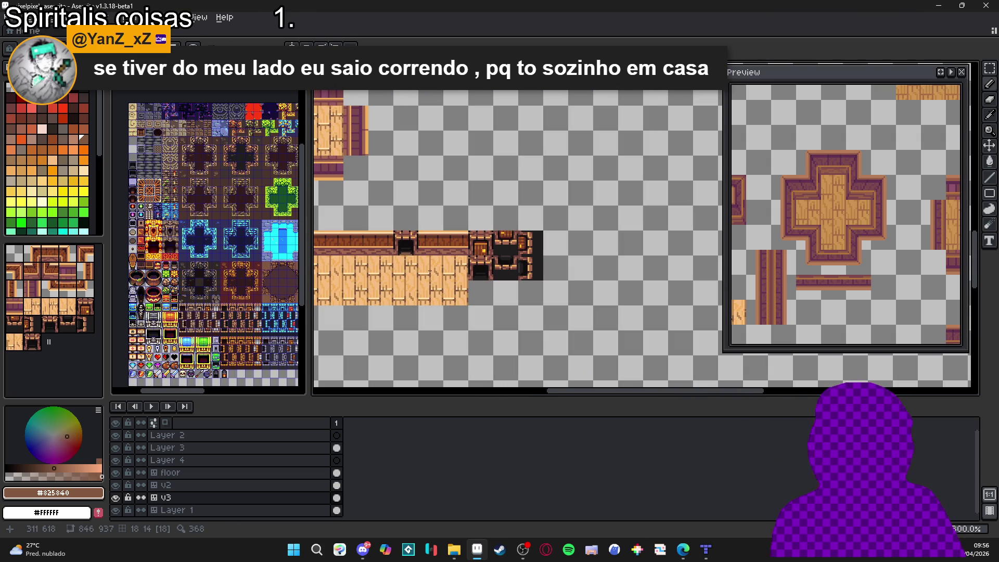
scroll(424, 266, up, 2)
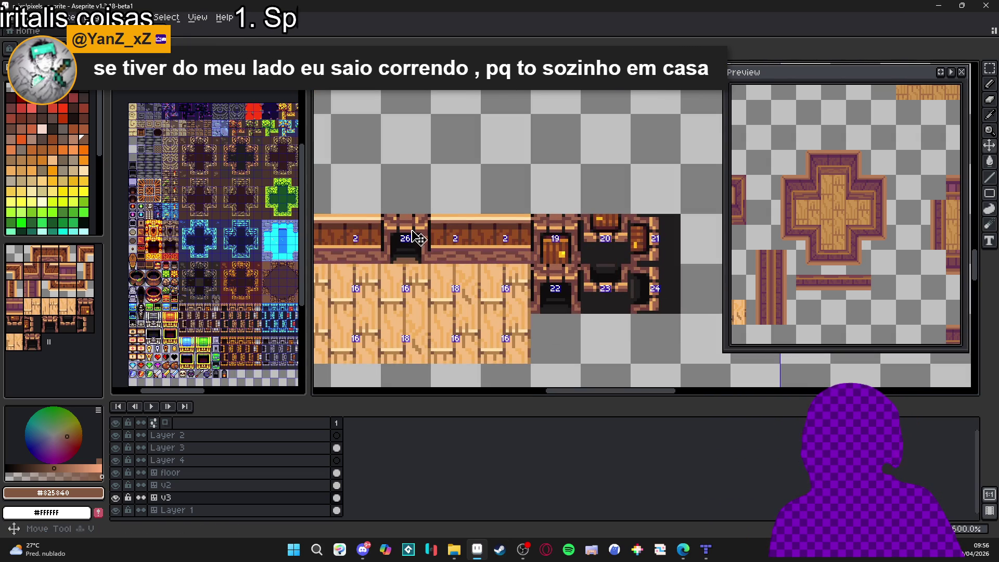
scroll(437, 274, up, 2)
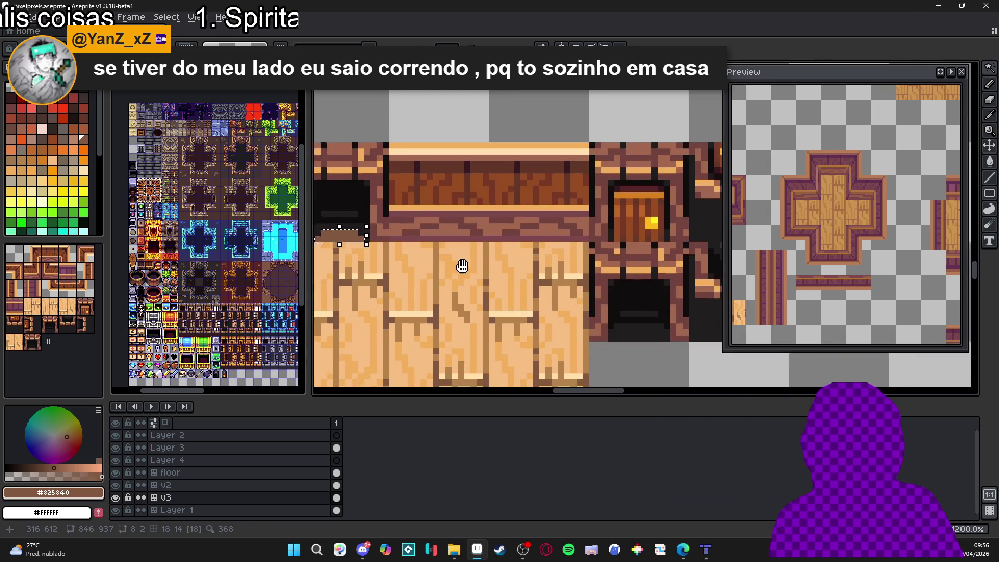
scroll(528, 273, up, 1)
scroll(442, 234, down, 1)
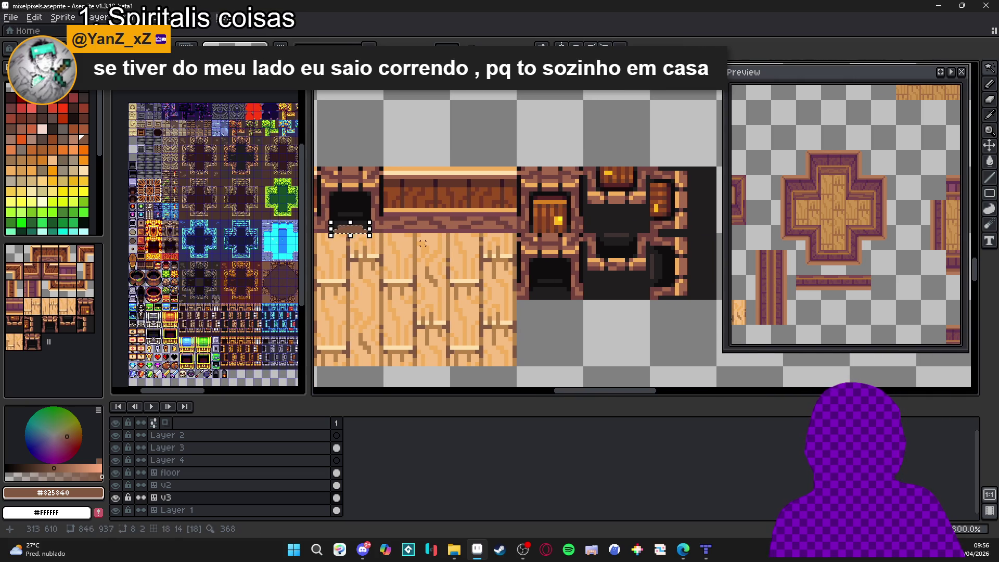
key(ctrl+d)
key(w)
key(b)
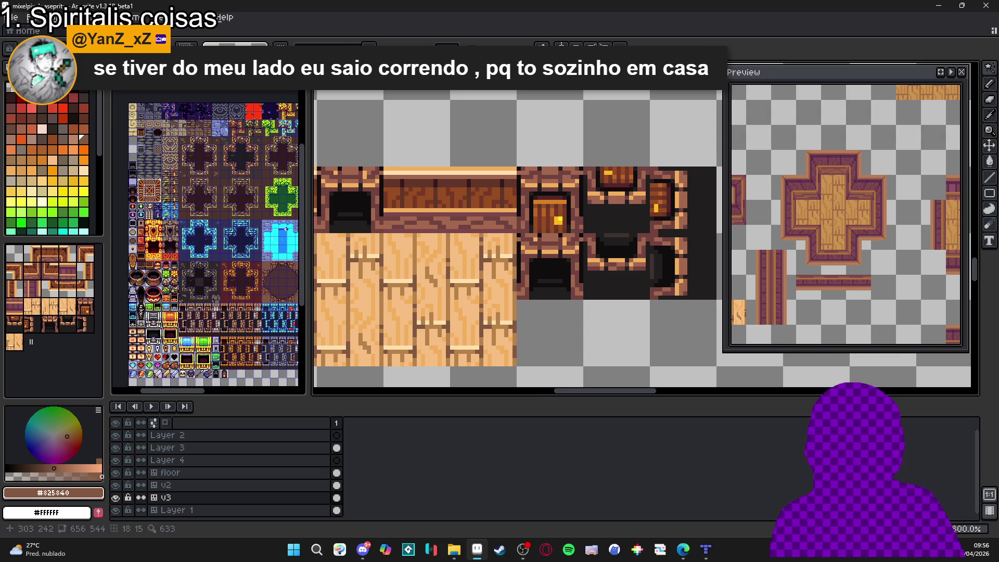
scroll(338, 224, up, 3)
drag(356, 236, 382, 236)
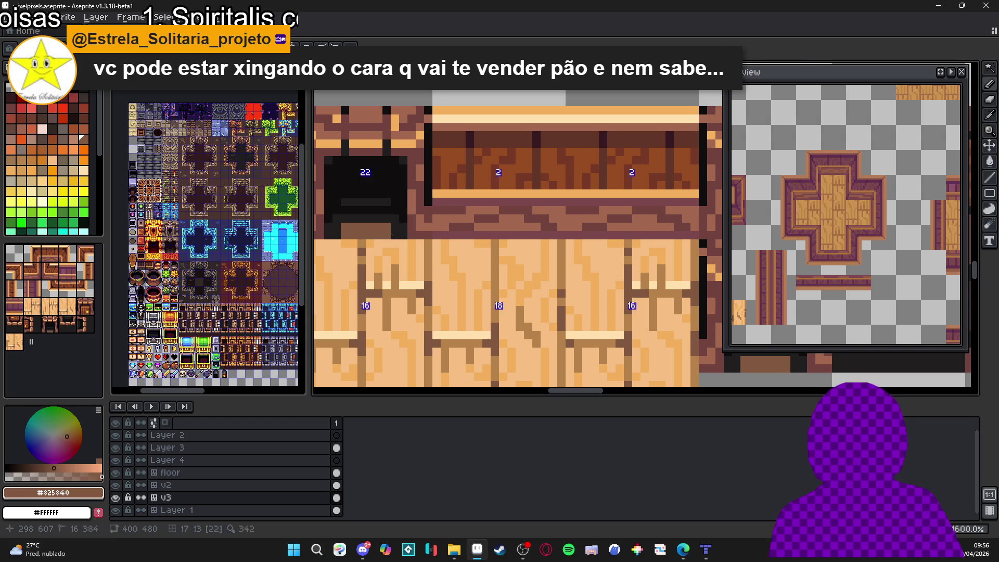
scroll(368, 251, down, 4)
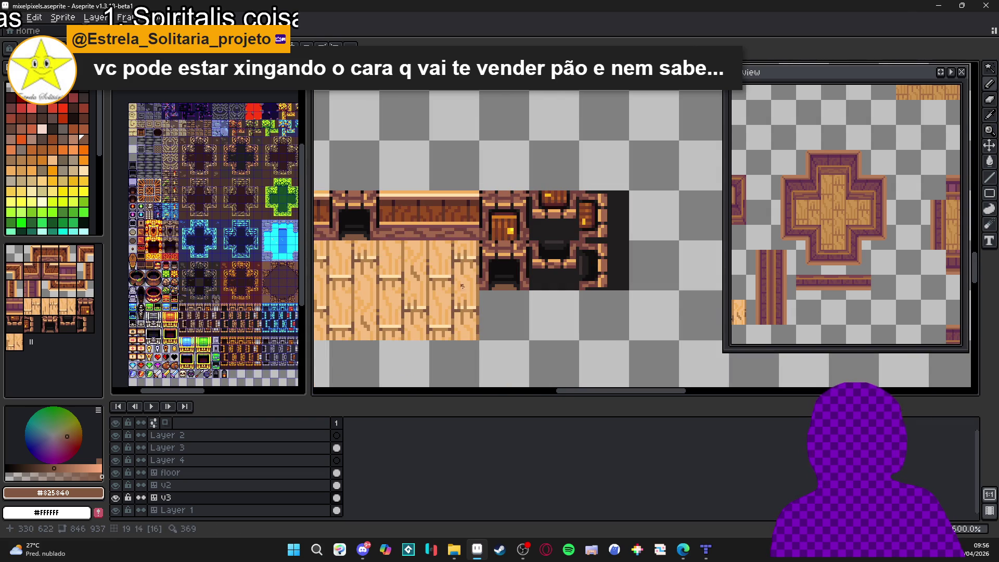
scroll(475, 297, down, 1)
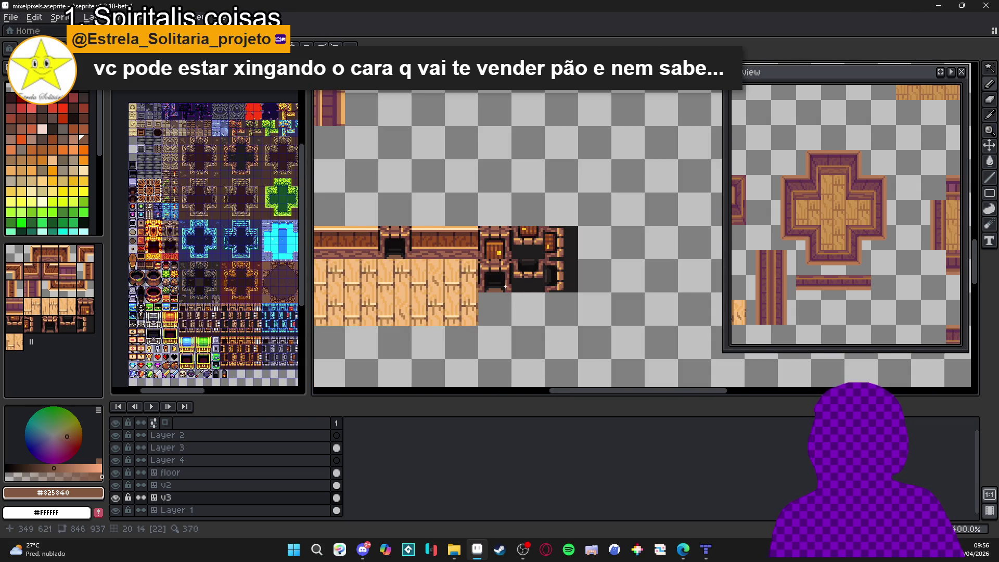
Step: Paste a copy of the dark side-wall tile into the top-left room layout
key(v)
key(m)
click(398, 247)
scroll(547, 278, up, 3)
key(b)
scroll(548, 276, down, 3)
mouse_move(547, 276)
mouse_down()
mouse_move(678, 279)
mouse_move(631, 289)
mouse_up()
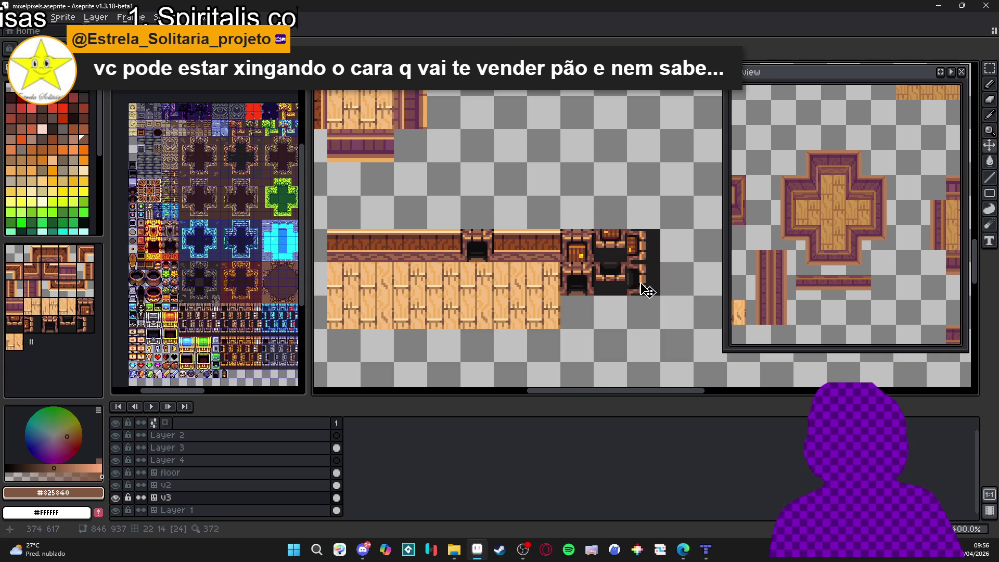
click(648, 291)
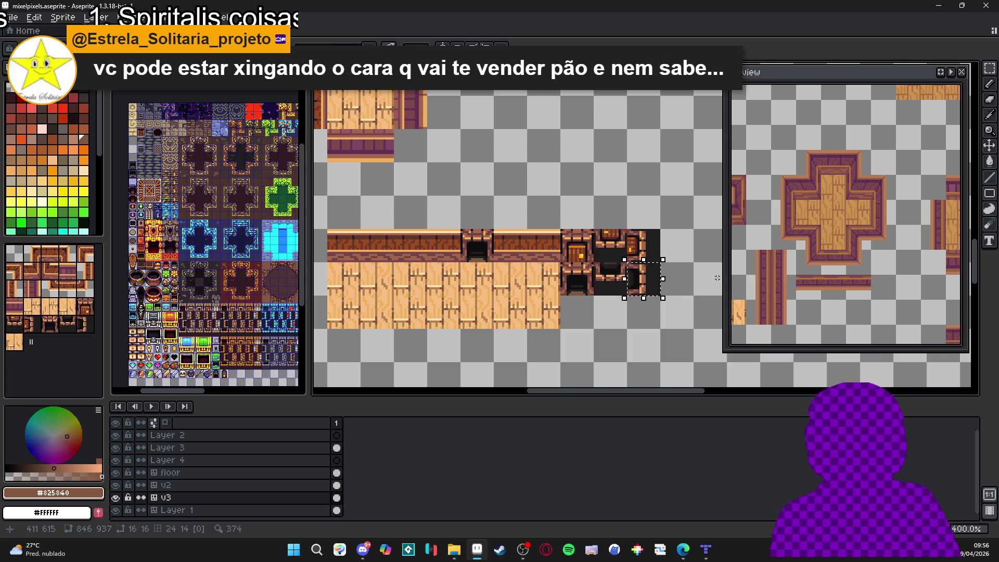
key(ctrl+v)
key(shift+Left)
key(shift+Up)
key(shift+Left)
key(shift+Up)
key(shift+Left)
key(shift+Up)
key(shift+Left)
key(shift+Left)
key(shift+Up)
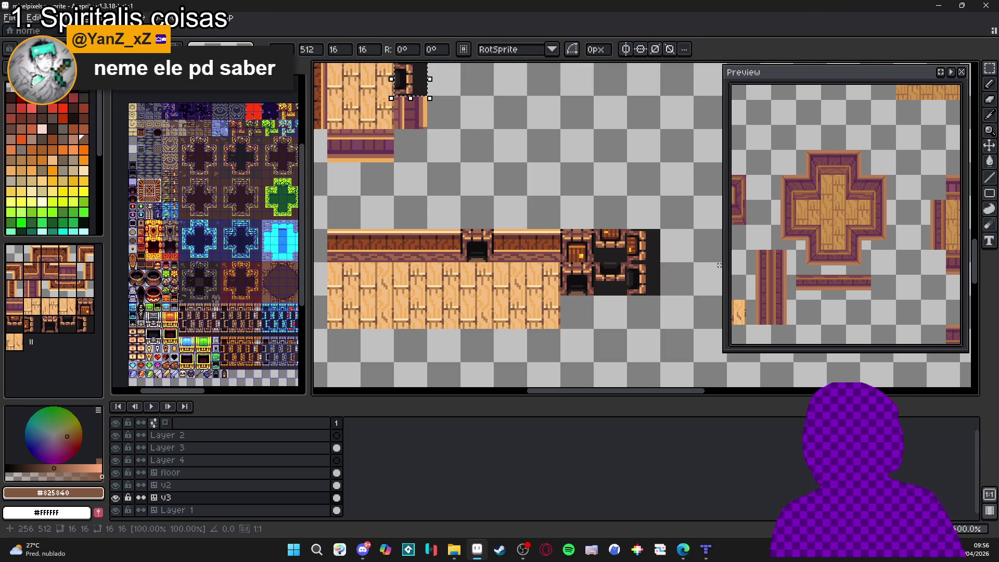
click(401, 357)
drag(417, 281, 446, 386)
click(440, 195)
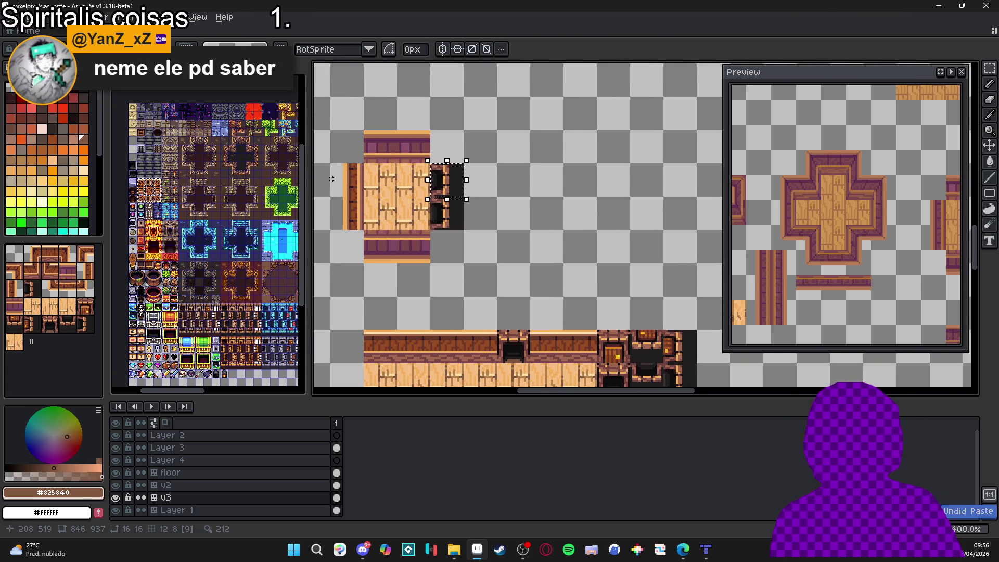
Step: Shift the dark tile at the doorway's lower right and draw a short vertical brown line on a doorway tile
drag(457, 234, 457, 169)
drag(684, 316, 672, 293)
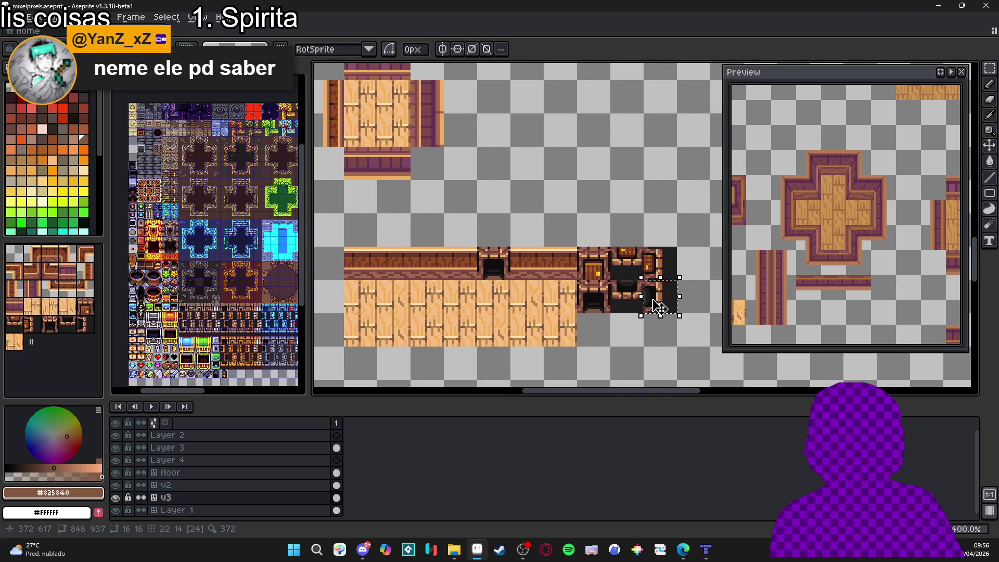
drag(676, 308, 680, 310)
click(589, 301)
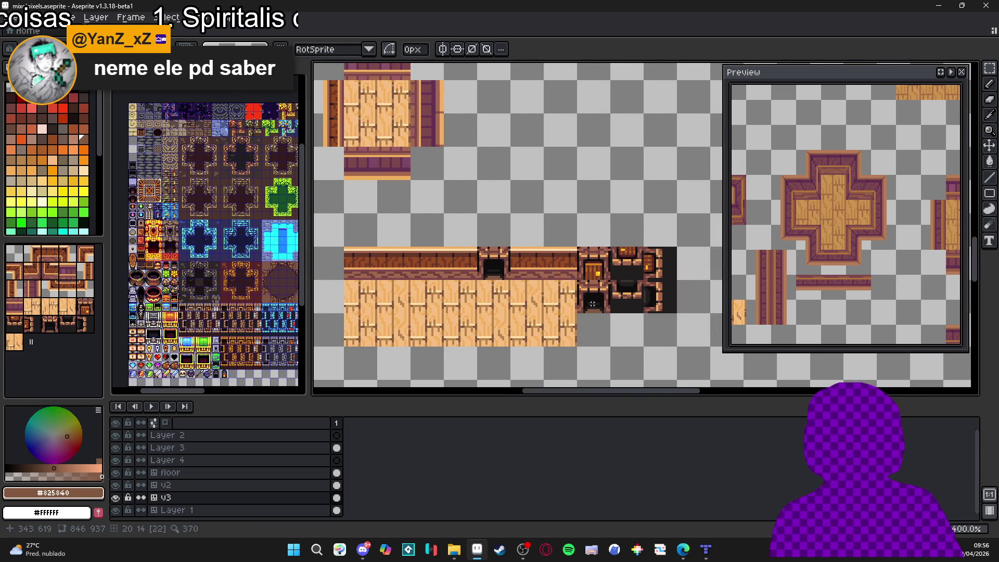
click(622, 297)
scroll(634, 289, up, 5)
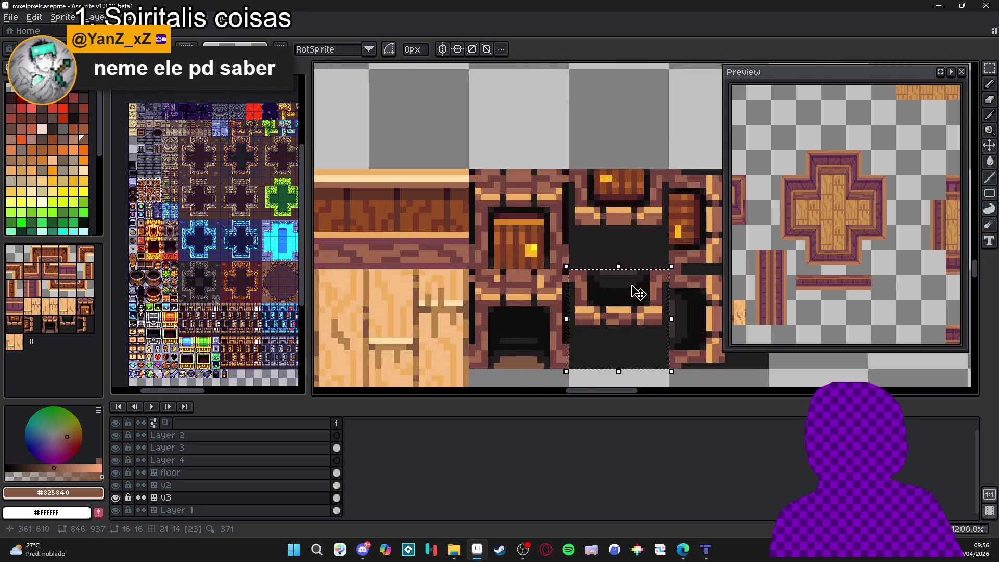
scroll(587, 319, down, 8)
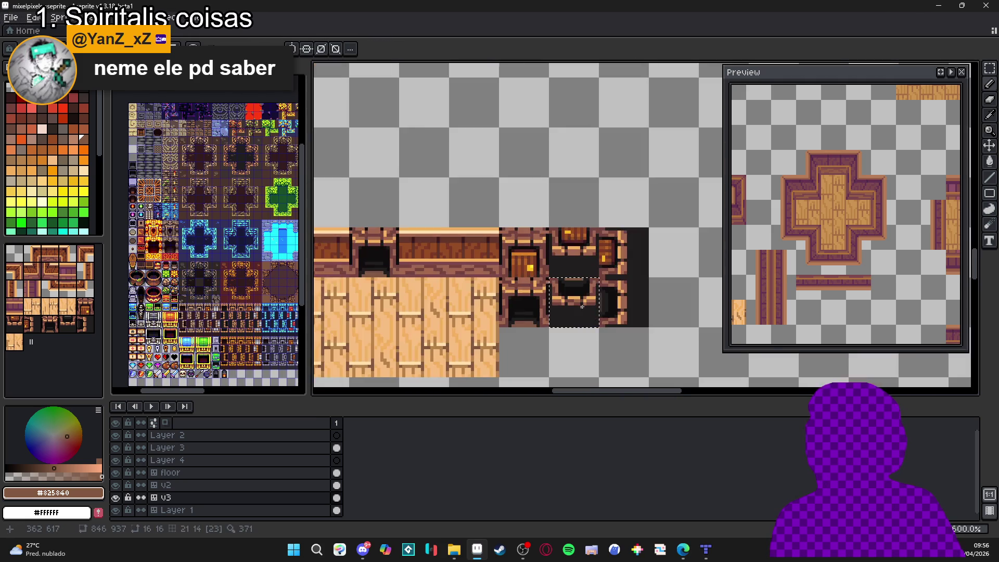
scroll(583, 299, up, 3)
drag(573, 286, 573, 314)
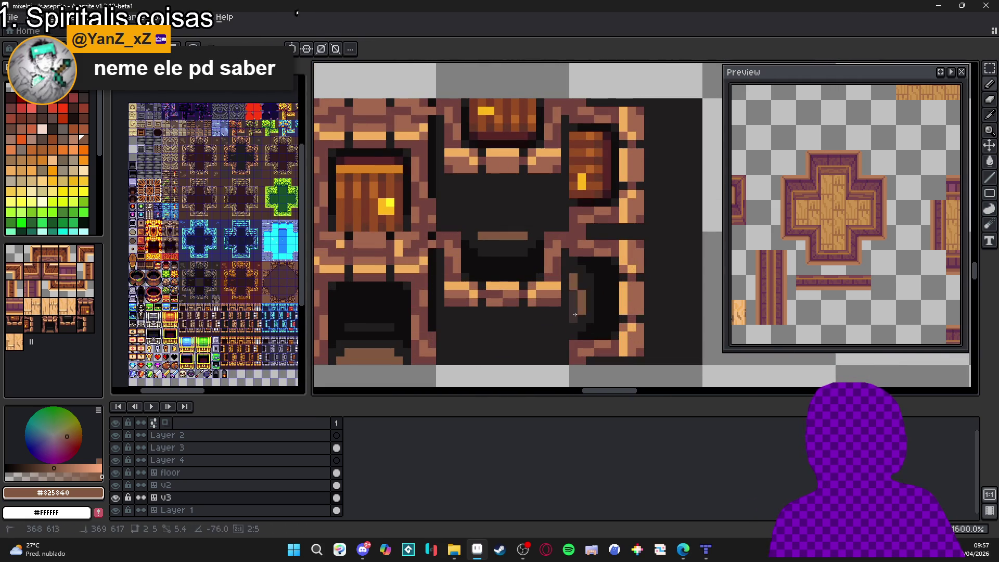
scroll(573, 320, down, 4)
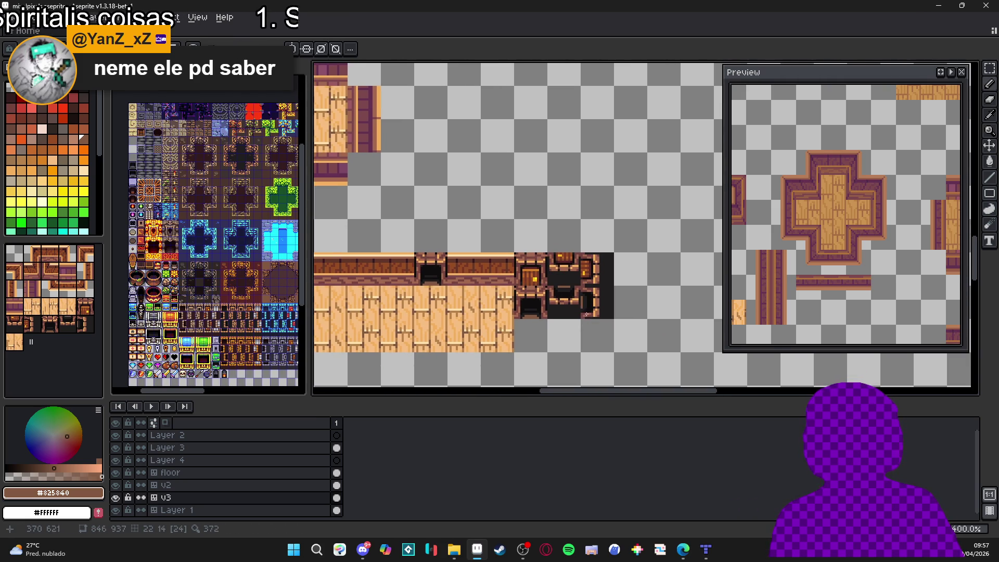
Step: Select and deselect the dark doorway tile block, then bring the mixelpixels sprite to the front
key(m)
mouse_move(616, 320)
mouse_down()
mouse_move(581, 286)
mouse_move(512, 251)
mouse_up()
key(ctrl+d)
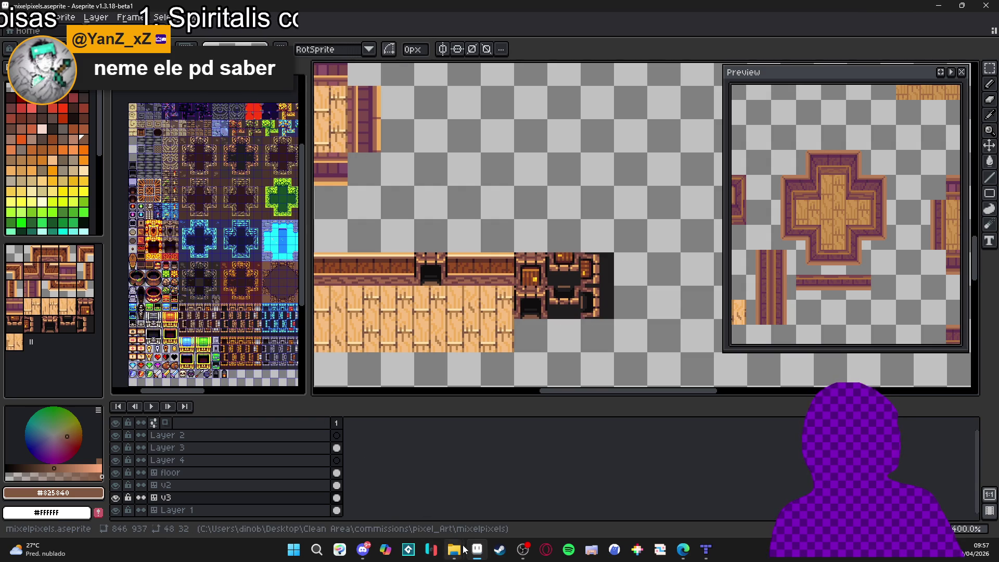
mouse_move(453, 550)
mouse_move(499, 506)
click(388, 484)
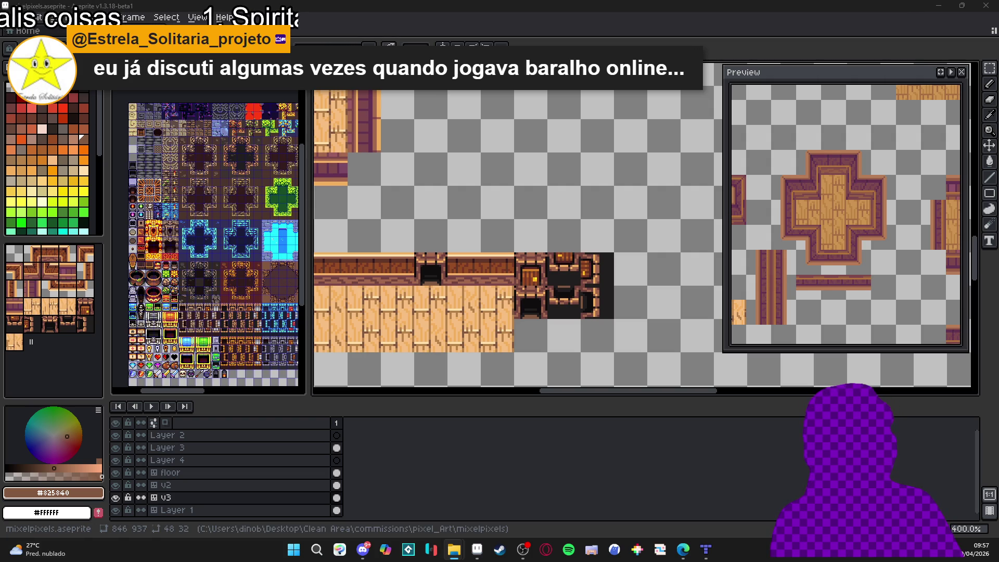
Step: Paste the copied 3x2 doorway block into the tavern tileset over the old doorway tiles
click(534, 29)
scroll(396, 197, up, 5)
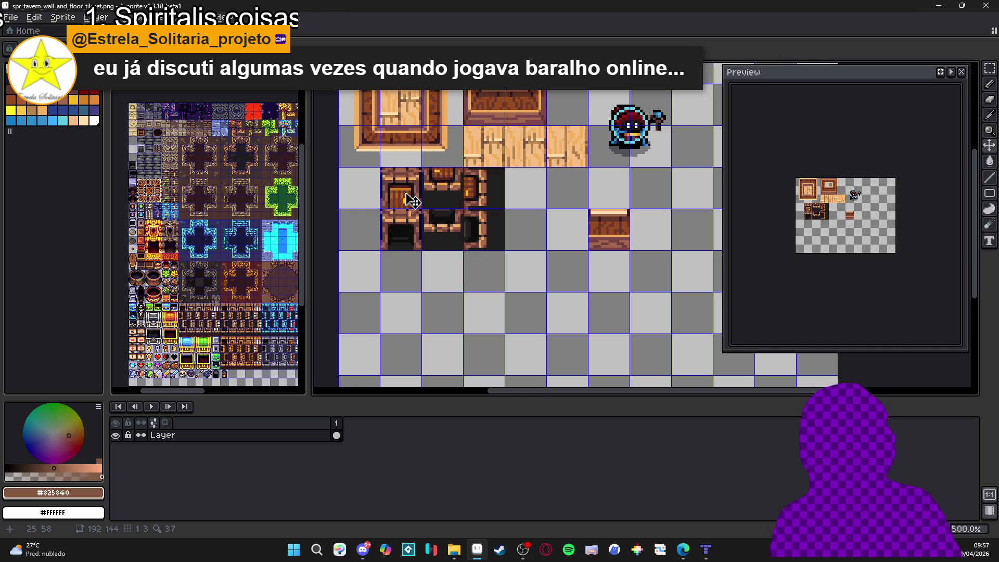
scroll(412, 202, up, 2)
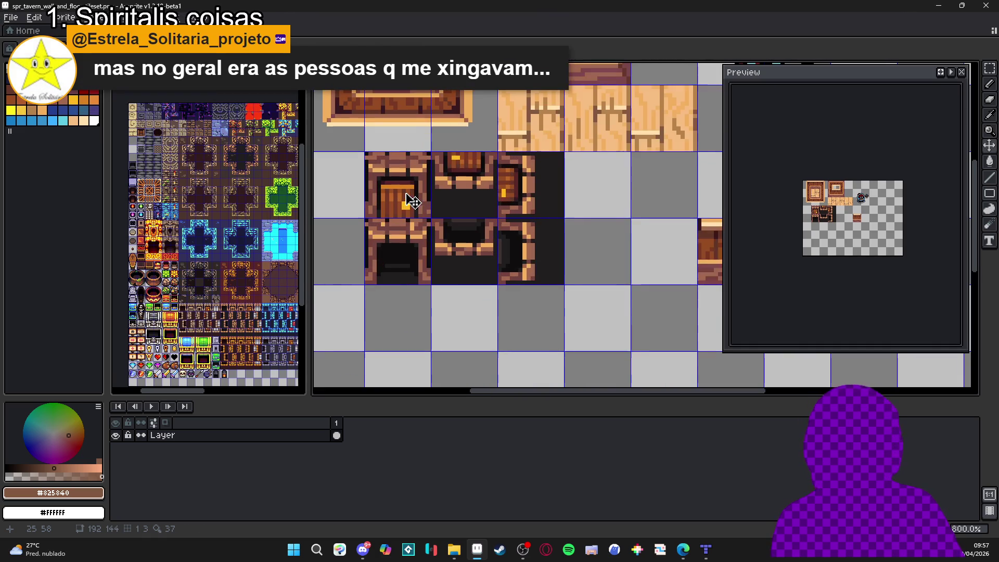
key(ctrl+v)
drag(587, 205, 415, 195)
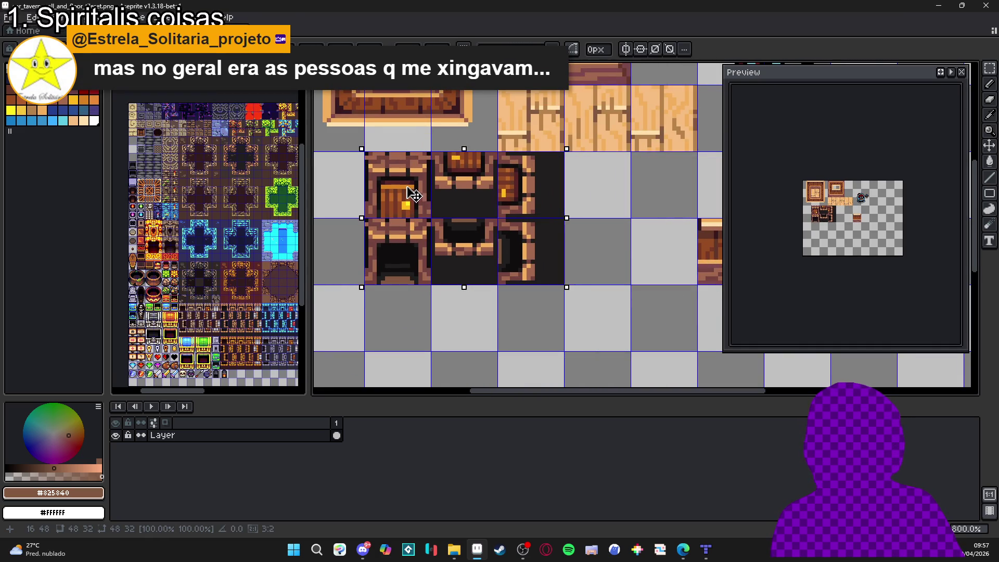
key(Return)
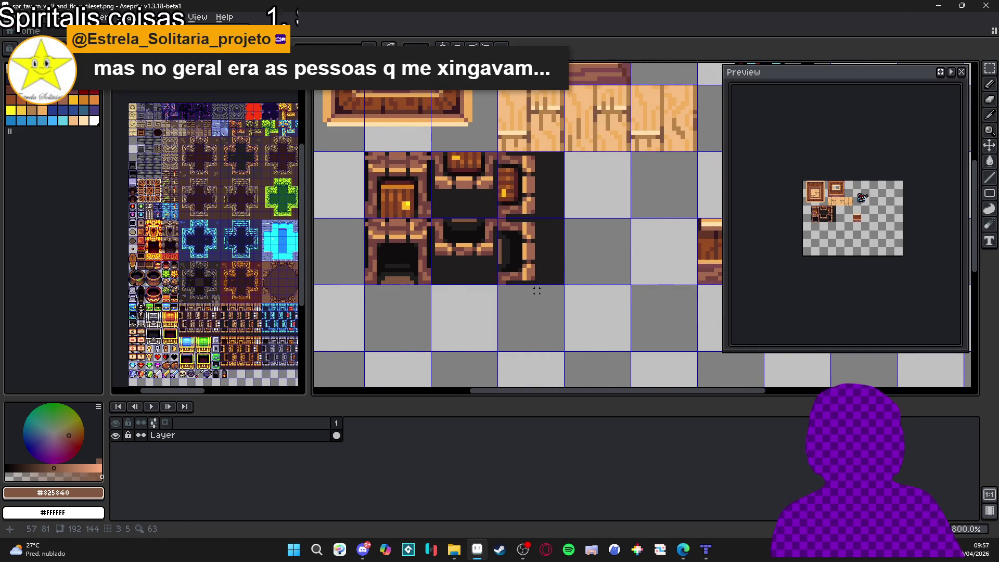
scroll(537, 291, down, 2)
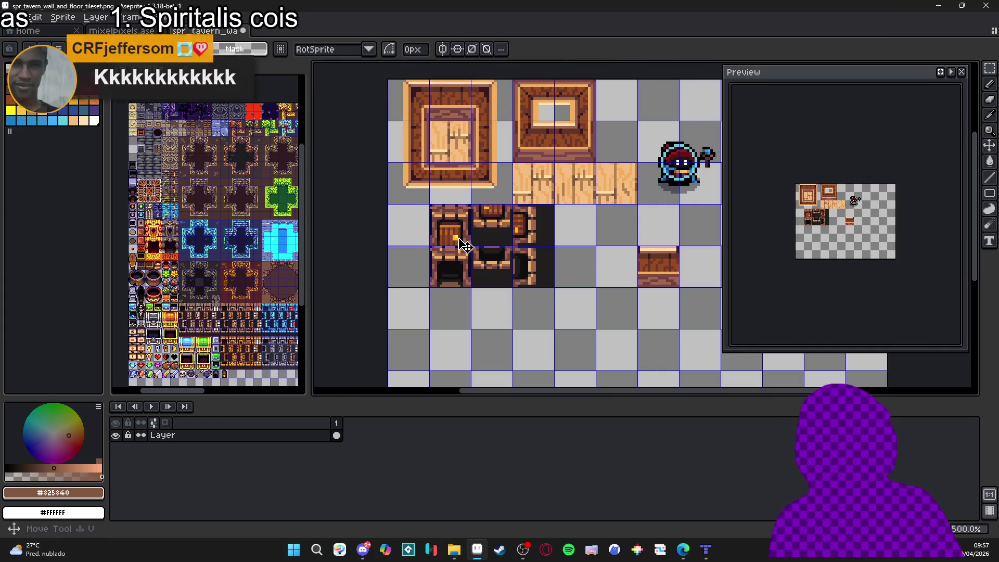
Step: Reselect the 48x32 doorway tile block on the tileset grid
drag(456, 234, 513, 264)
key(ctrl+d)
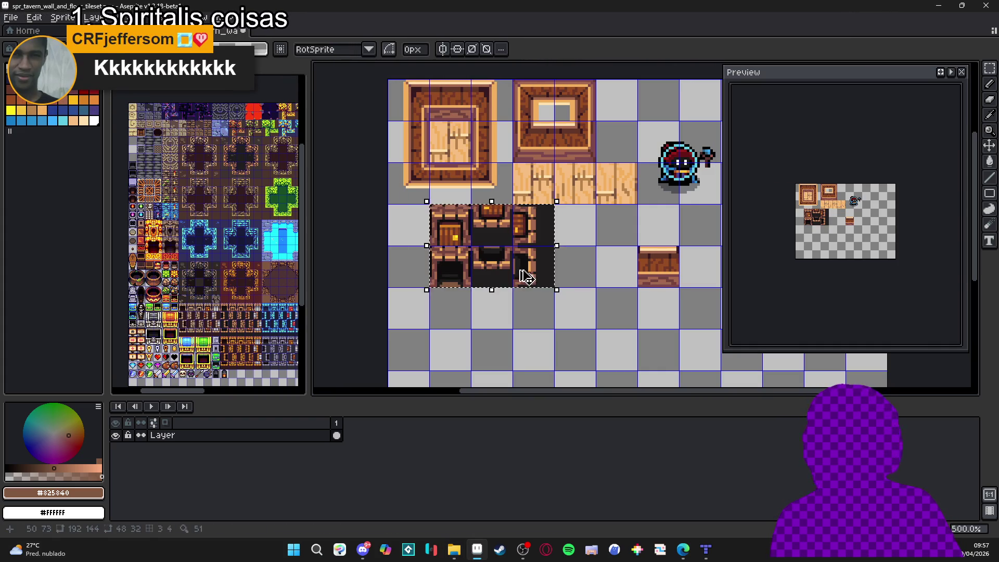
key(ctrl+shift+d)
scroll(528, 282, down, 1)
scroll(852, 243, up, 3)
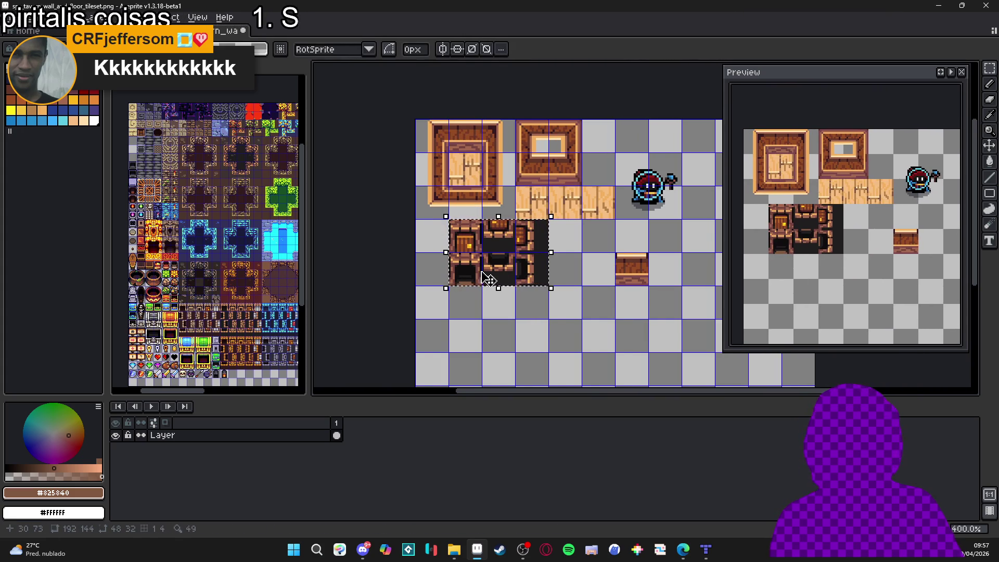
key(ctrl+d)
scroll(468, 241, up, 1)
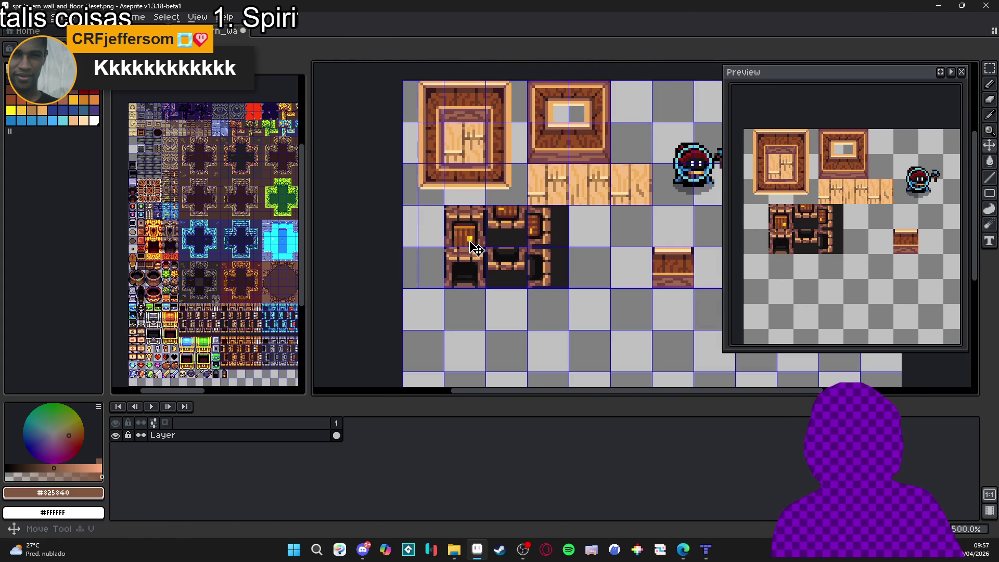
drag(472, 247, 546, 285)
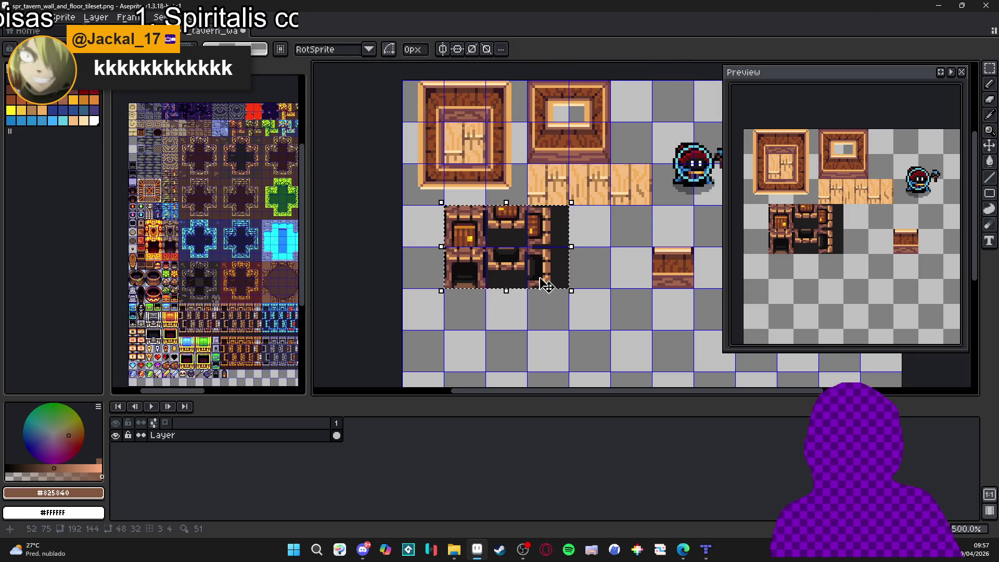
scroll(543, 285, right, 2)
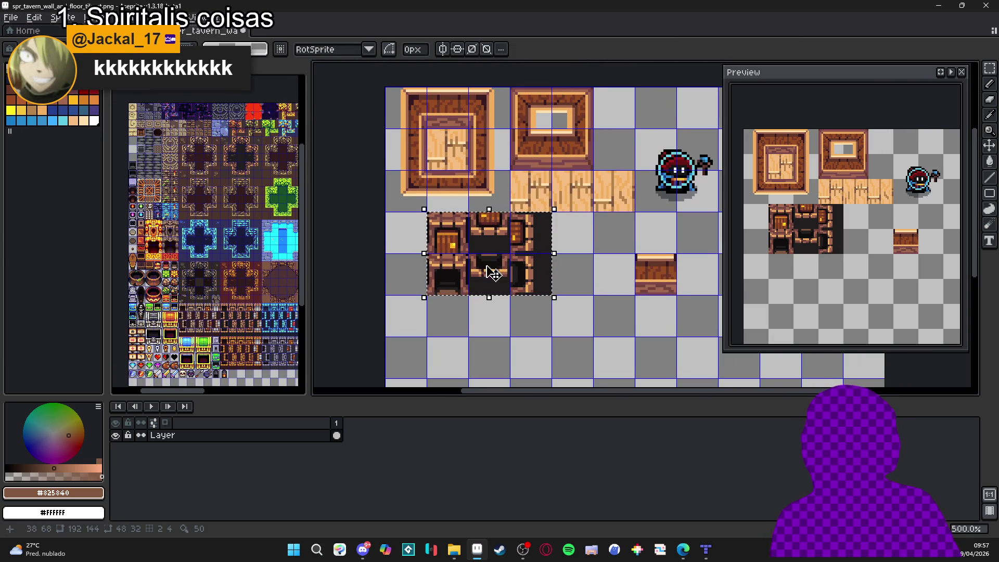
scroll(452, 288, up, 2)
scroll(452, 292, up, 1)
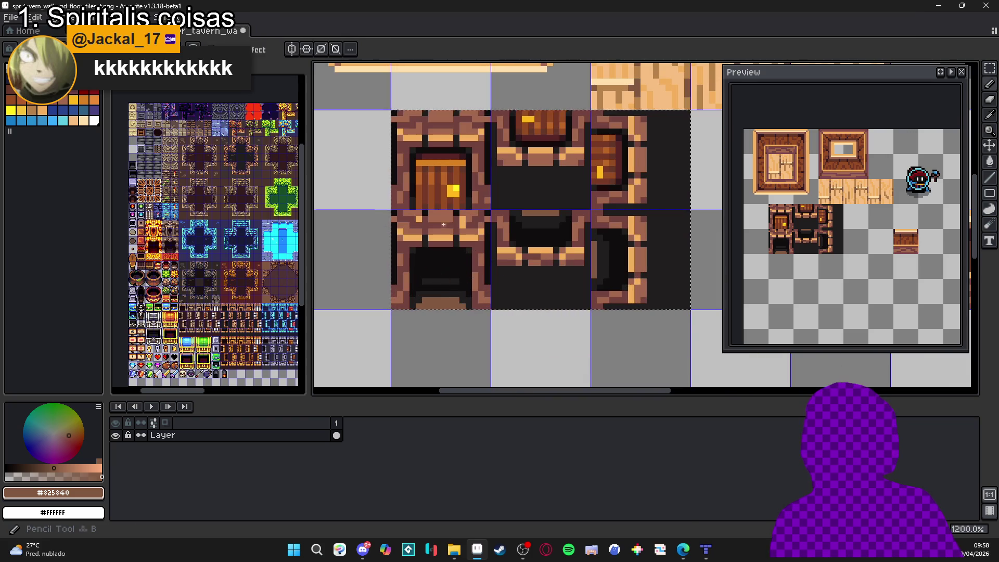
Step: Paint the lower-left doorway tile's bottom row dark red and select the lower doorway tile
alt+click(456, 306)
drag(456, 306, 424, 306)
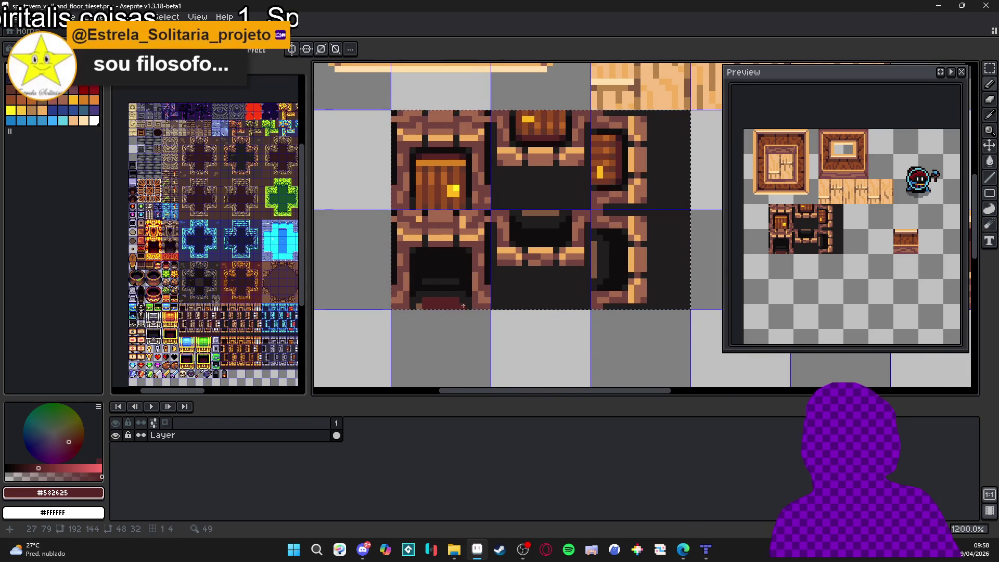
scroll(452, 328, down, 5)
key(b)
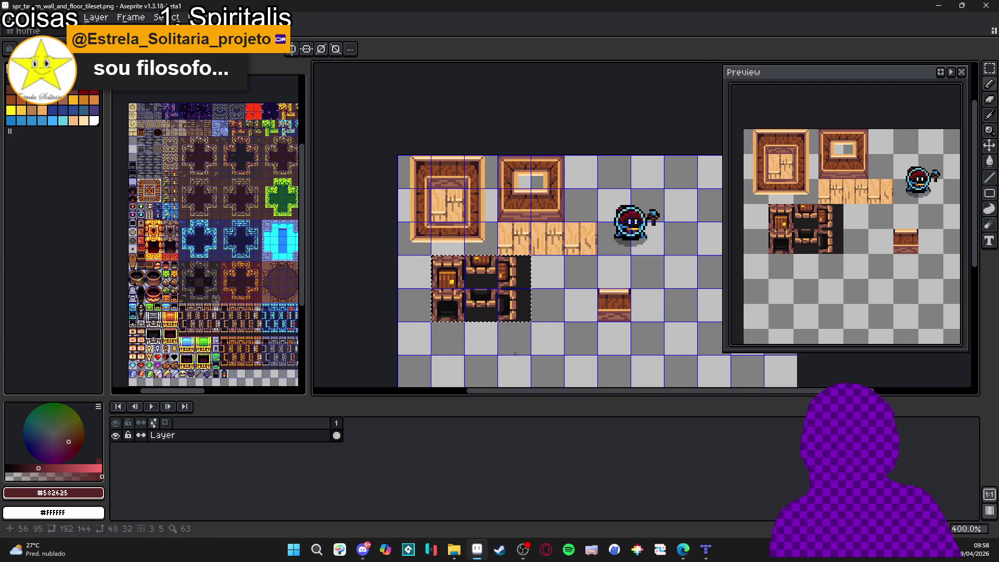
key(v)
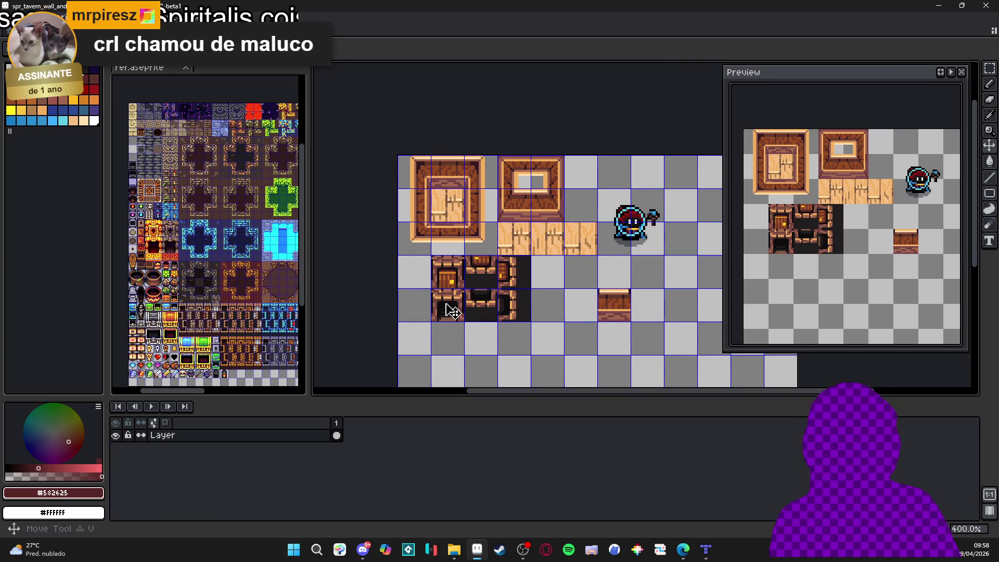
drag(455, 313, 442, 308)
scroll(430, 282, up, 2)
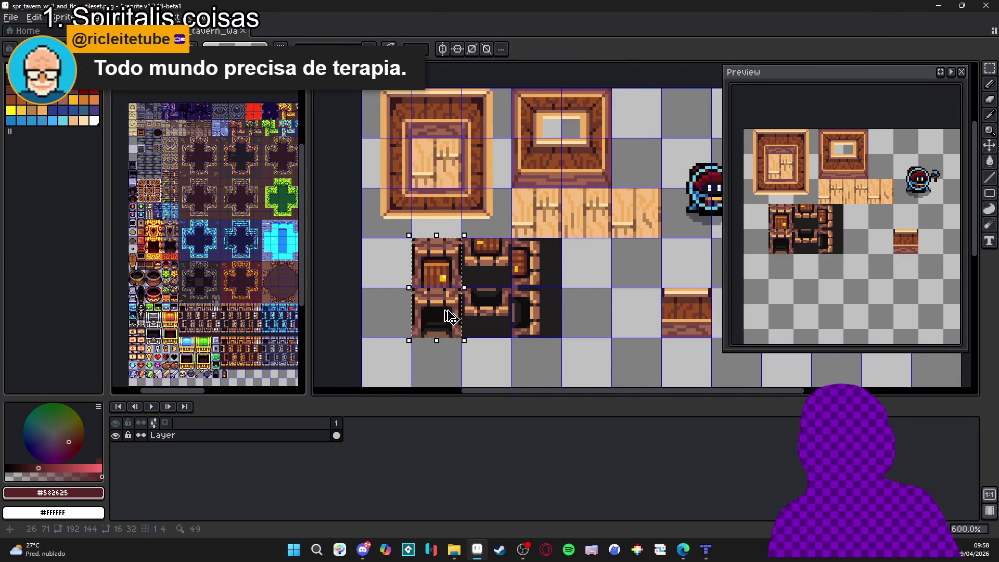
drag(416, 291, 458, 333)
scroll(472, 318, down, 2)
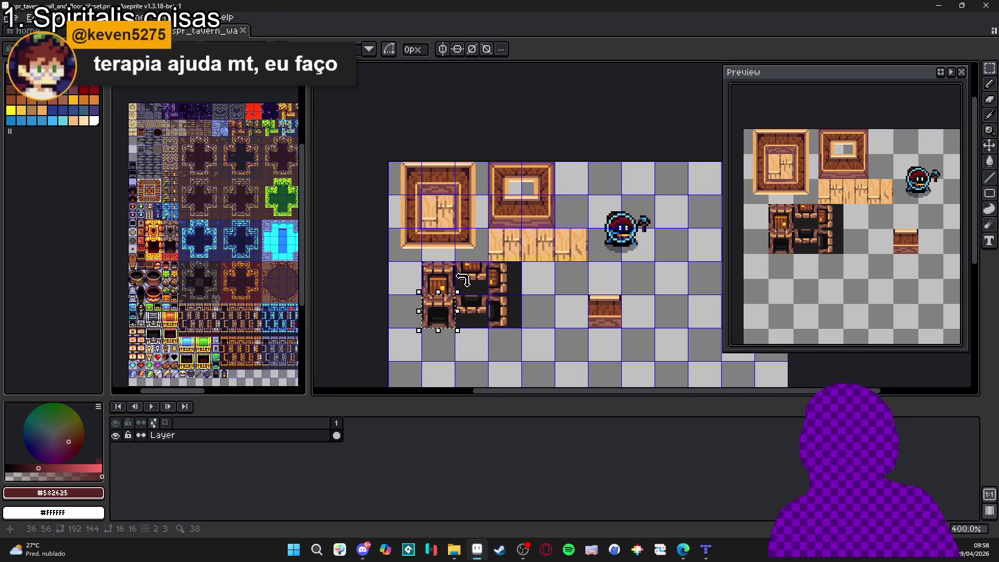
click(706, 550)
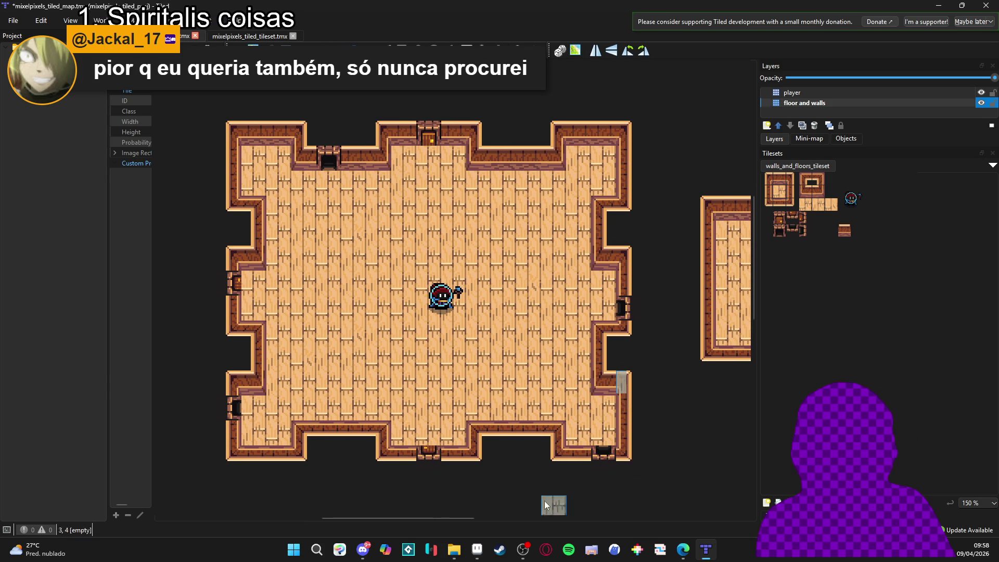
Step: Return to Aseprite's mixelpixels document and bring the wooden plank floor into view
click(477, 549)
key(ctrl+Tab)
mouse_move(404, 349)
mouse_down()
mouse_move(405, 289)
mouse_move(527, 295)
mouse_move(495, 205)
mouse_up()
scroll(494, 204, down, 3)
scroll(466, 240, up, 2)
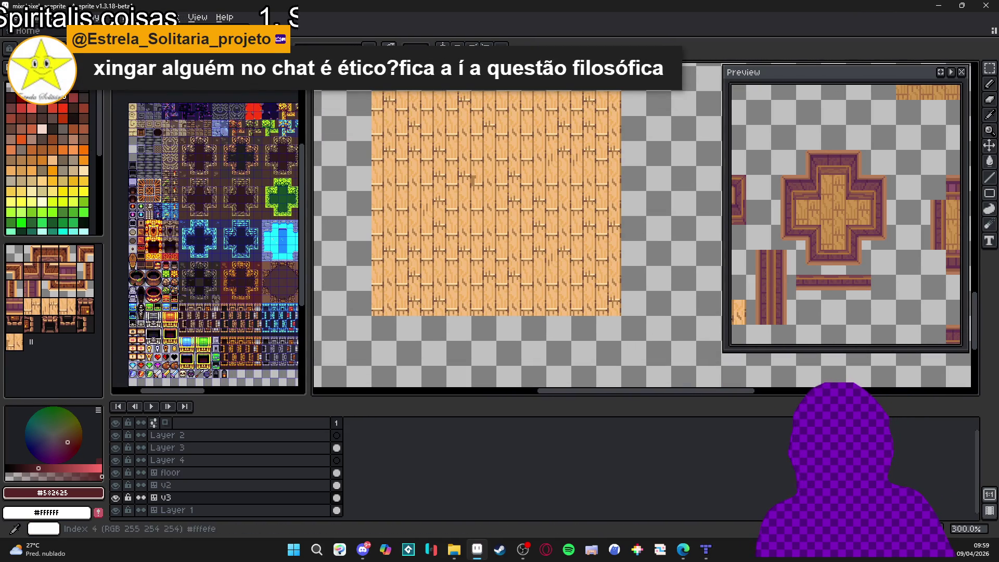
Step: Paint a brown stain patch on a floor plank, growing it upward and leftward
scroll(489, 294, up, 1)
scroll(486, 295, up, 5)
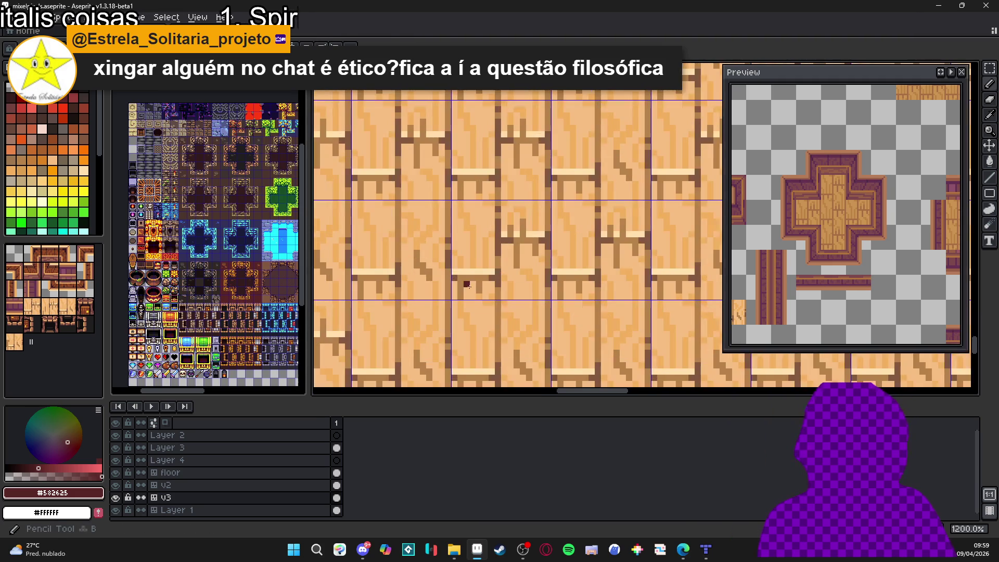
drag(457, 252, 471, 273)
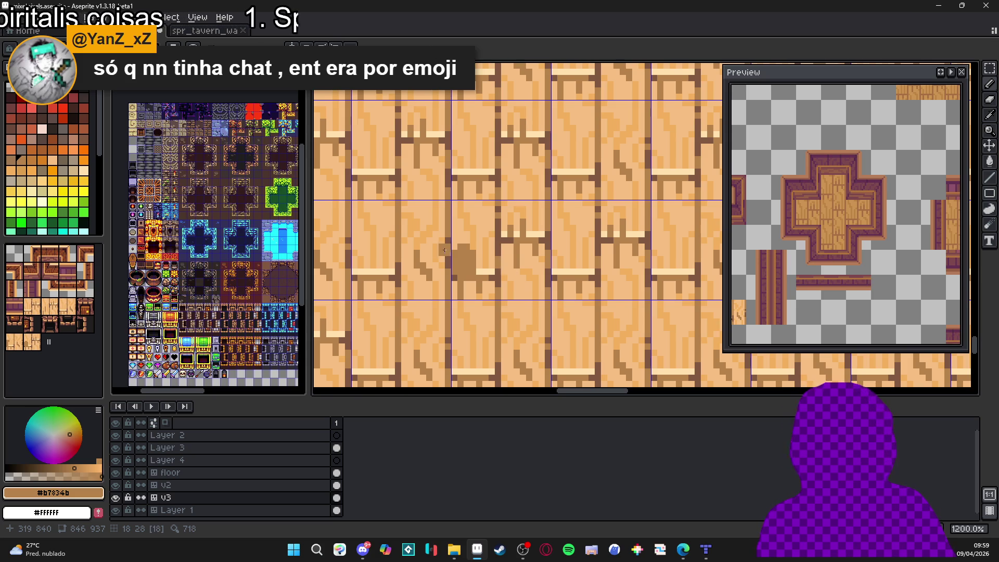
mouse_move(461, 255)
mouse_down()
mouse_move(481, 256)
mouse_move(482, 274)
mouse_up()
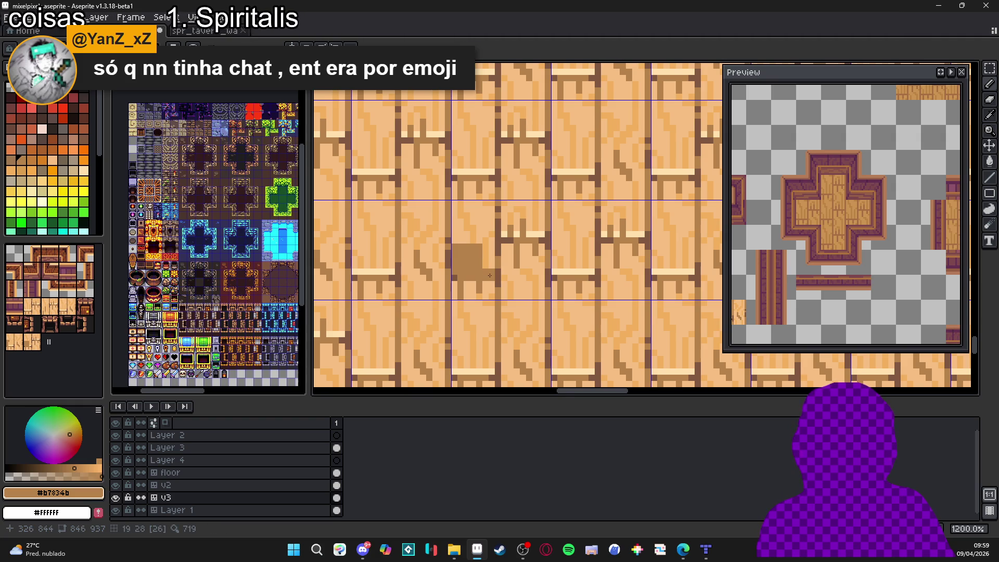
click(492, 278)
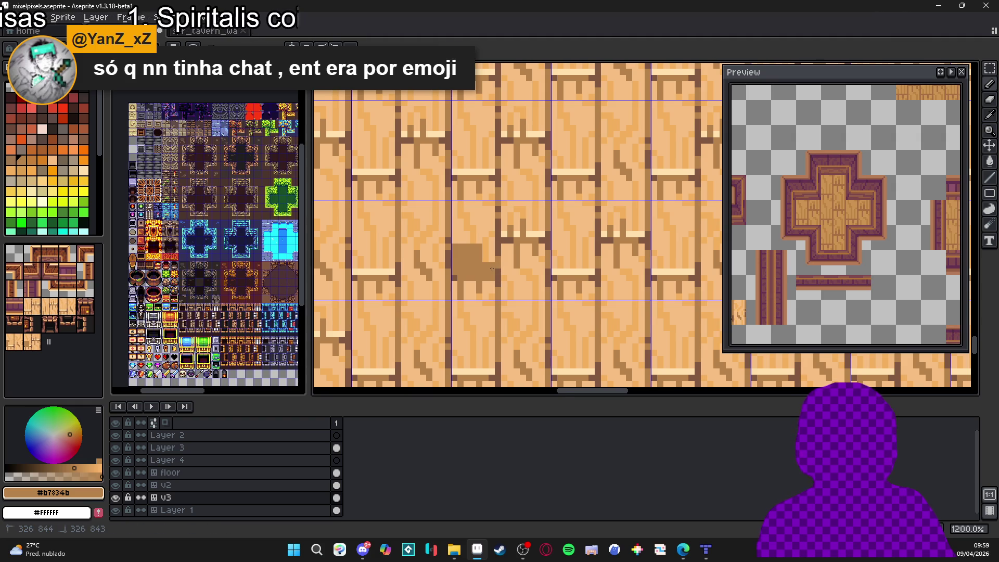
click(473, 237)
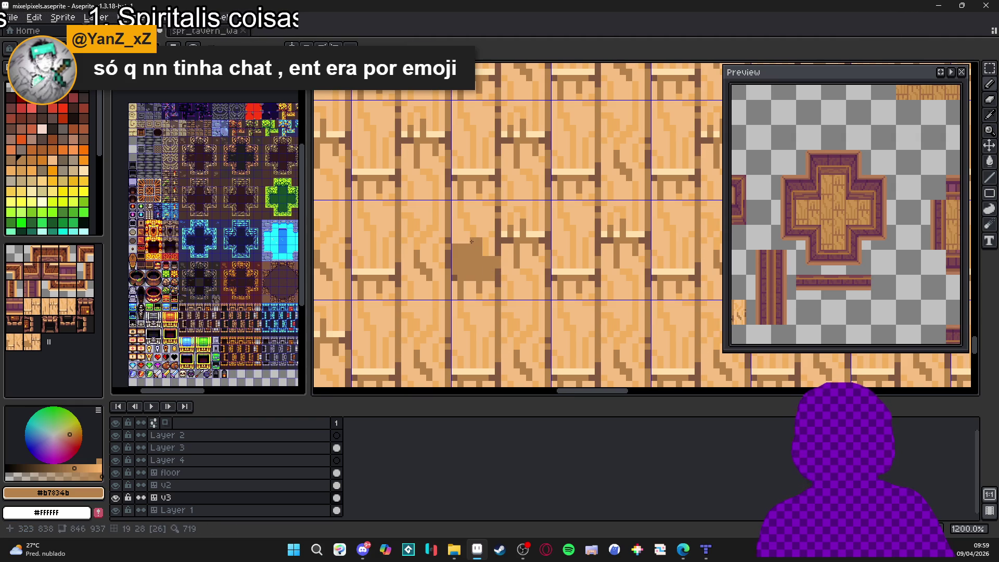
scroll(484, 256, down, 1)
scroll(484, 256, up, 2)
click(484, 255)
click(484, 246)
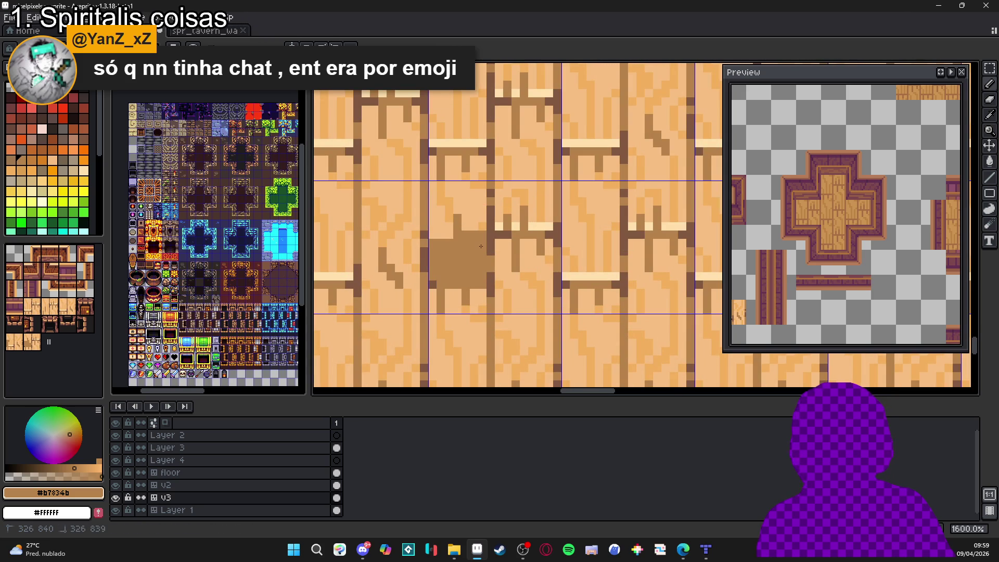
click(456, 245)
click(450, 246)
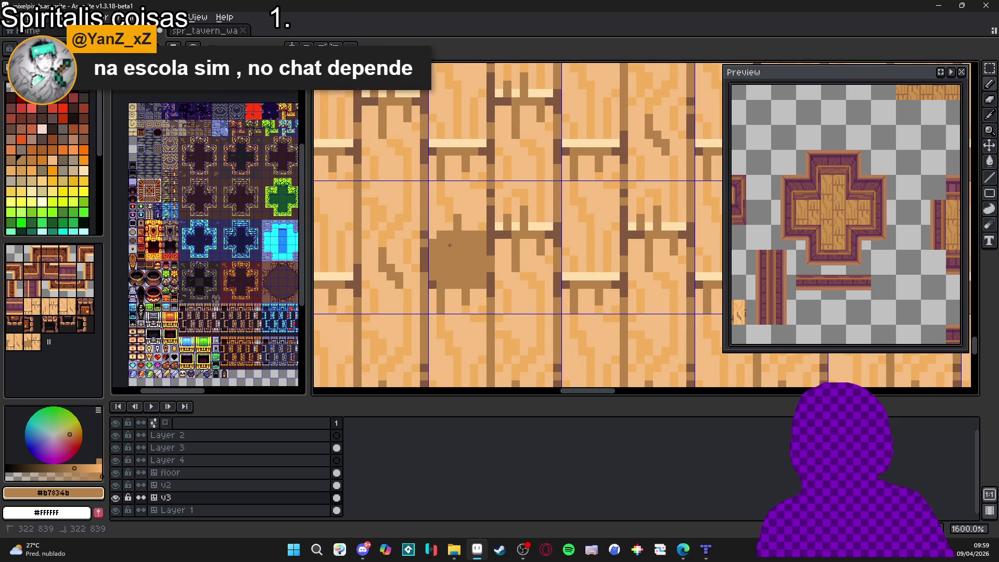
drag(435, 229, 448, 229)
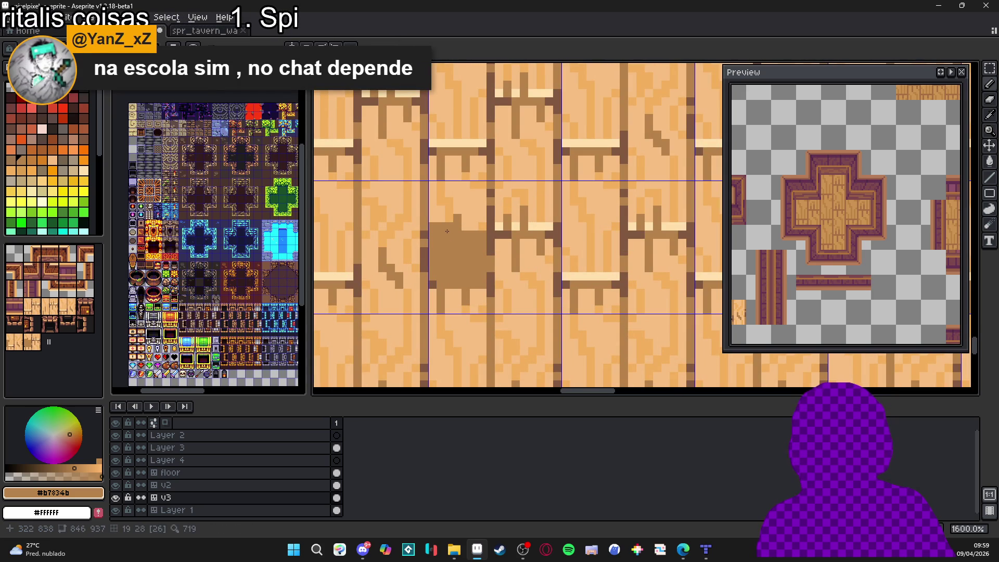
scroll(454, 235, down, 5)
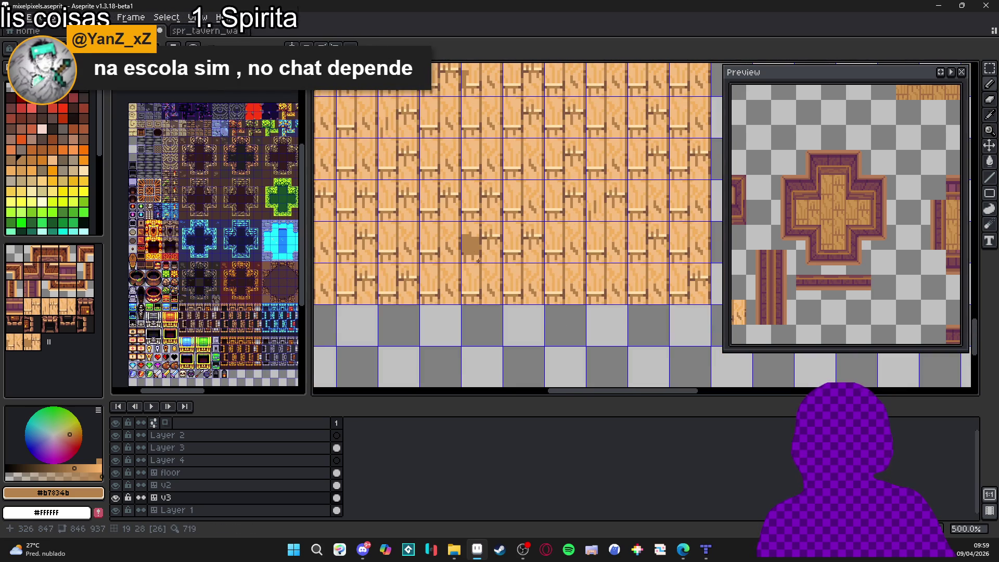
scroll(480, 260, up, 4)
drag(473, 238, 475, 252)
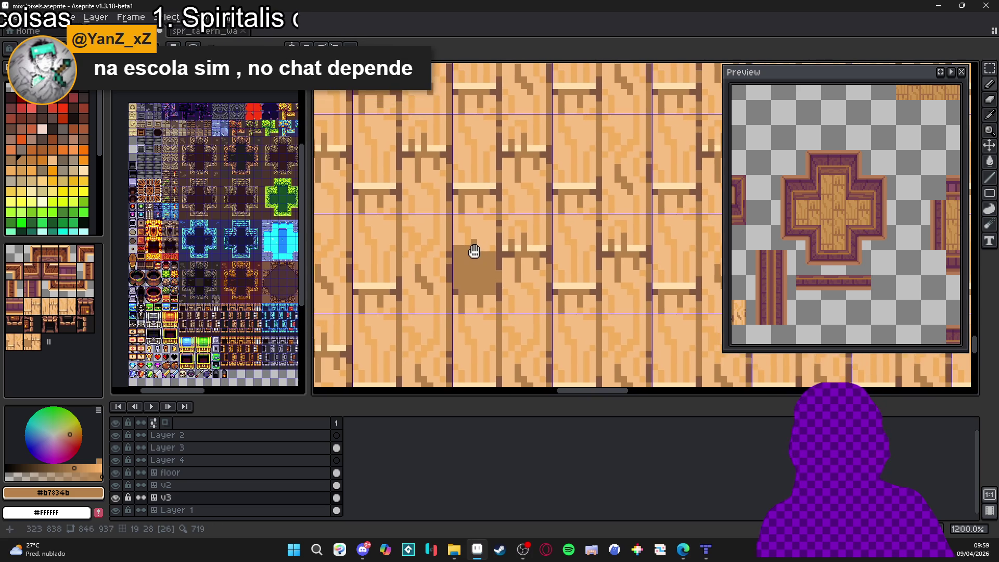
Step: Pick the darker brown #825840 and add a darker pixel at the stain's edge
scroll(475, 246, up, 1)
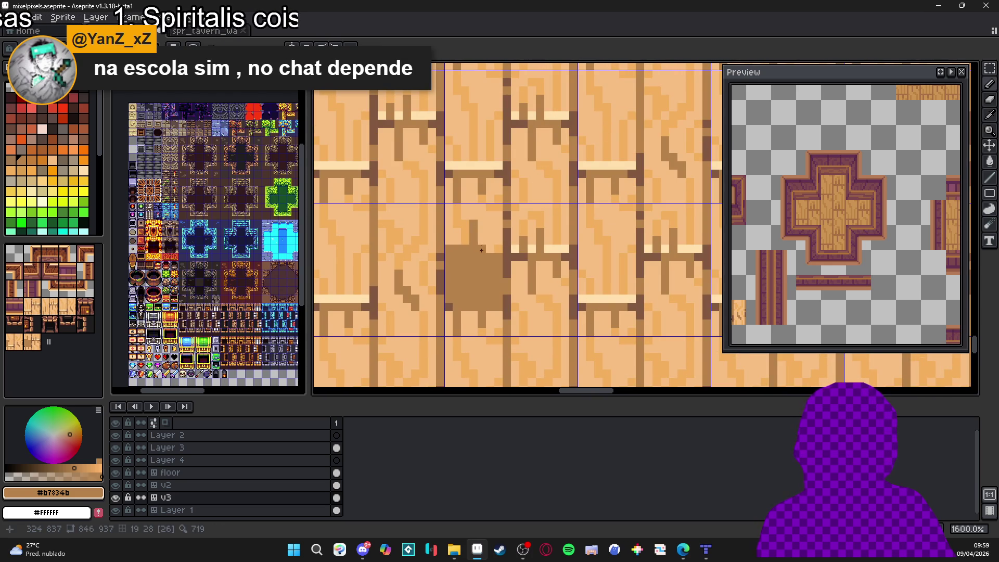
scroll(482, 249, down, 5)
scroll(478, 246, up, 5)
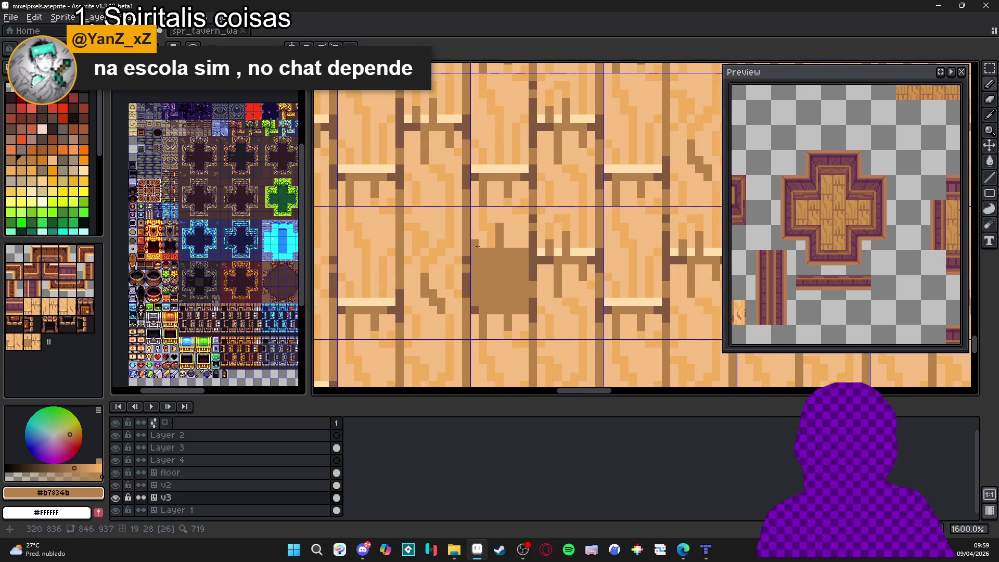
scroll(522, 272, down, 5)
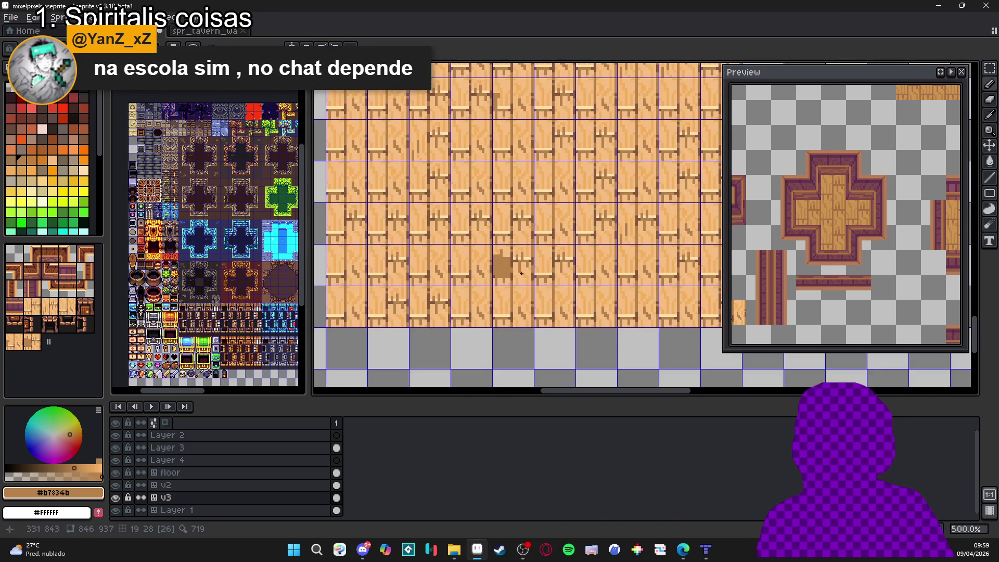
scroll(519, 271, up, 4)
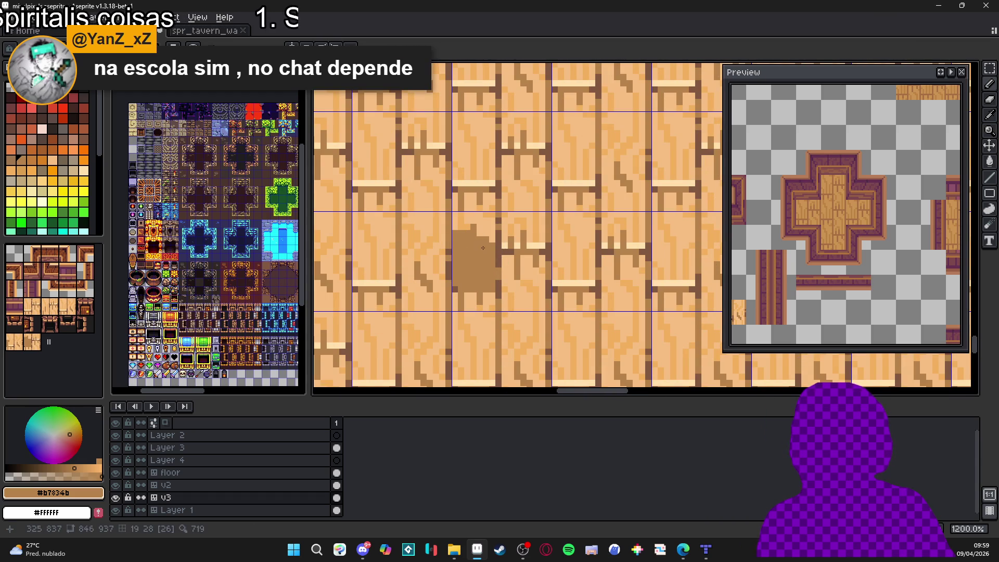
scroll(484, 243, down, 5)
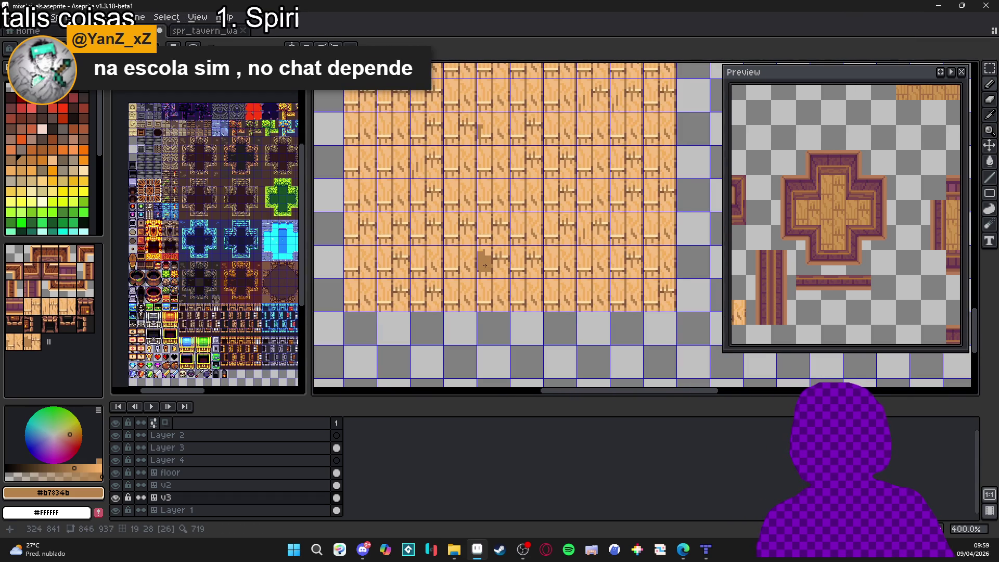
scroll(489, 271, up, 3)
alt+click(458, 229)
click(458, 229)
scroll(458, 228, up, 2)
scroll(503, 251, down, 3)
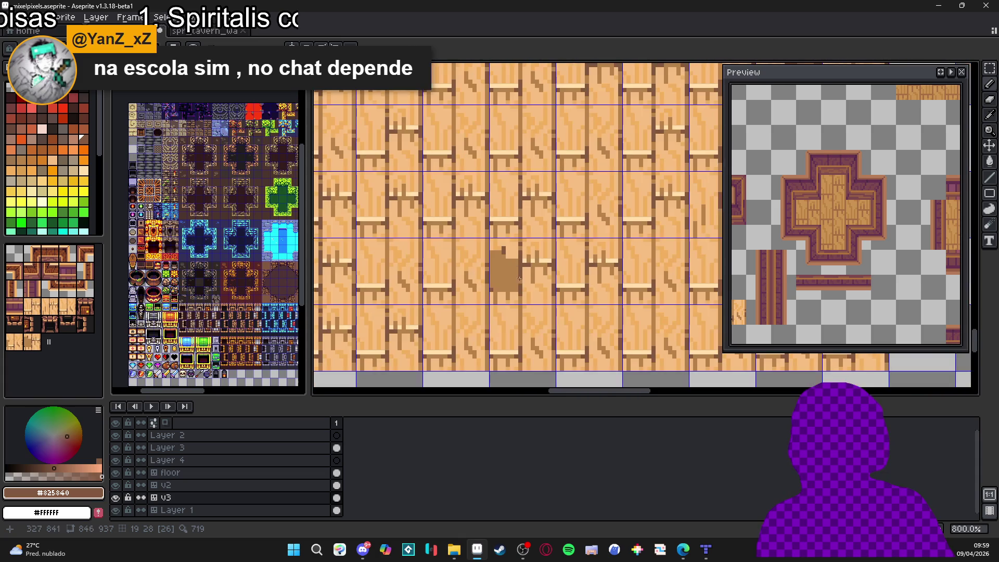
scroll(502, 251, up, 2)
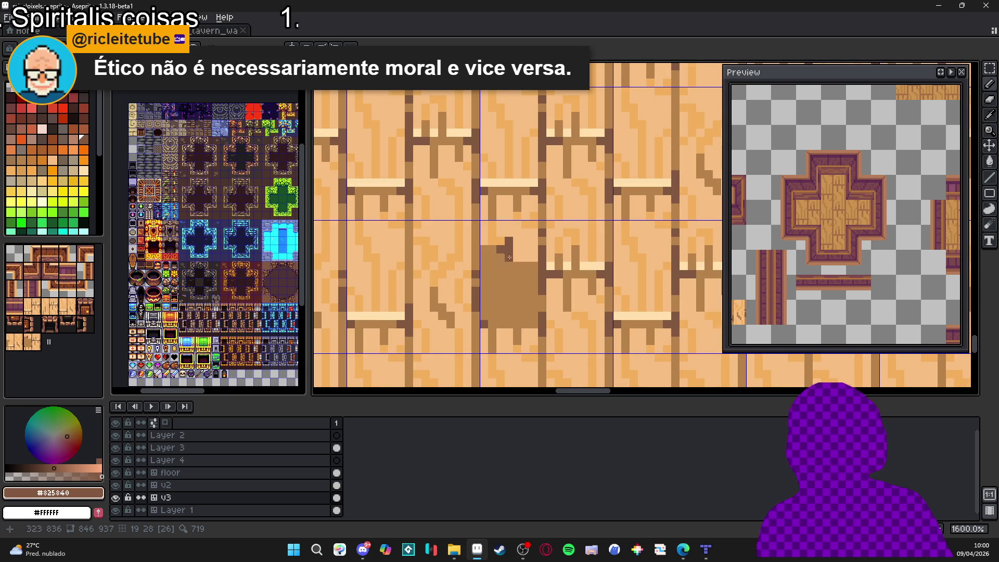
scroll(508, 254, up, 2)
click(479, 243)
scroll(521, 260, down, 4)
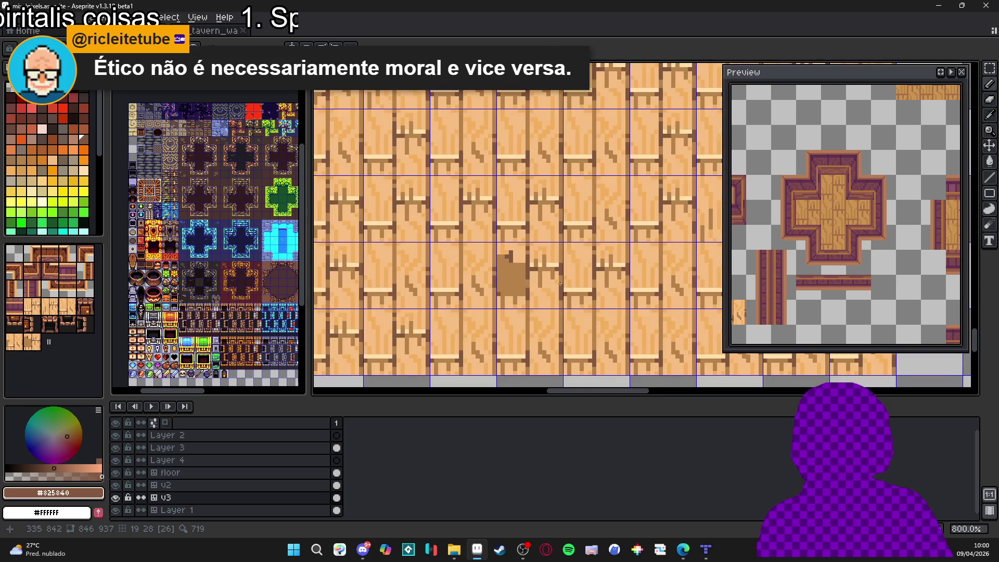
scroll(504, 272, up, 2)
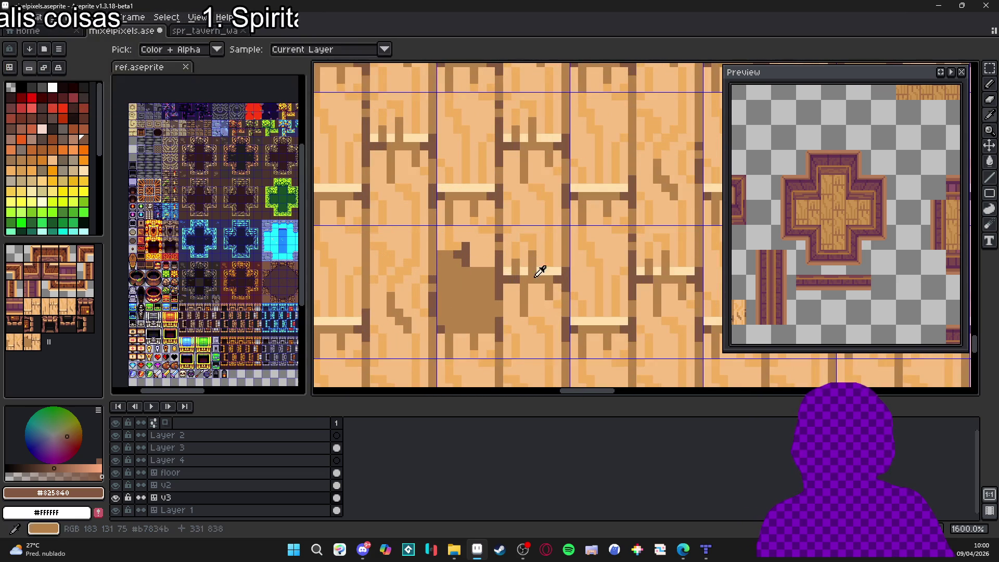
Step: Add a light cream #FFE0AC highlight pixel beside the stain
alt+click(541, 269)
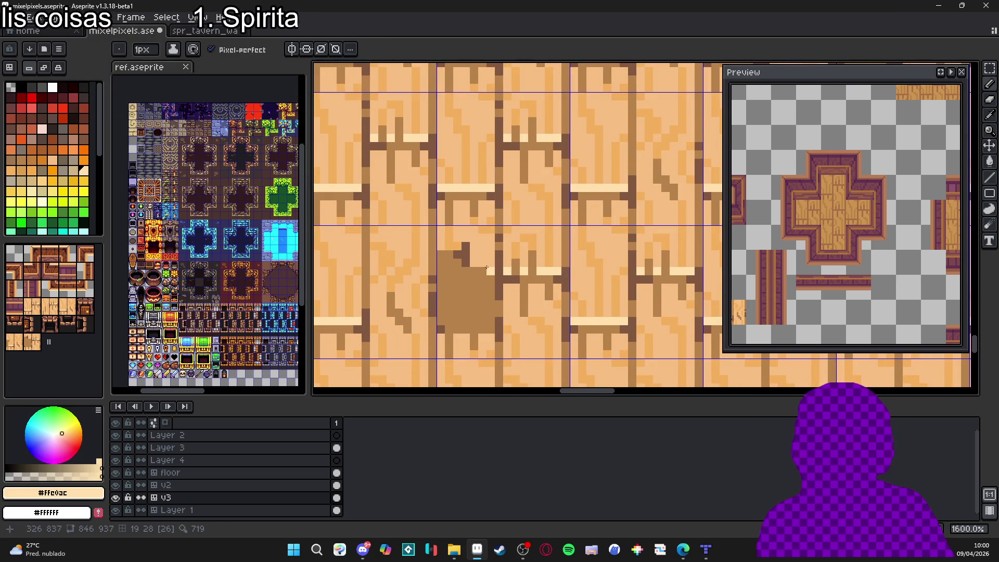
click(455, 246)
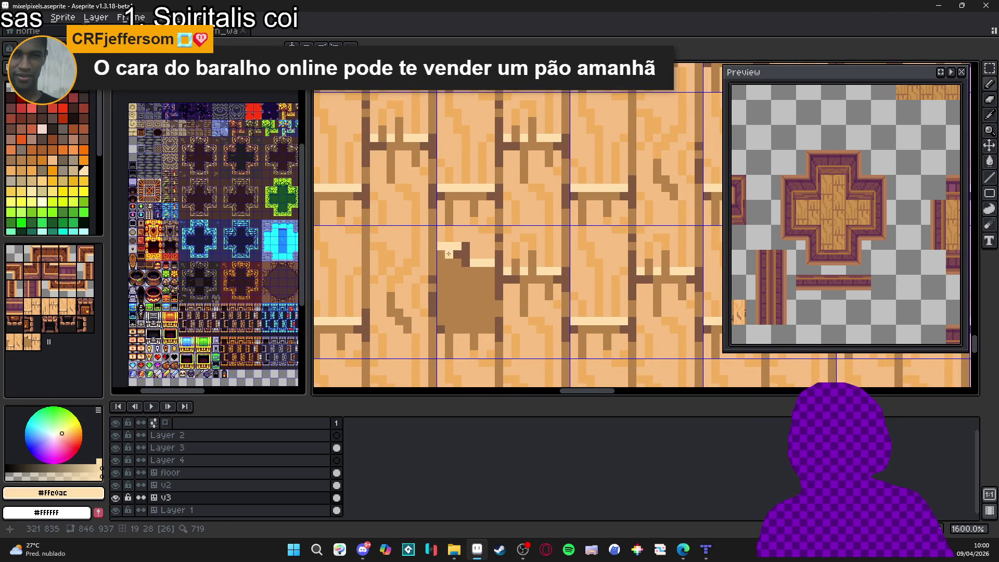
scroll(457, 269, down, 4)
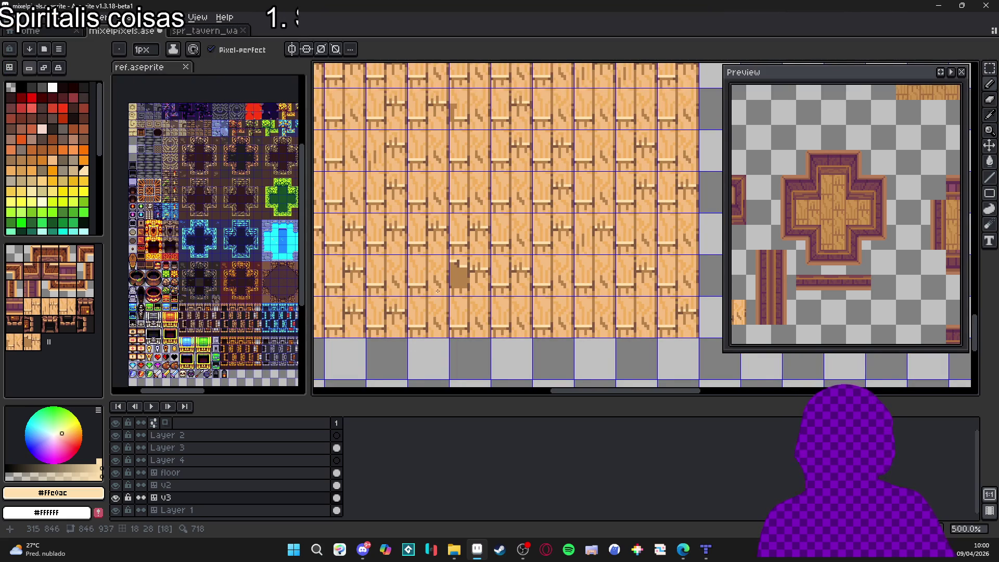
scroll(459, 271, up, 7)
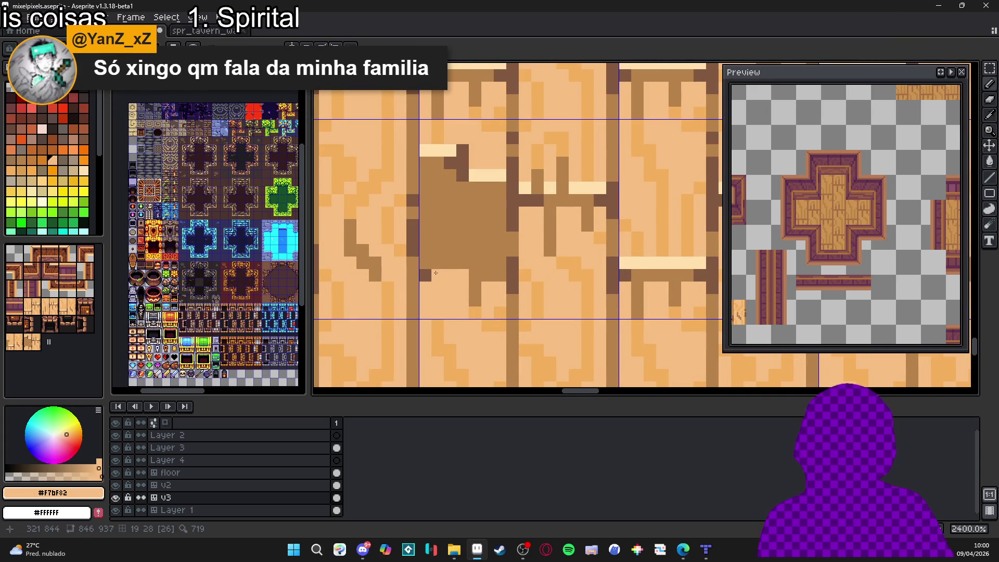
scroll(430, 260, down, 5)
scroll(431, 245, up, 4)
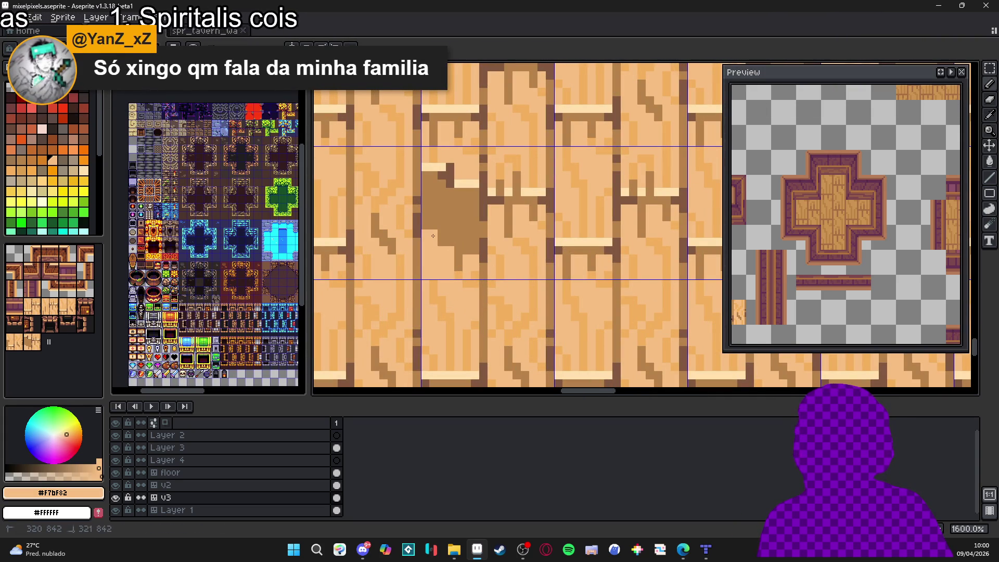
scroll(459, 259, down, 3)
scroll(472, 265, up, 1)
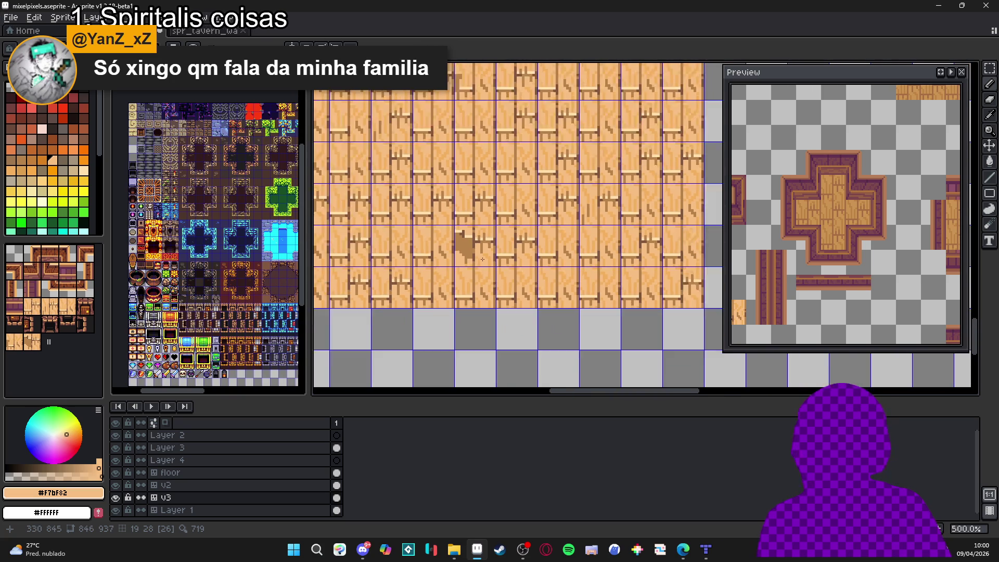
scroll(462, 254, up, 1)
scroll(461, 254, down, 2)
scroll(462, 254, down, 1)
drag(760, 295, 833, 248)
scroll(833, 249, down, 2)
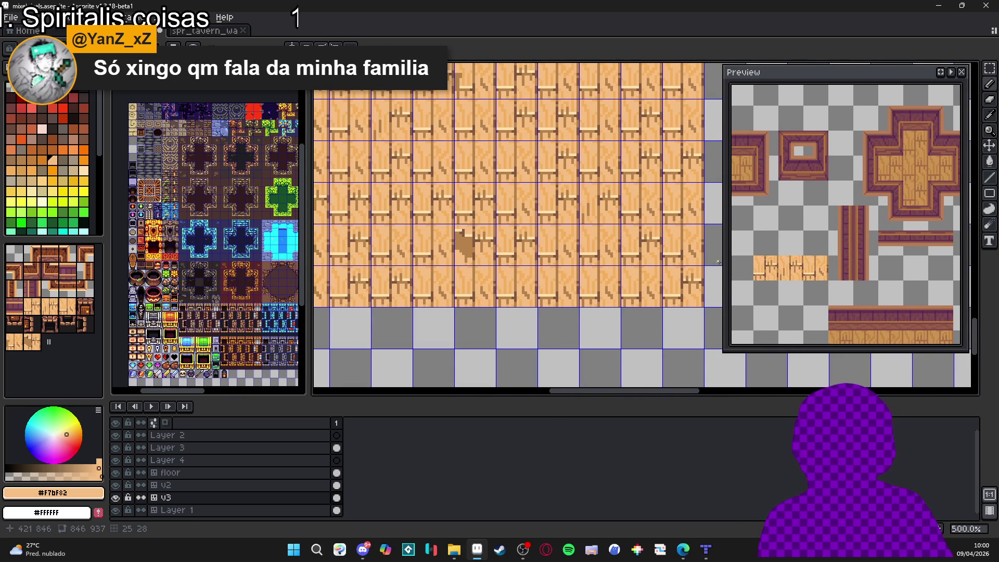
scroll(833, 249, down, 1)
scroll(804, 316, up, 3)
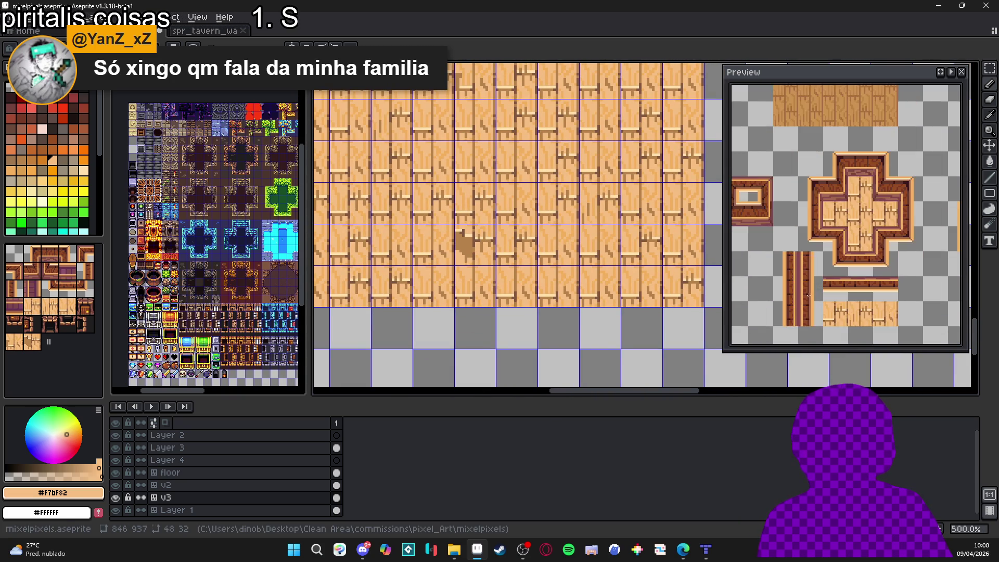
scroll(473, 250, up, 2)
scroll(474, 251, up, 3)
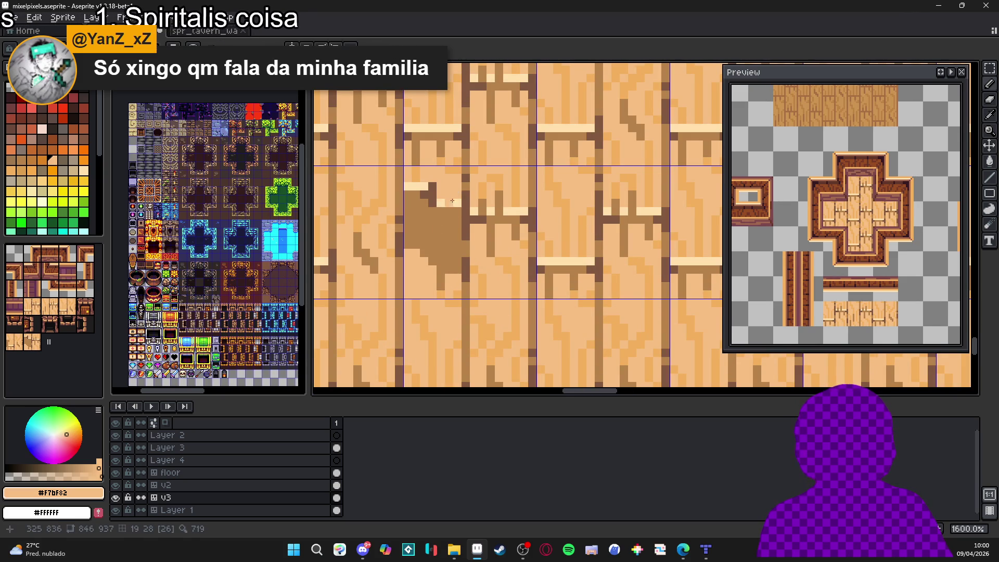
scroll(448, 216, down, 5)
scroll(452, 229, up, 3)
scroll(453, 229, up, 3)
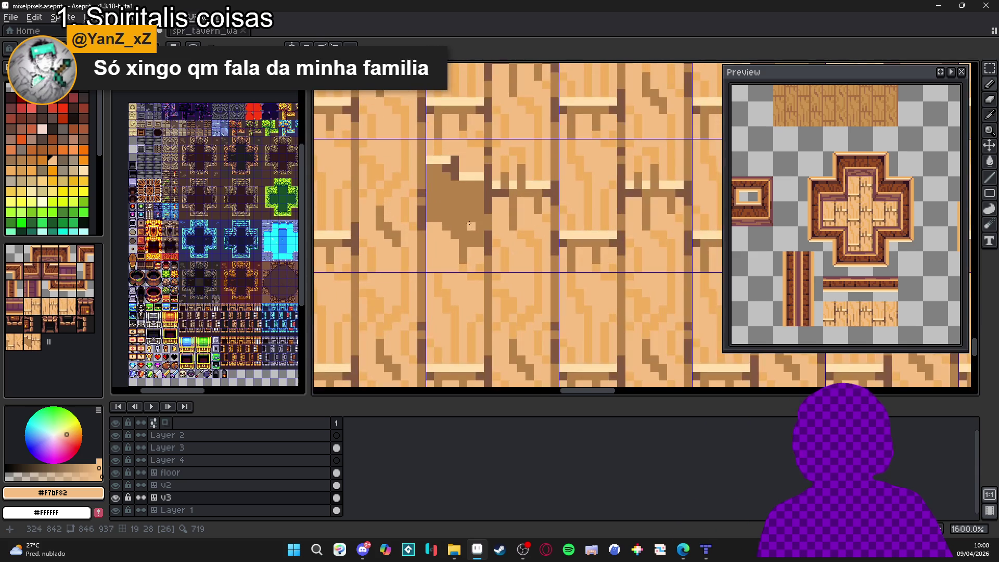
Step: Try a pale plank-highlight pixel, then undo it with Ctrl+Z
click(478, 173)
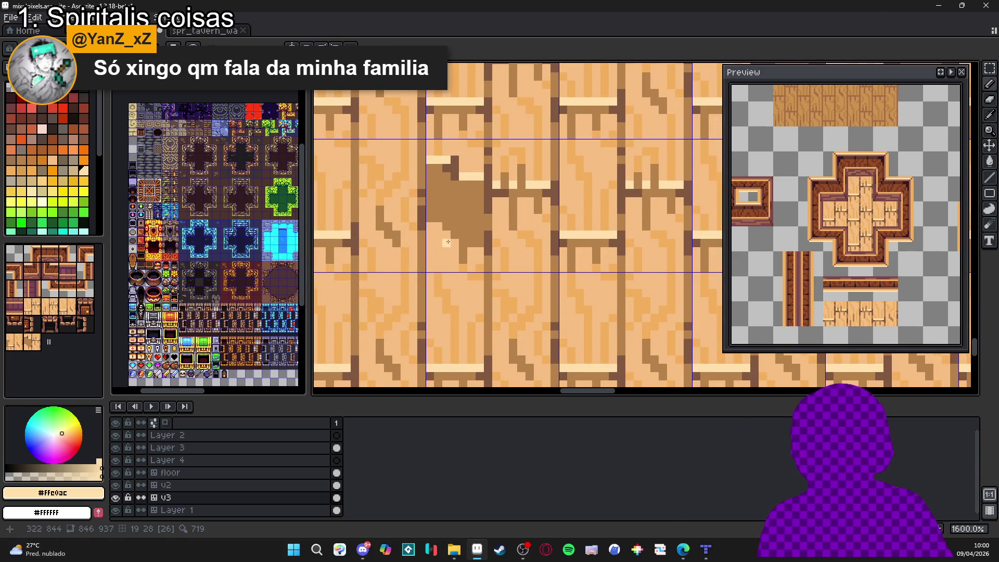
click(457, 176)
key(ctrl+z)
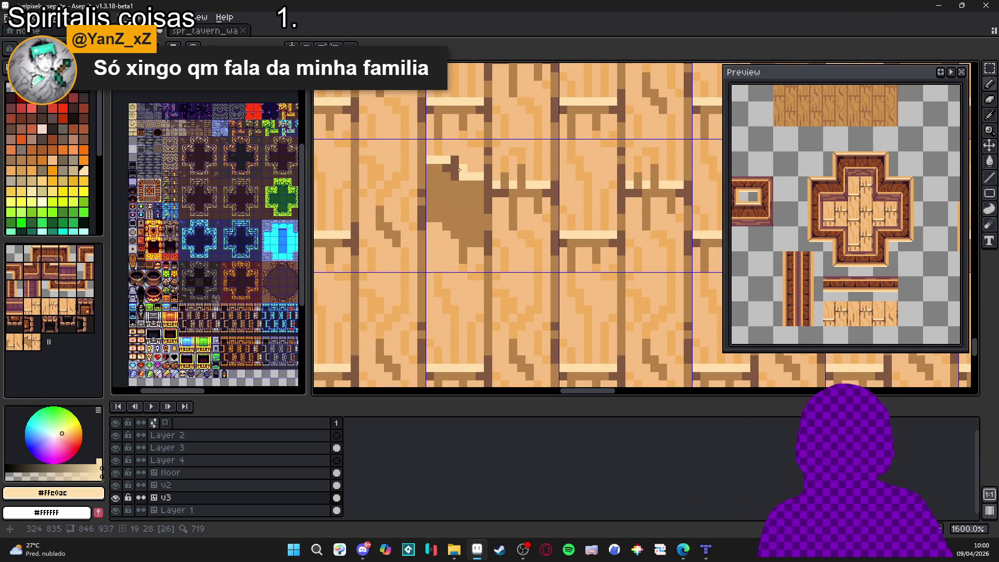
scroll(481, 233, down, 1)
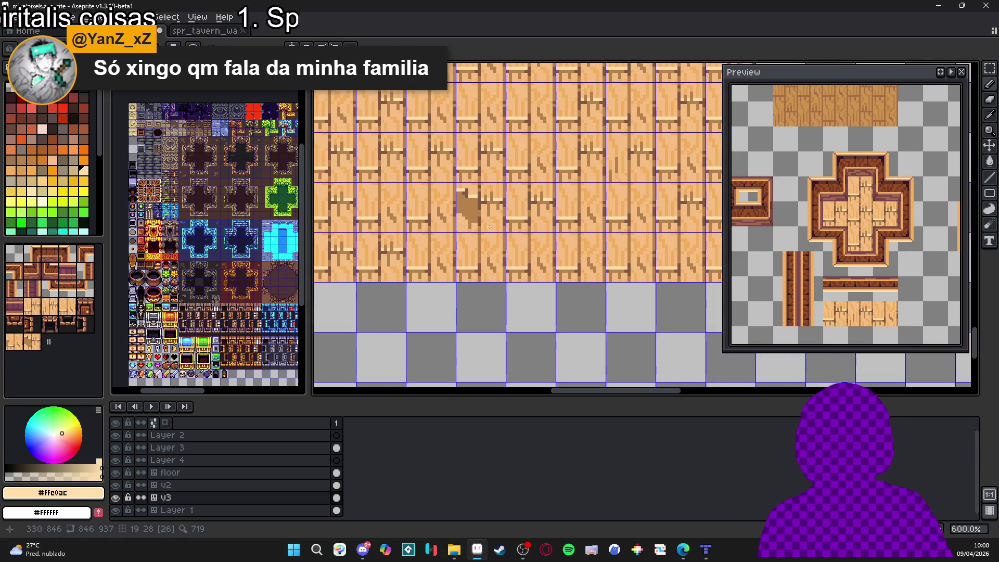
scroll(466, 208, up, 2)
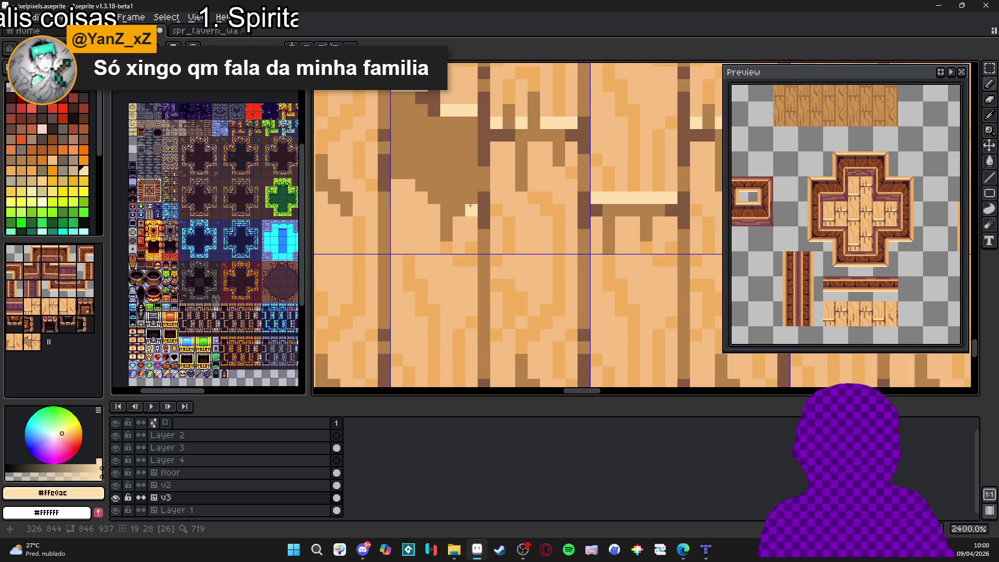
Step: Eyedrop the stain's brown #825840 from the canvas as the drawing colour
alt+click(480, 214)
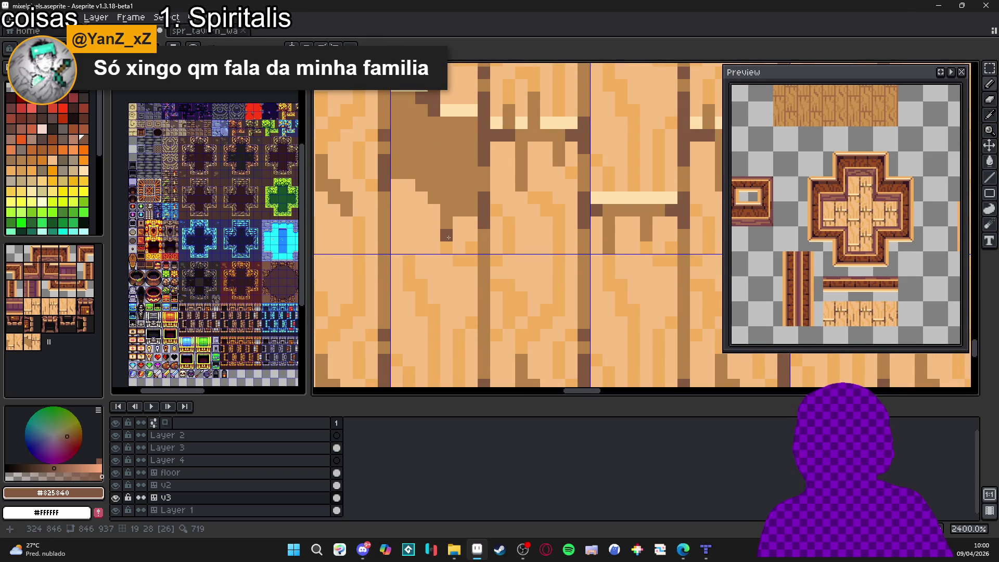
scroll(448, 236, down, 2)
scroll(445, 215, up, 2)
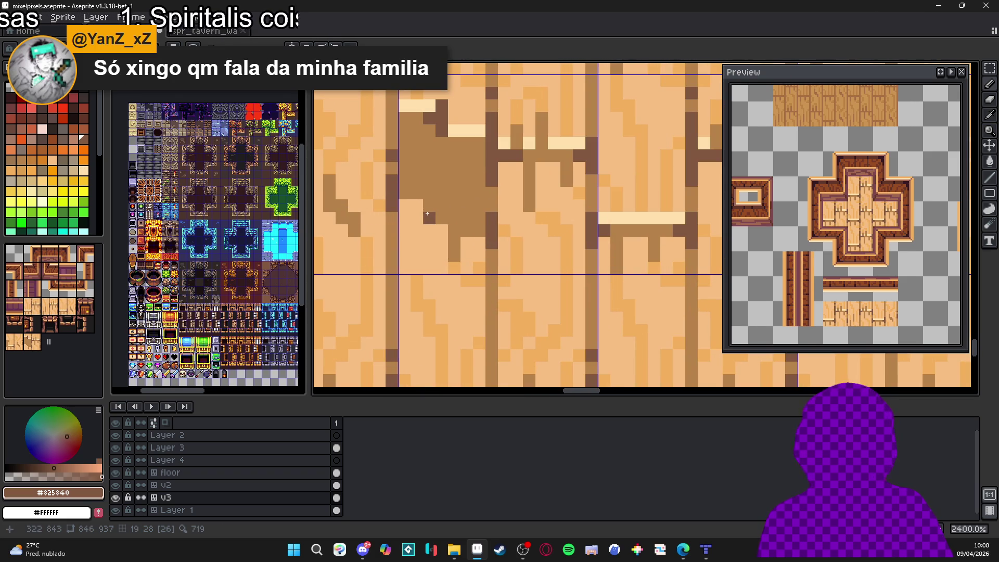
scroll(447, 223, down, 4)
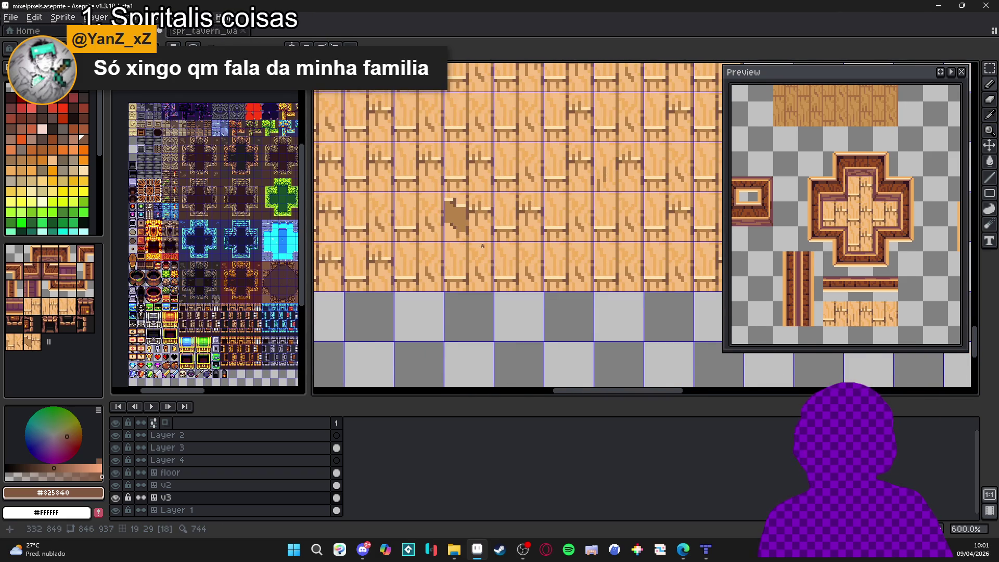
scroll(482, 246, down, 1)
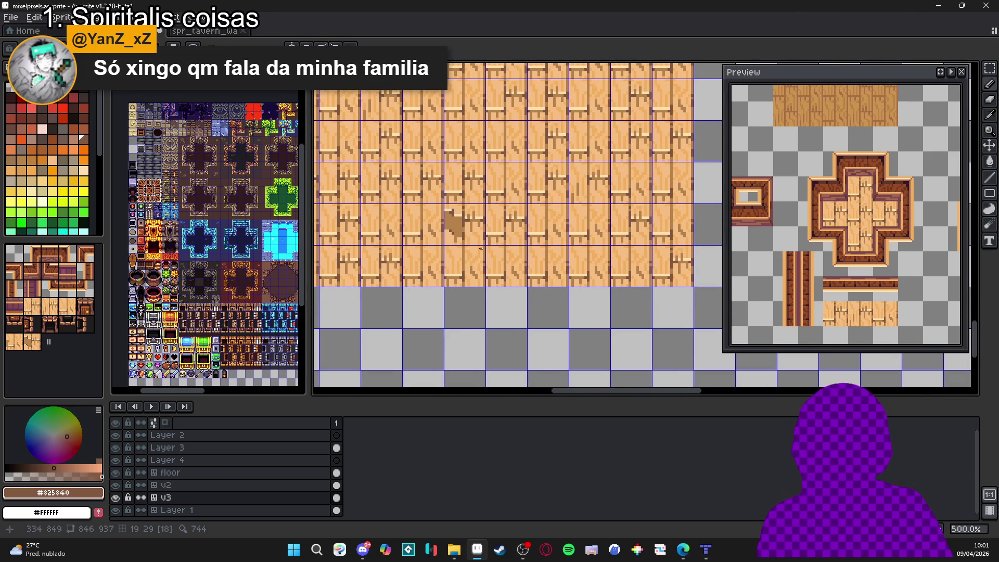
scroll(482, 248, up, 5)
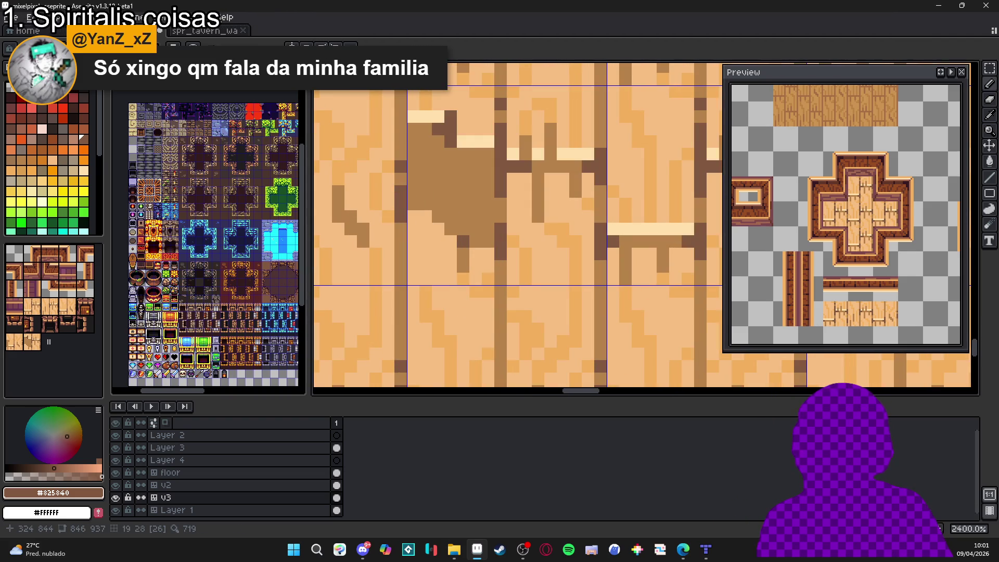
scroll(482, 272, down, 3)
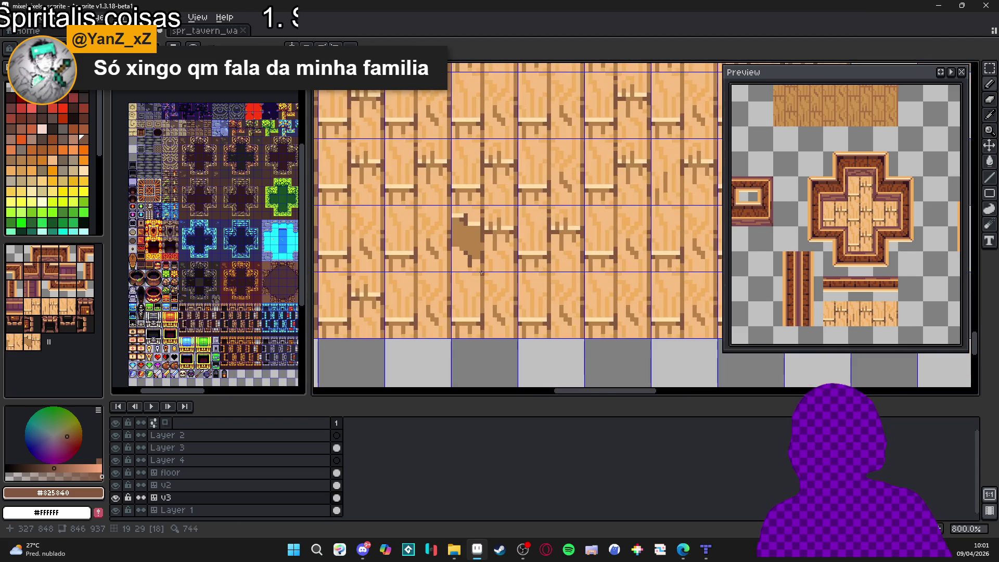
scroll(484, 255, up, 5)
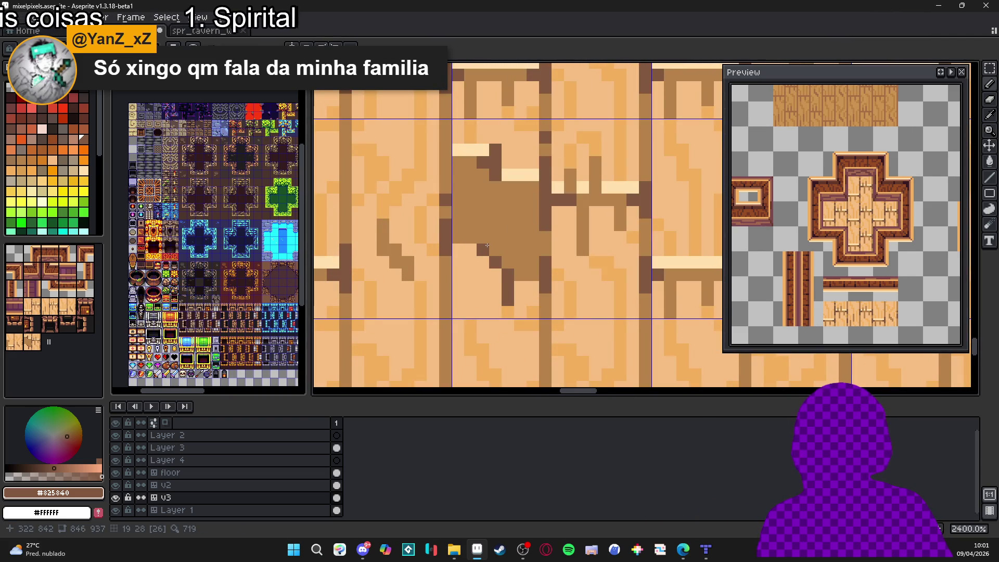
scroll(533, 262, down, 3)
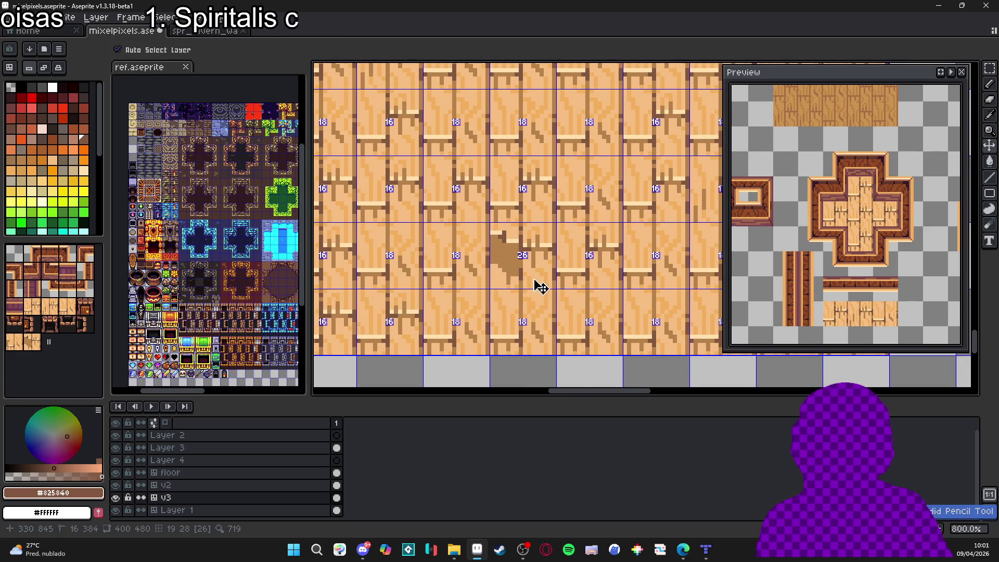
Step: Darken the stain's left edge with a pencil stroke and a few dark pixels
scroll(530, 291, up, 3)
drag(527, 281, 525, 300)
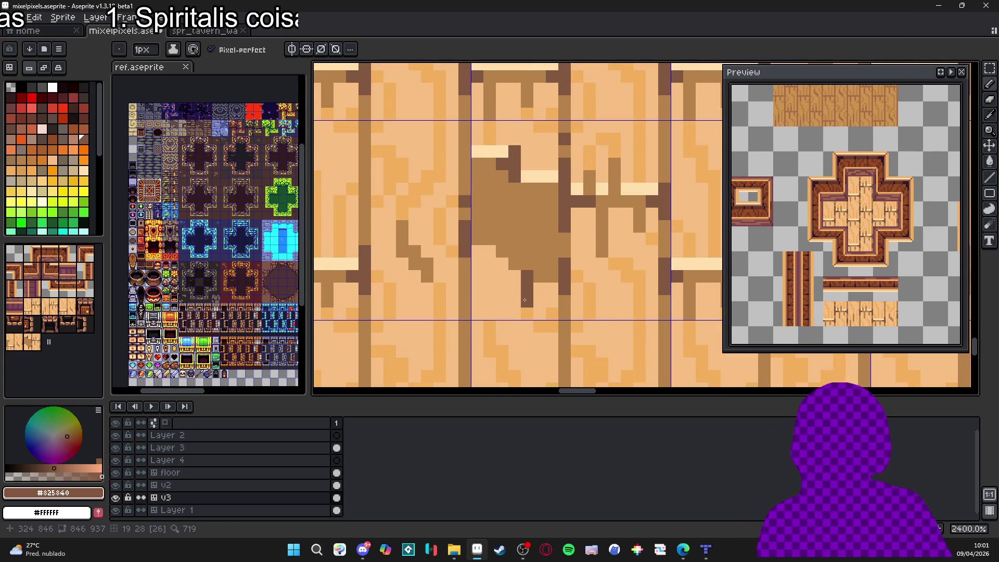
click(514, 264)
click(515, 276)
scroll(532, 291, down, 3)
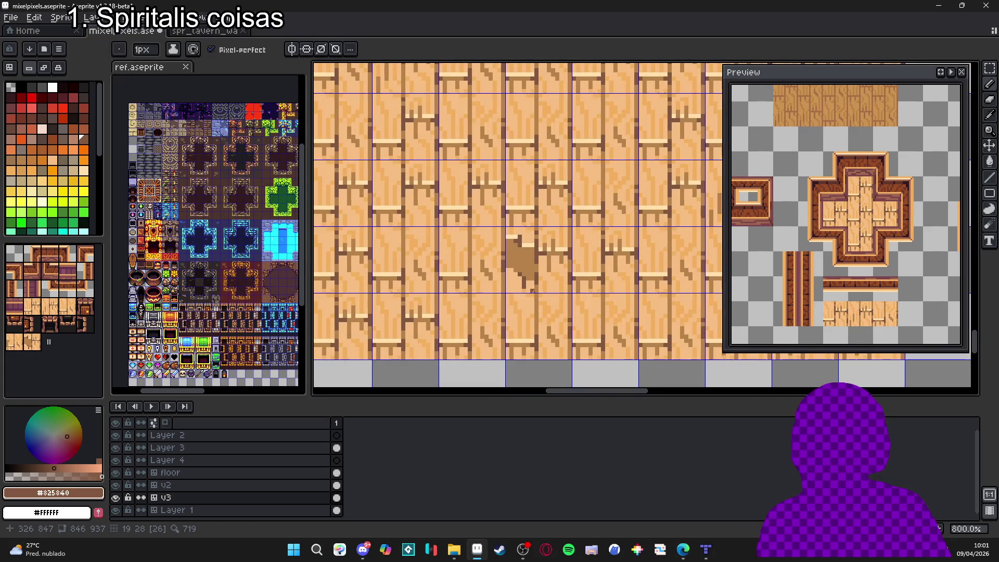
scroll(525, 276, up, 3)
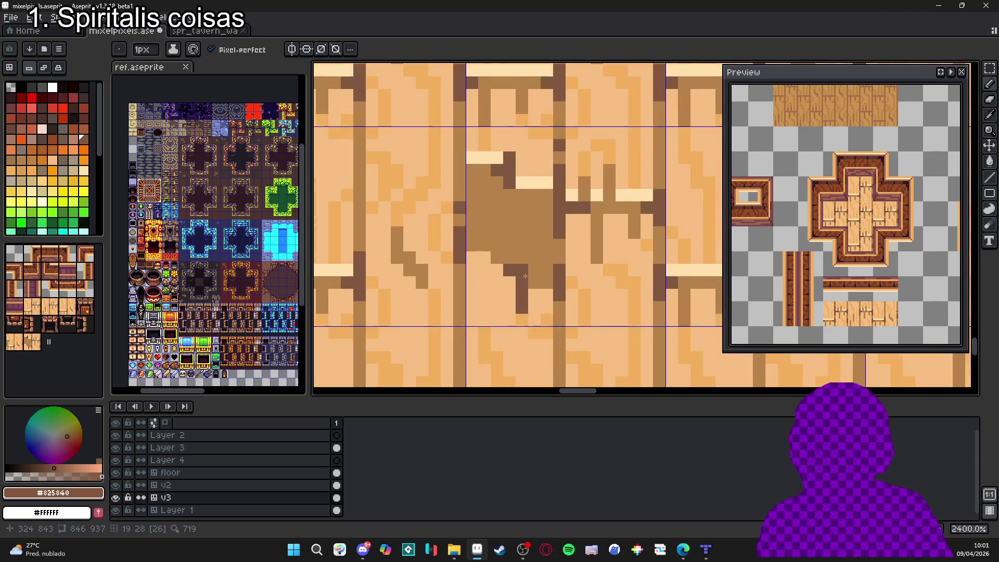
scroll(526, 276, down, 3)
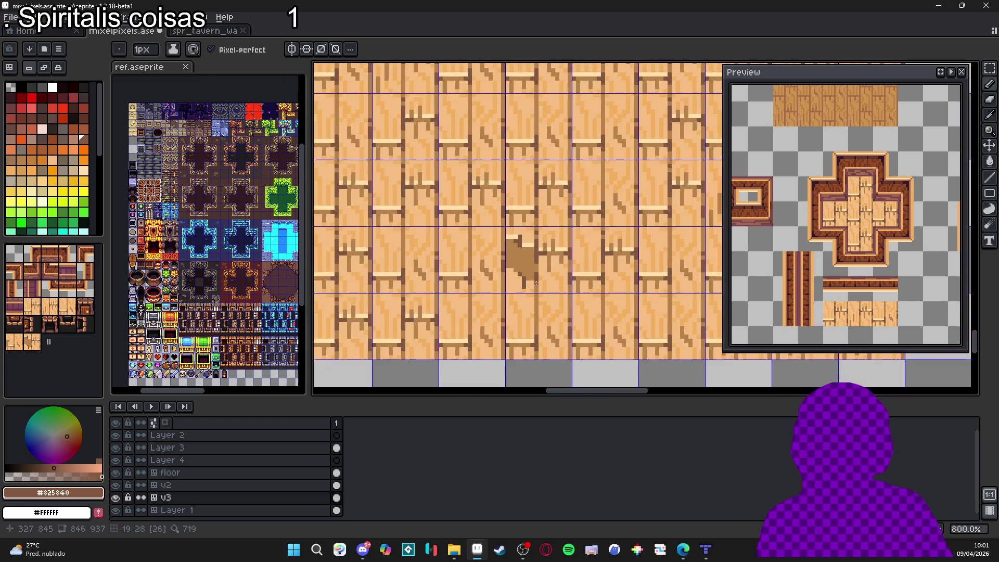
scroll(524, 270, up, 3)
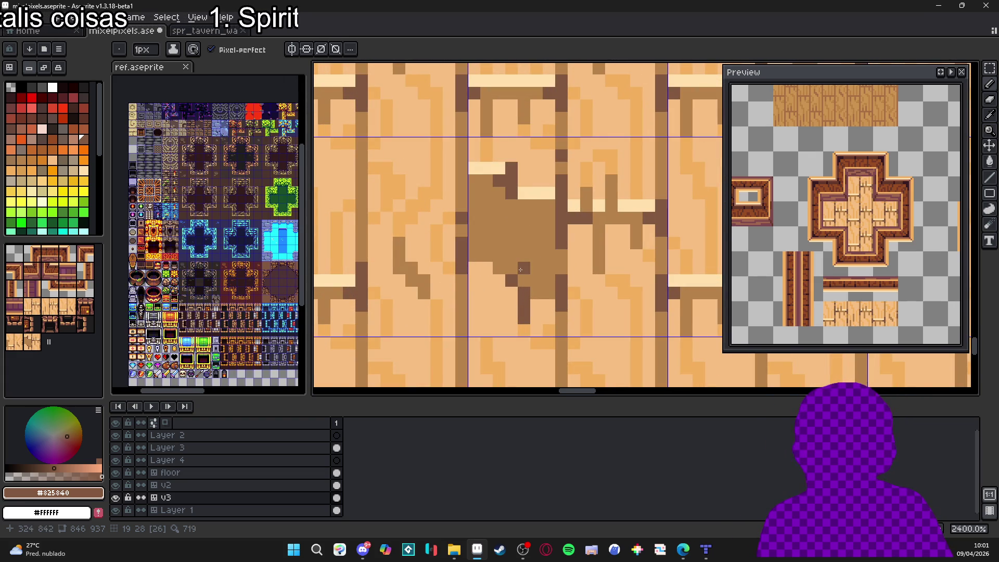
scroll(521, 269, down, 3)
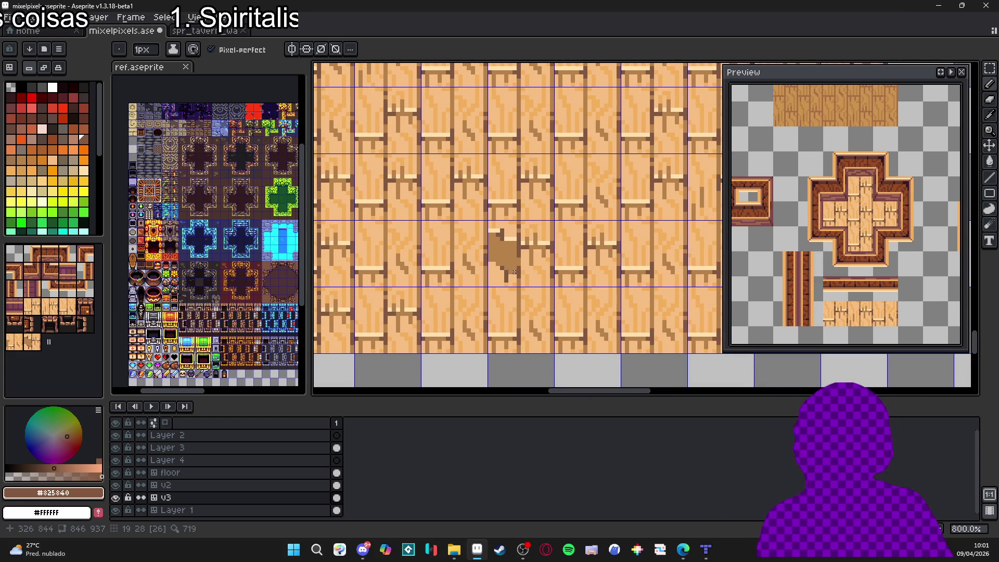
scroll(511, 271, up, 3)
scroll(513, 271, down, 1)
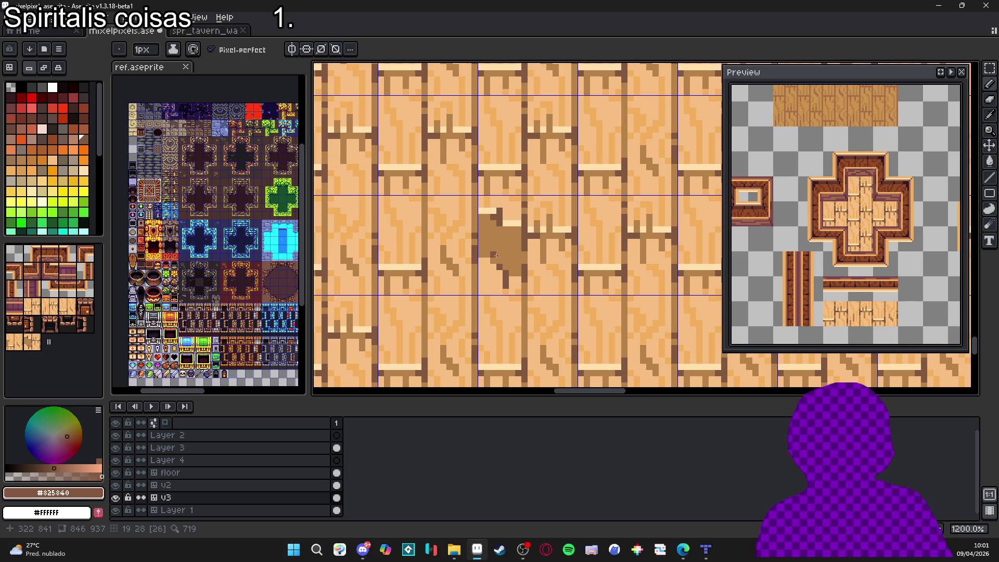
scroll(496, 263, down, 2)
scroll(484, 286, up, 5)
Step: Eyedrop the light wood colour #f3b05c and repaint wood pixels beneath the stain
key(alt)
alt+click(472, 312)
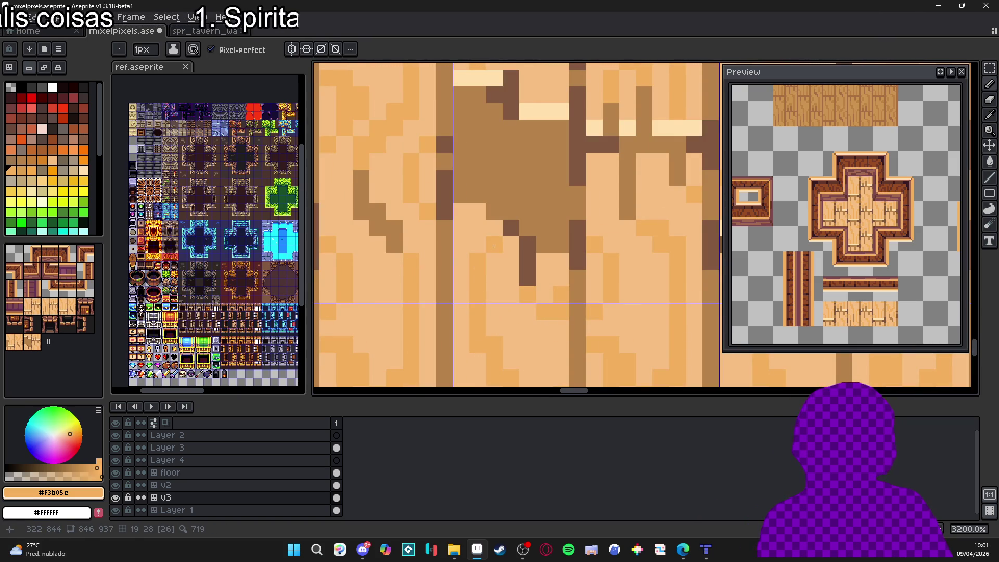
drag(503, 247, 507, 281)
scroll(521, 284, down, 4)
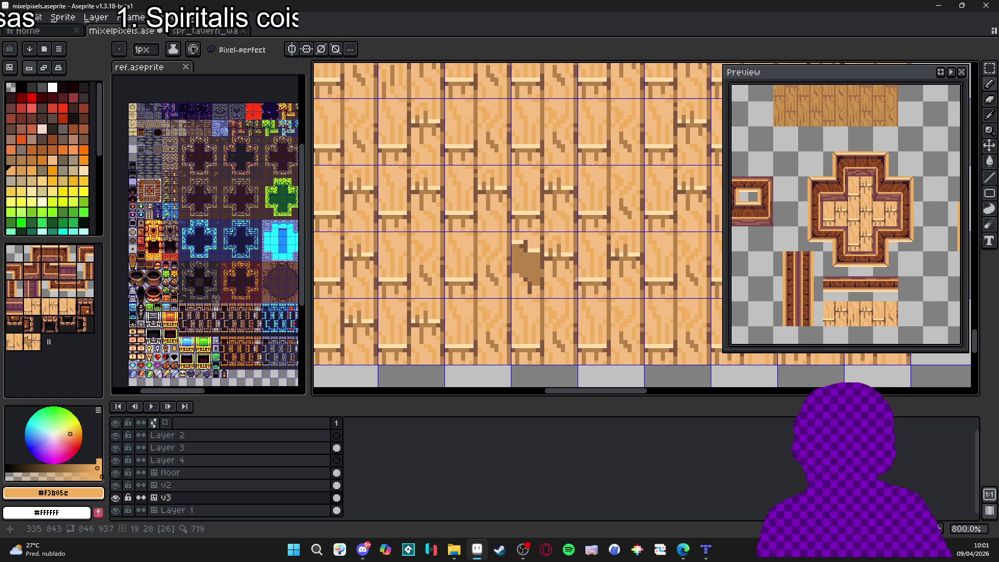
scroll(573, 279, down, 2)
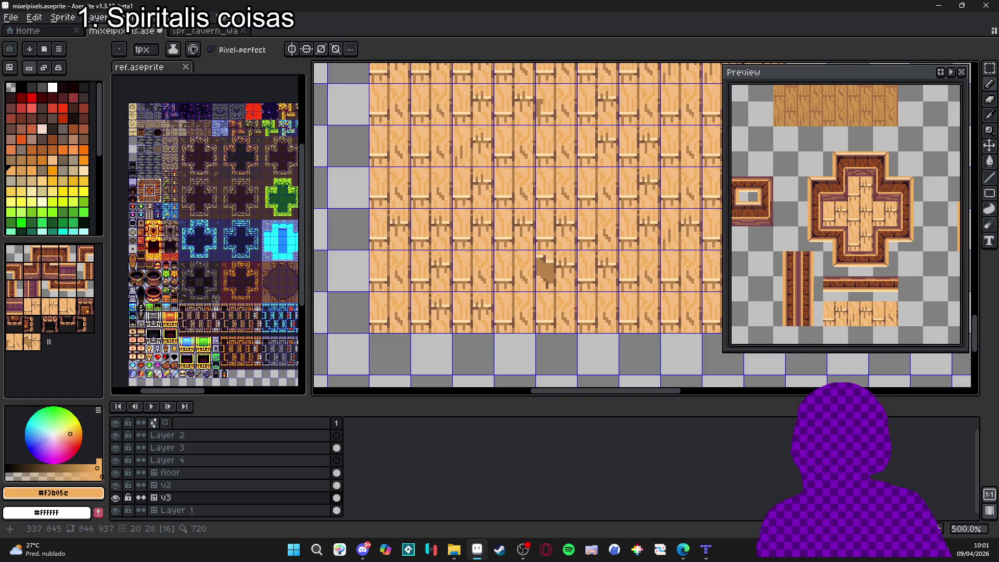
drag(571, 277, 560, 270)
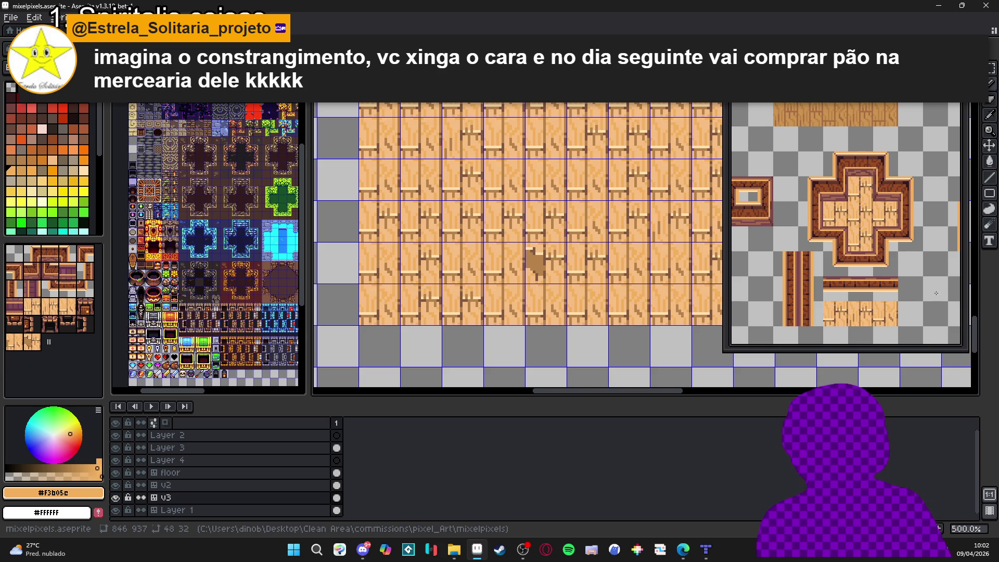
scroll(534, 250, up, 7)
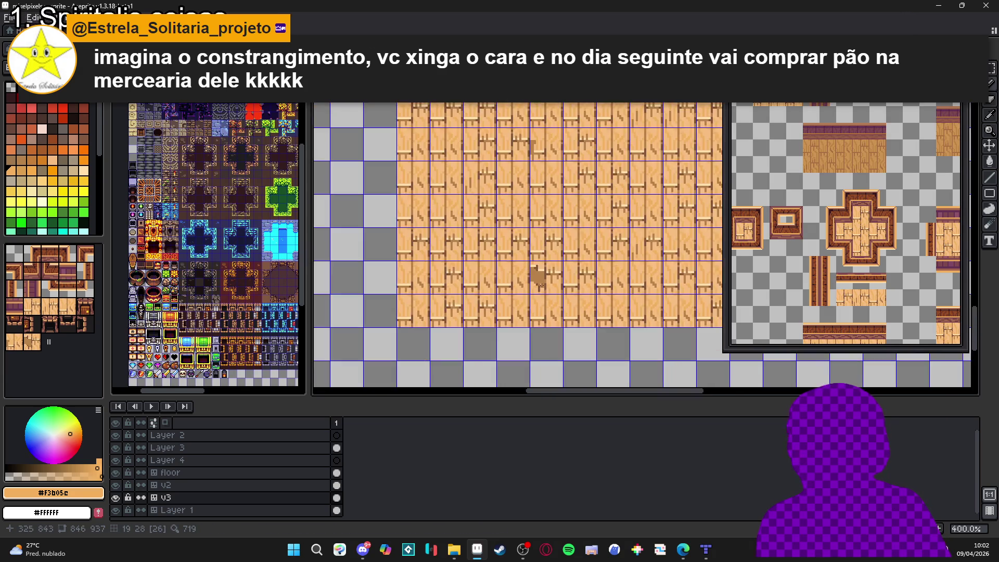
Step: Pick tan brown #b7834b and paint a stain blob across the planks, extending it downward
alt+click(535, 297)
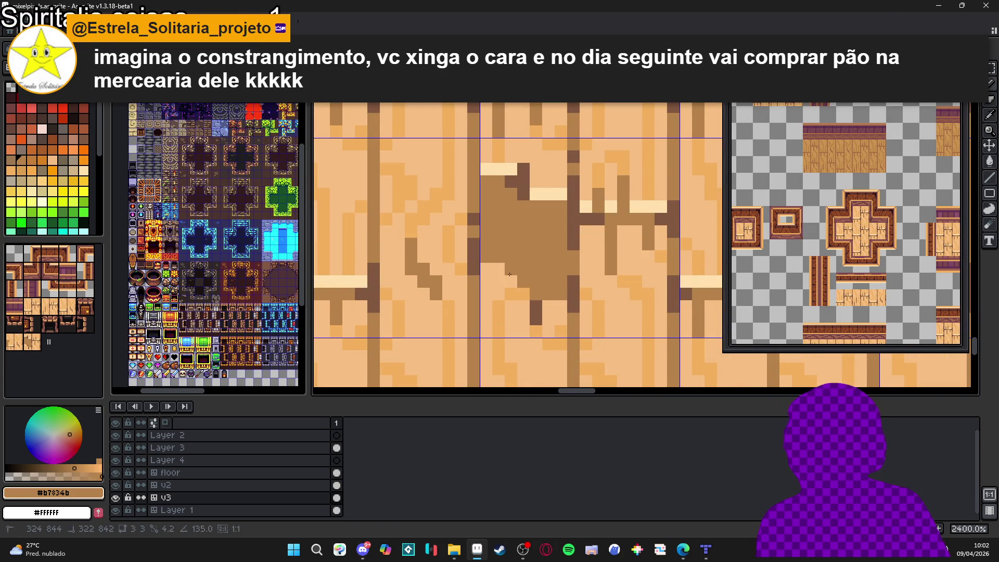
scroll(513, 276, down, 6)
scroll(535, 276, down, 3)
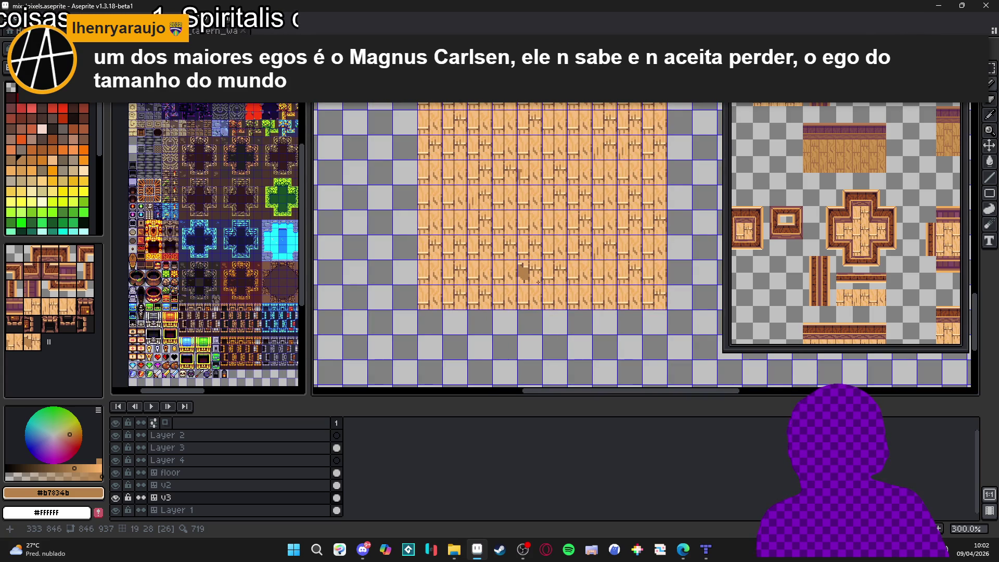
scroll(539, 283, up, 2)
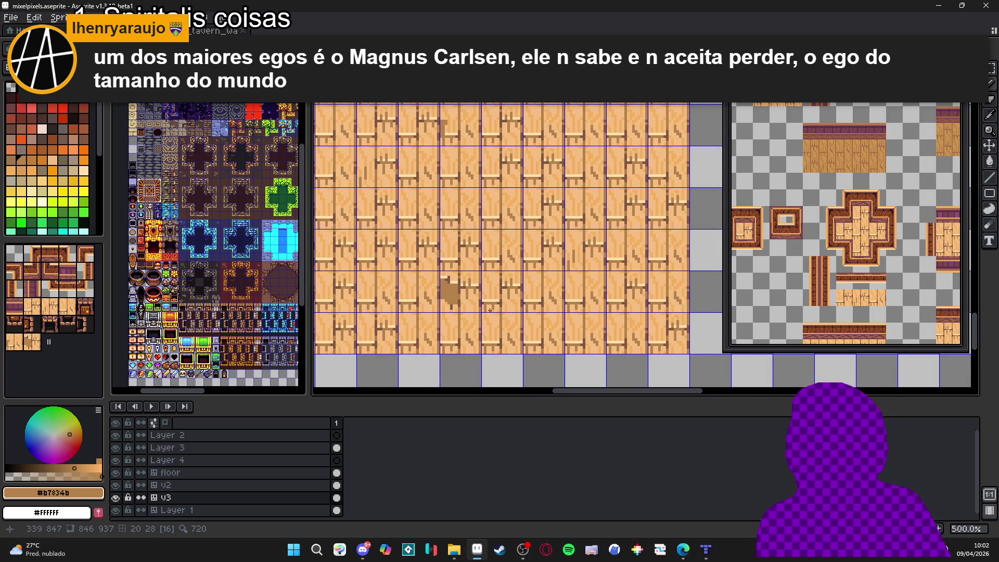
scroll(475, 281, up, 7)
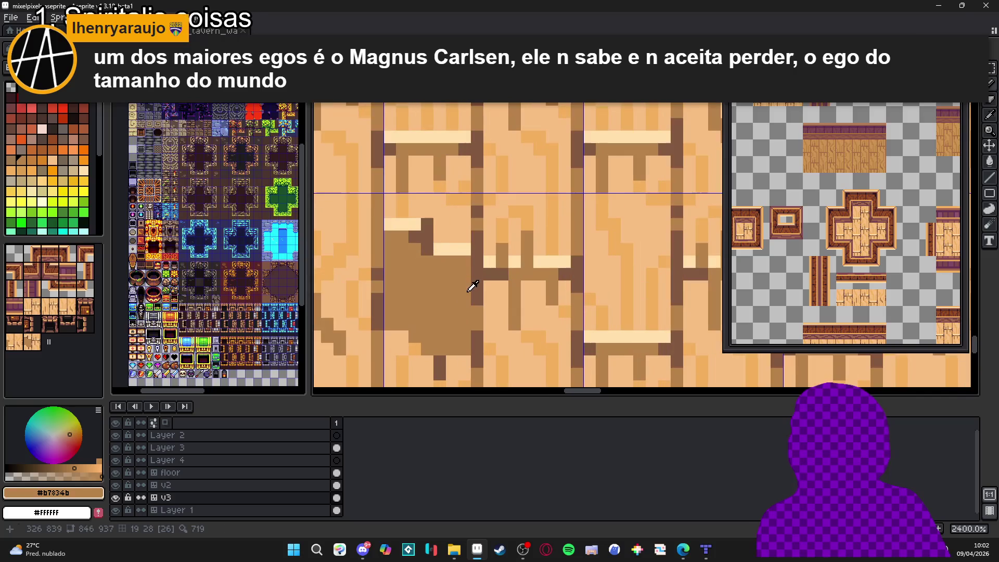
click(514, 262)
click(489, 261)
mouse_move(490, 237)
mouse_down()
mouse_move(506, 249)
mouse_move(503, 211)
mouse_move(525, 248)
mouse_move(565, 260)
mouse_move(570, 239)
mouse_up()
scroll(556, 254, down, 5)
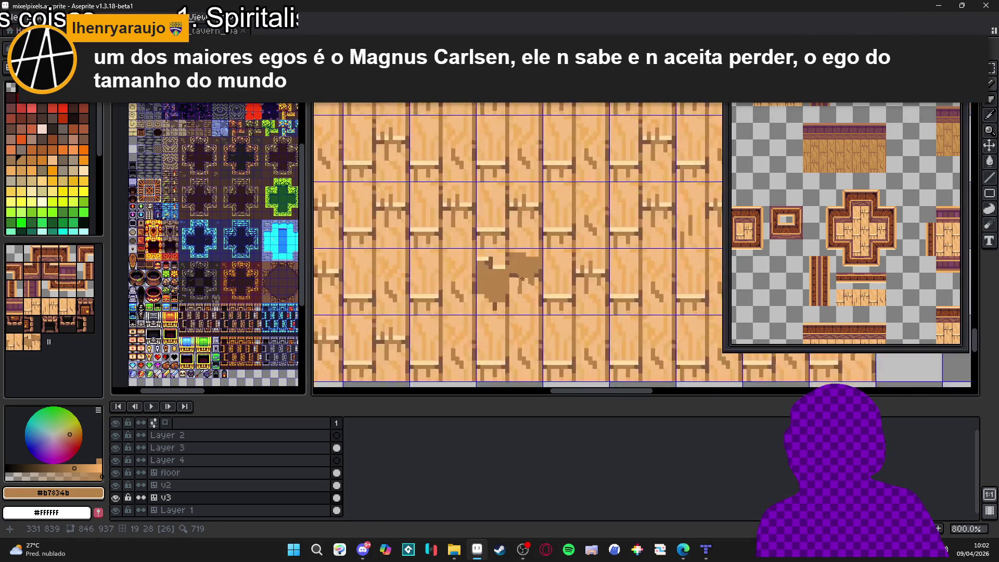
scroll(516, 282, up, 3)
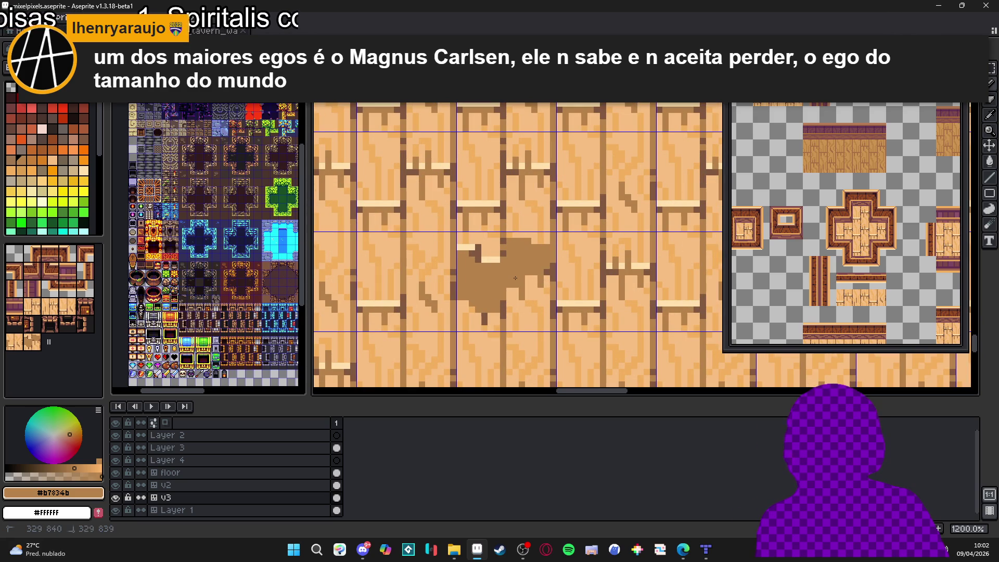
mouse_move(532, 277)
mouse_down()
mouse_move(536, 298)
mouse_move(553, 284)
mouse_move(551, 315)
mouse_move(513, 312)
mouse_up()
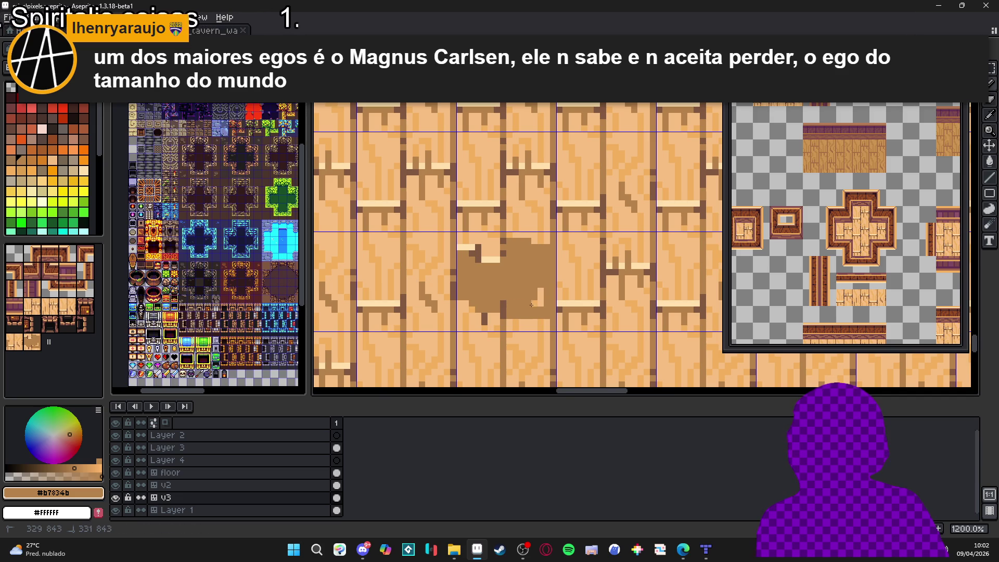
Step: Sample the light plank colour and draw a light line trimming the stain's edge
alt+click(513, 322)
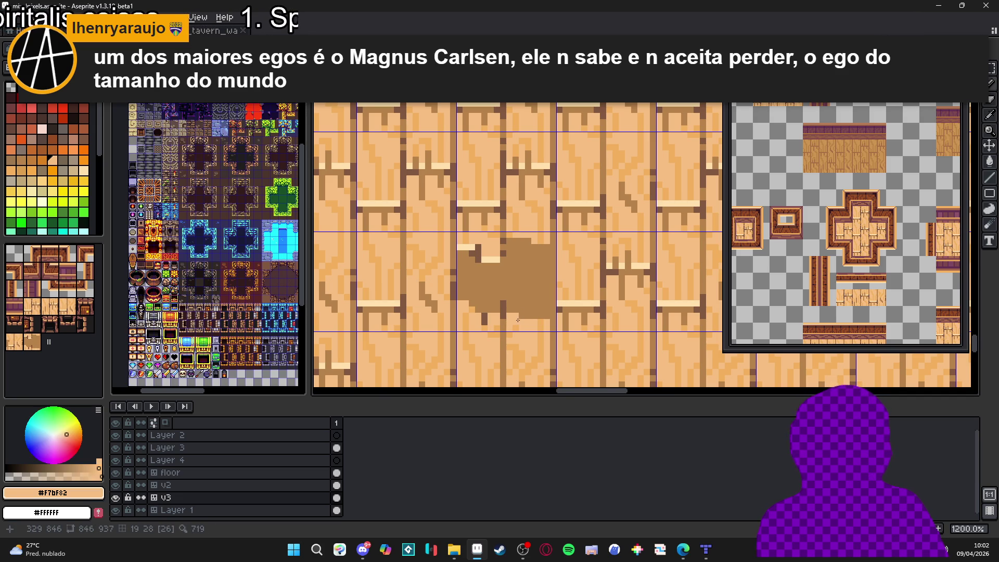
alt+click(516, 319)
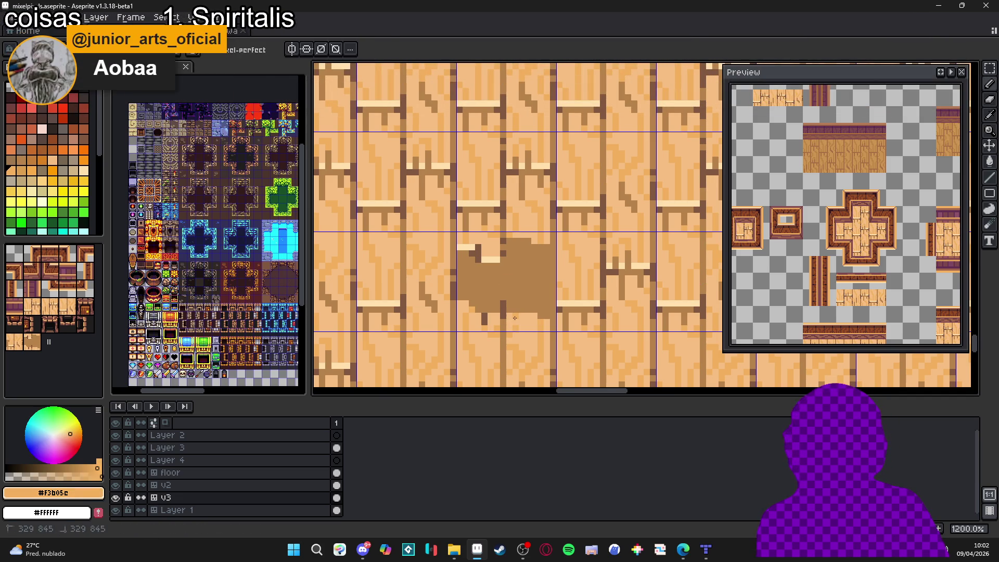
alt+click(513, 311)
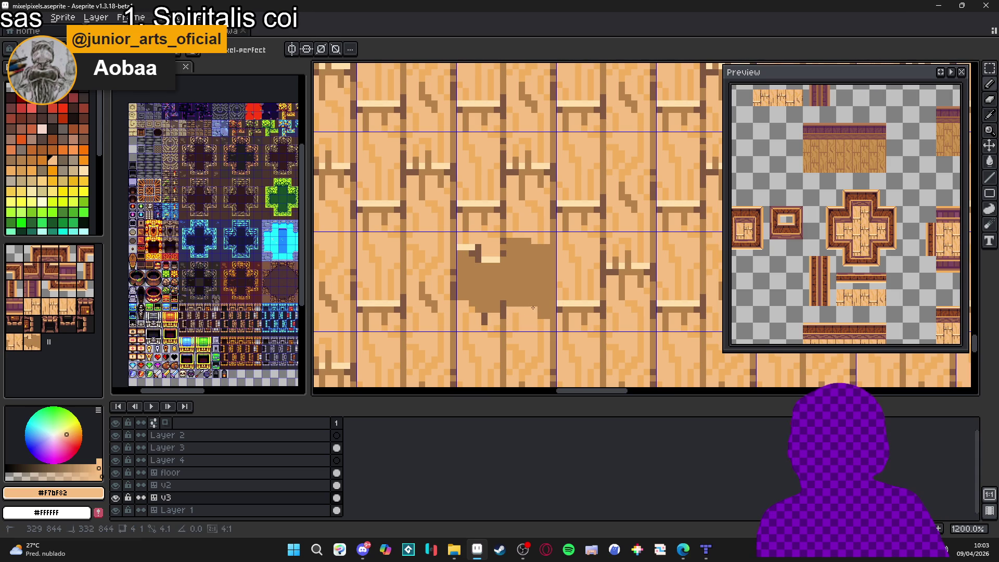
alt+click(526, 304)
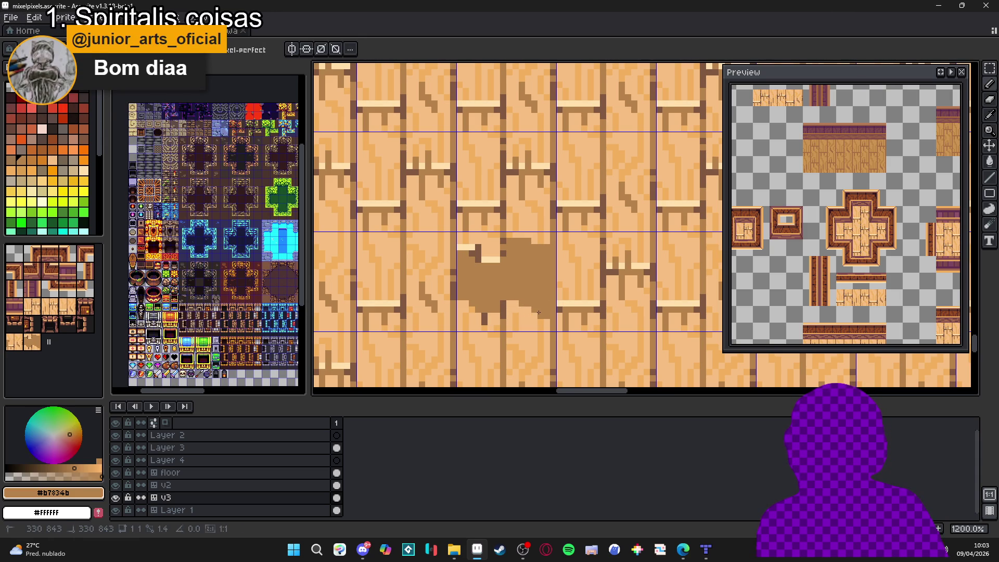
scroll(537, 317, down, 3)
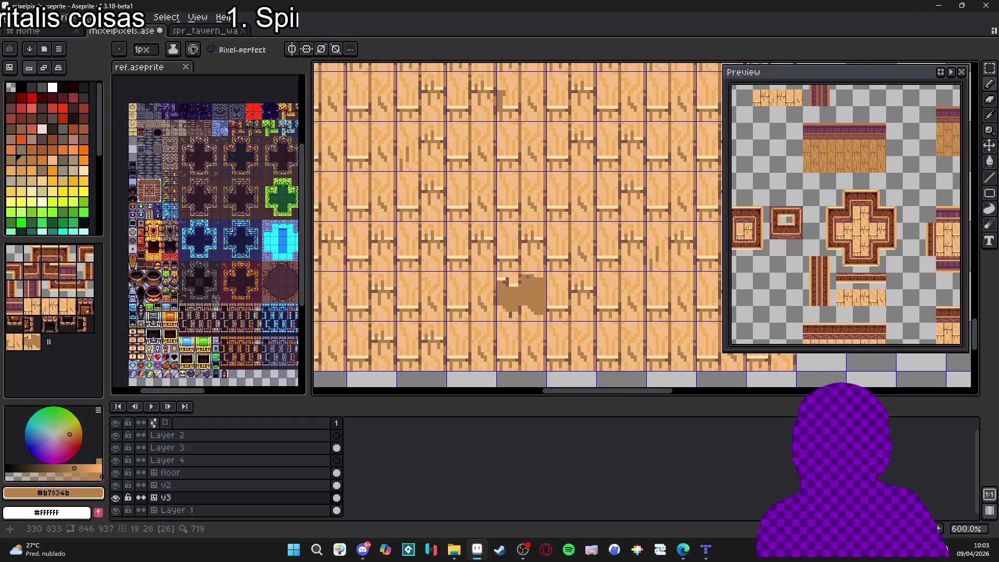
scroll(524, 271, up, 3)
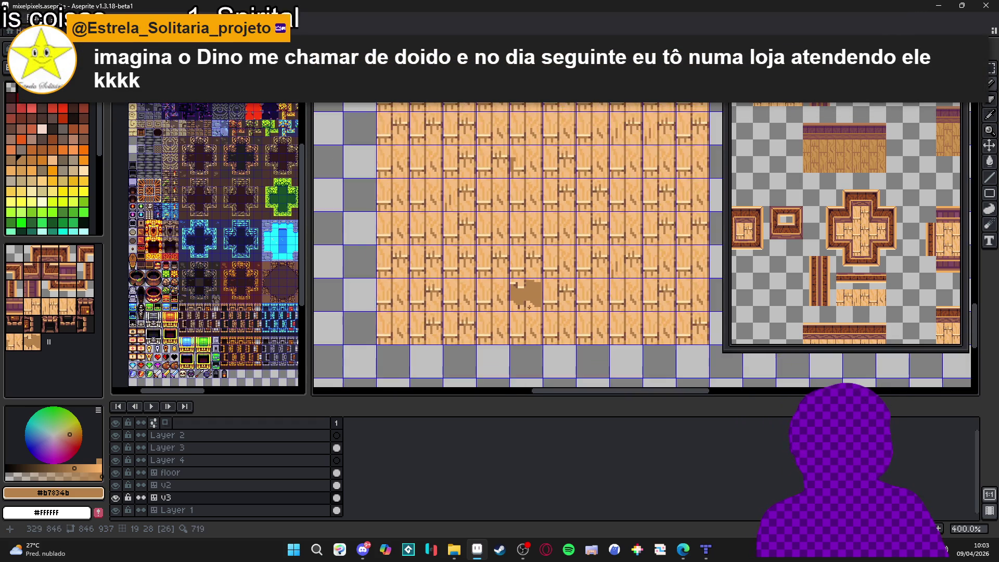
alt+click(526, 295)
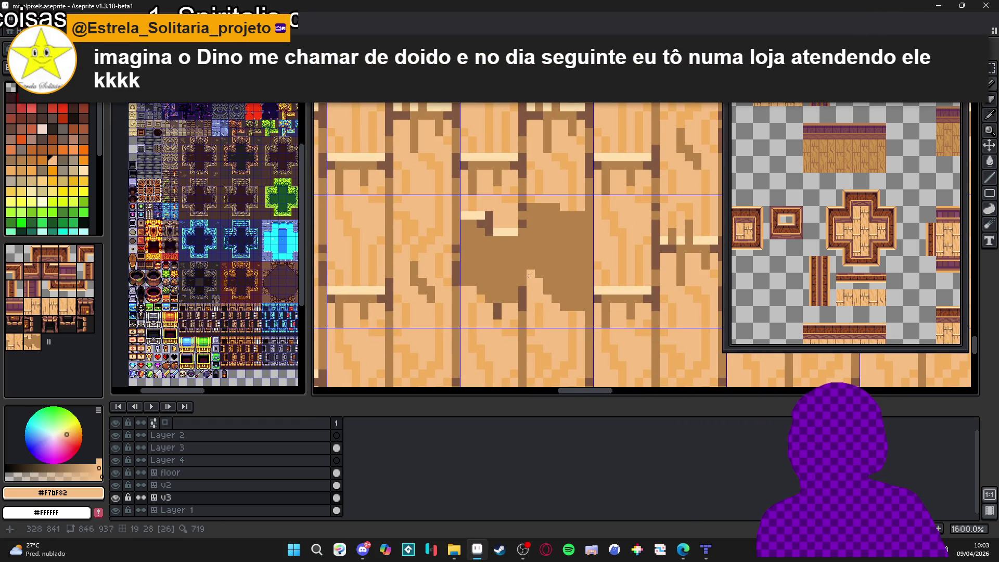
drag(544, 286, 569, 312)
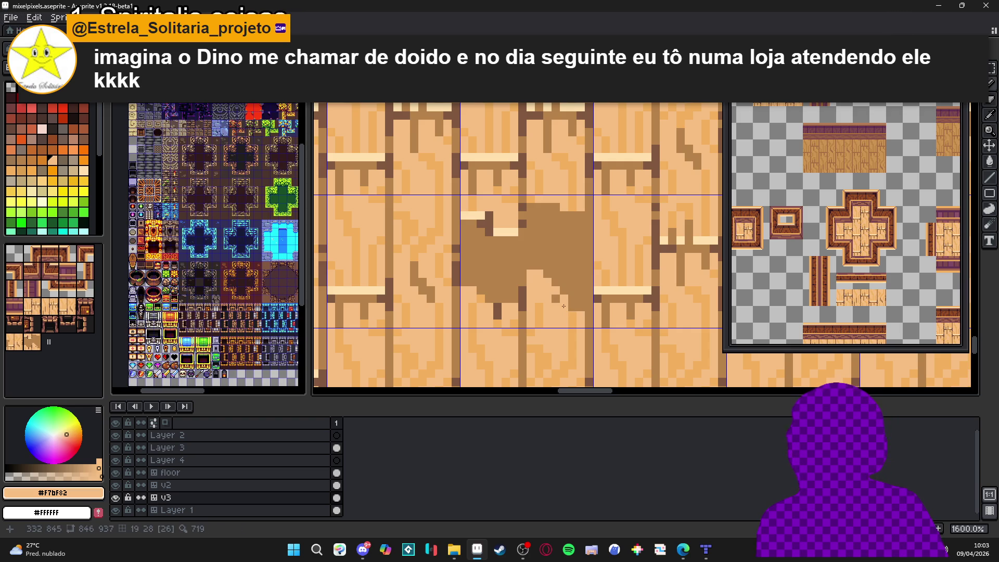
Step: Re-sample the stain brown, mid wood and light plank colours from the canvas
scroll(569, 312, down, 2)
scroll(569, 312, down, 2)
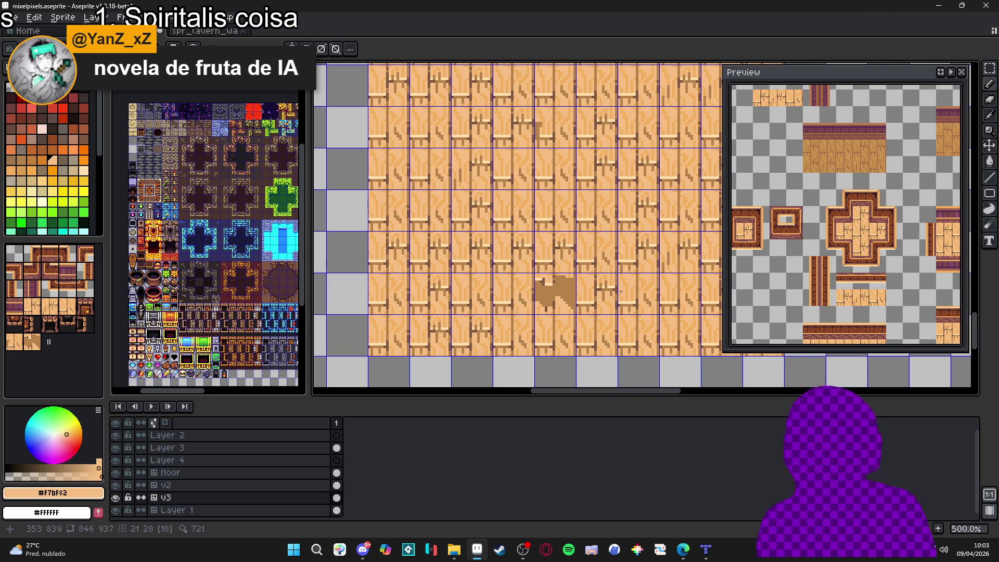
scroll(572, 271, up, 5)
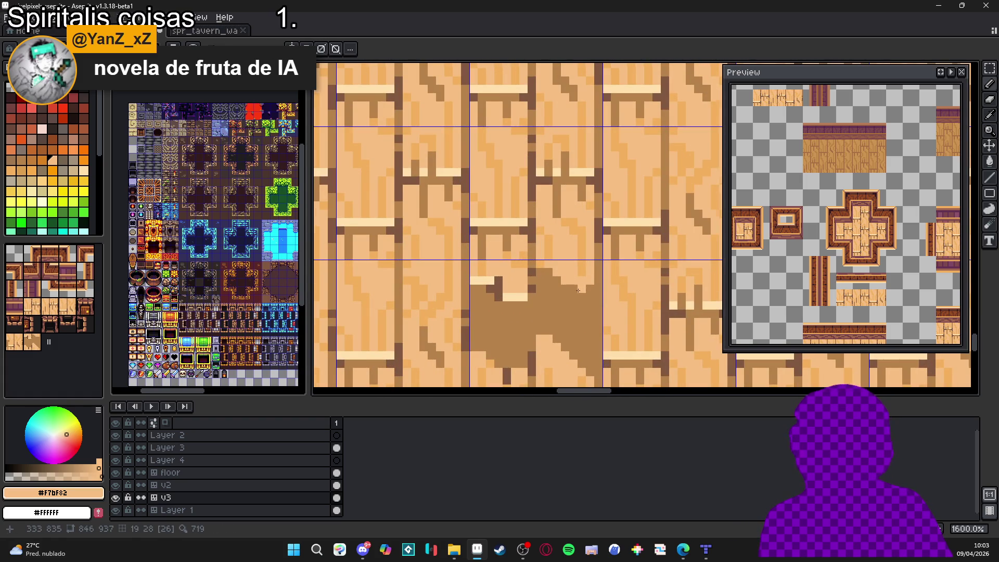
scroll(578, 291, down, 6)
scroll(570, 287, up, 5)
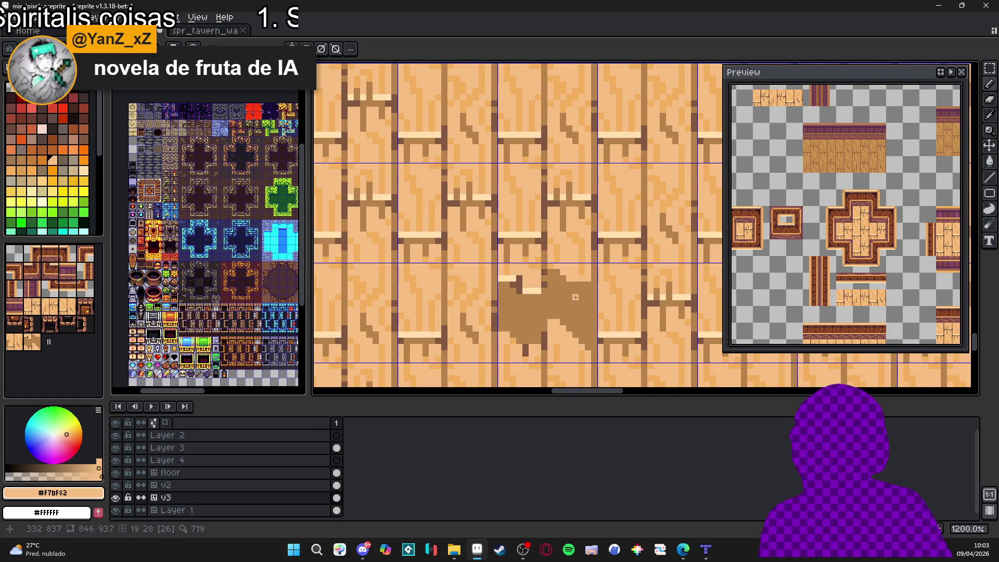
click(552, 274)
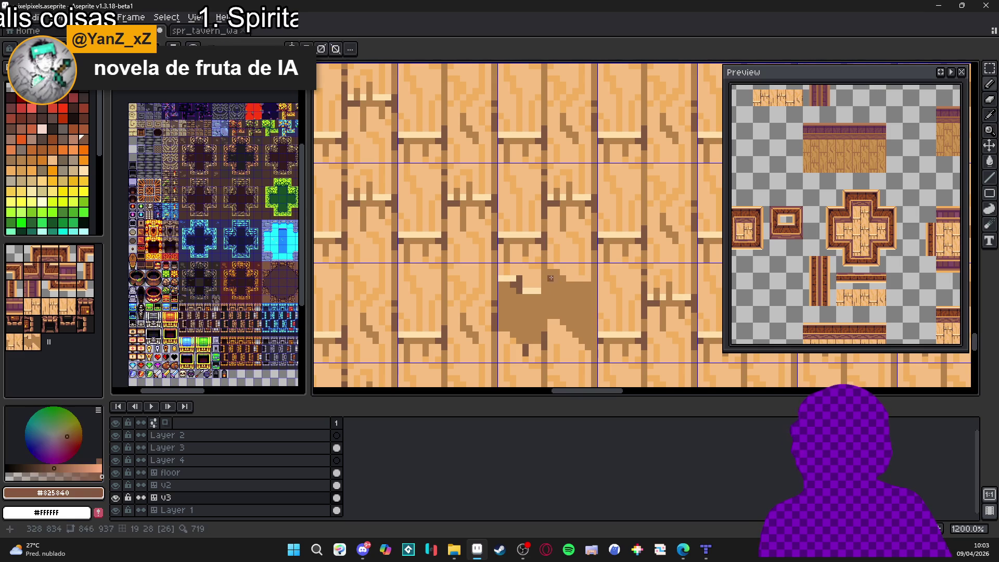
scroll(557, 276, down, 4)
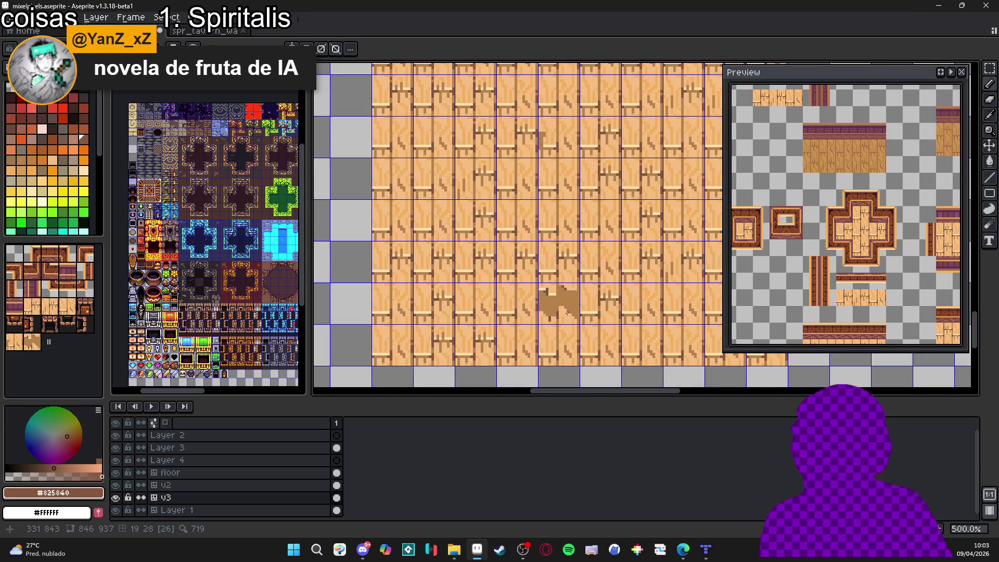
scroll(578, 331, up, 4)
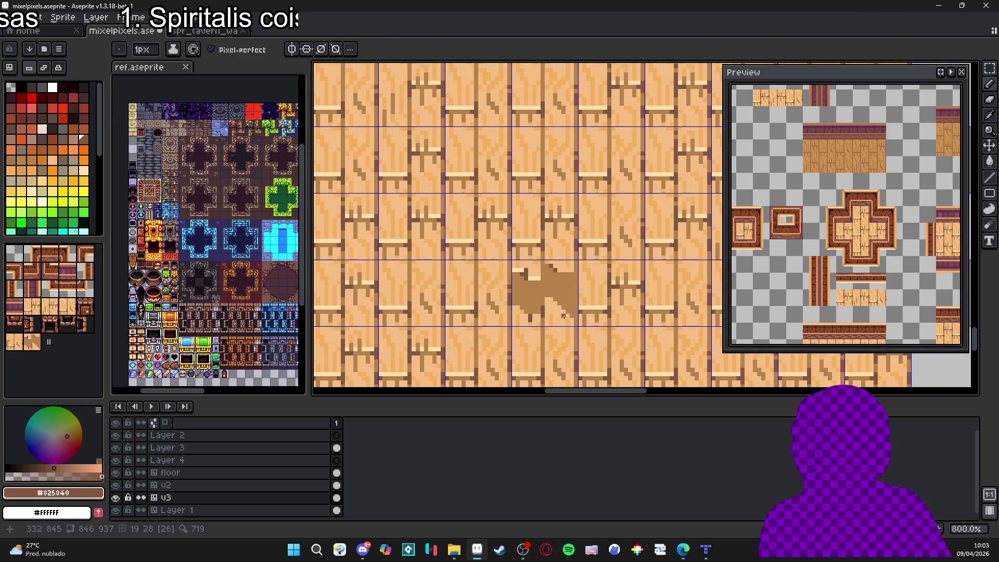
click(572, 317)
scroll(574, 314, up, 1)
click(572, 317)
alt+click(565, 305)
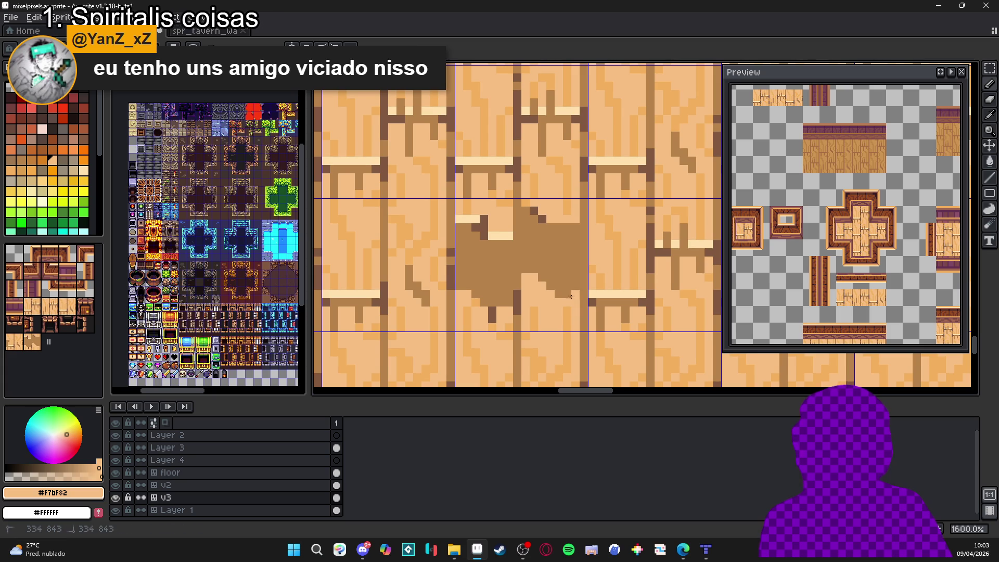
scroll(572, 296, down, 4)
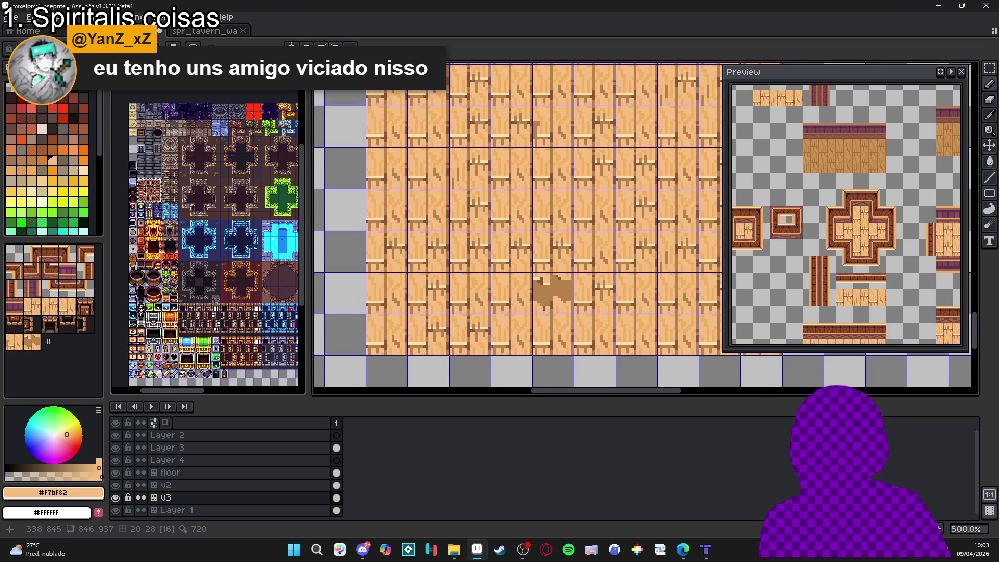
scroll(574, 309, down, 2)
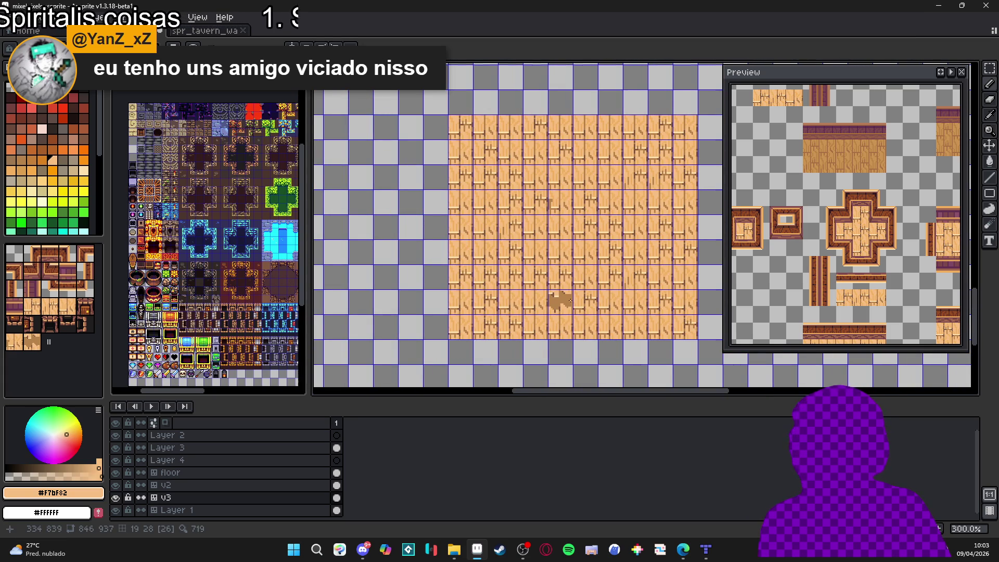
Step: Recentre on the floor and eyedrop the light plank orange #F3B05C as foreground colour
click(941, 72)
scroll(560, 309, up, 3)
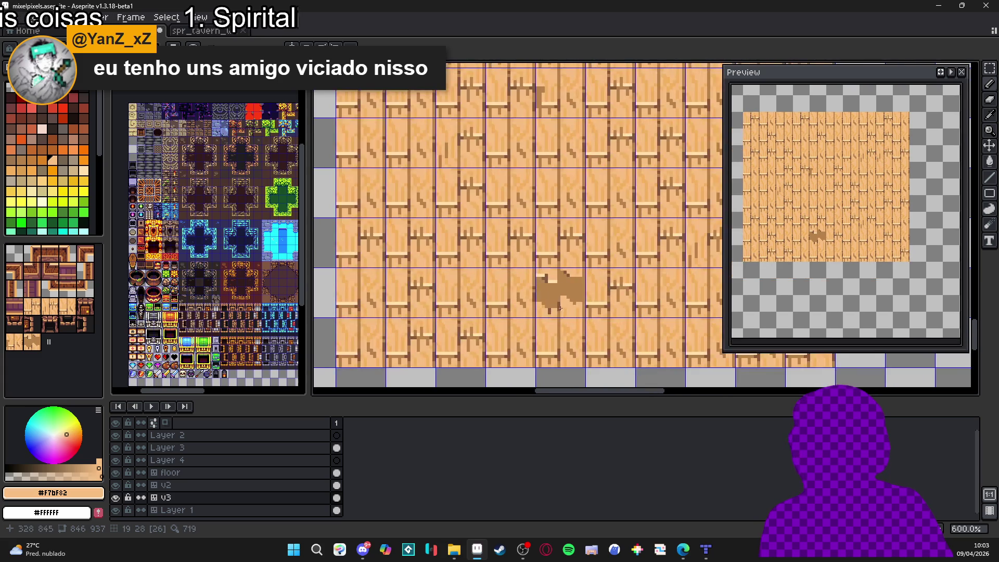
scroll(566, 296, up, 3)
alt+click(565, 307)
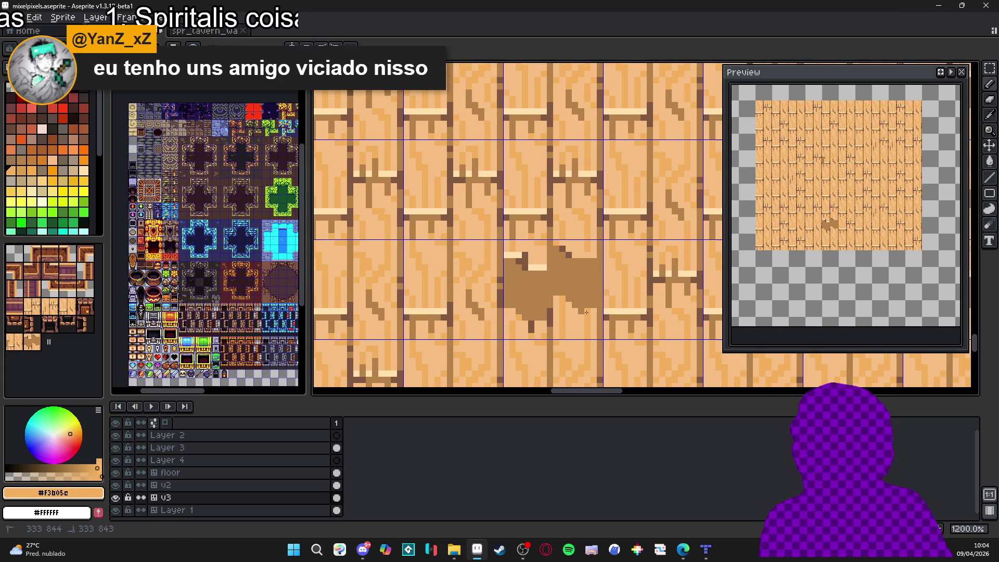
alt+click(581, 311)
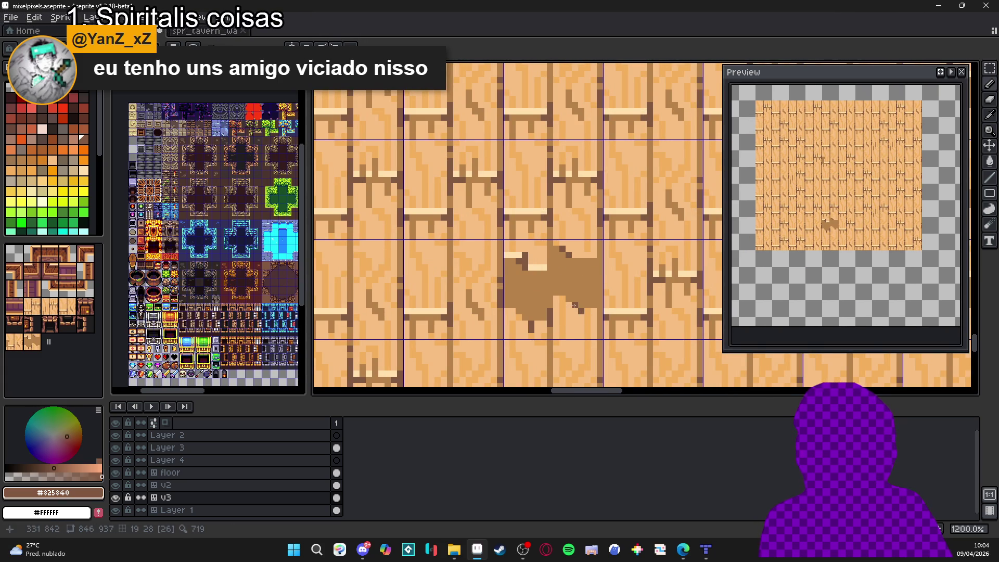
scroll(595, 312, down, 3)
scroll(589, 323, down, 1)
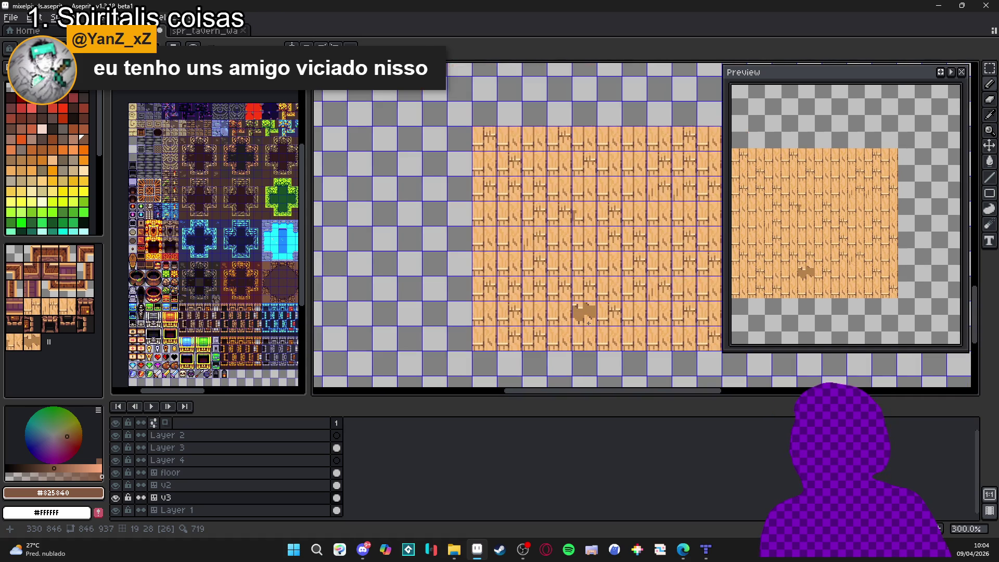
scroll(591, 316, down, 1)
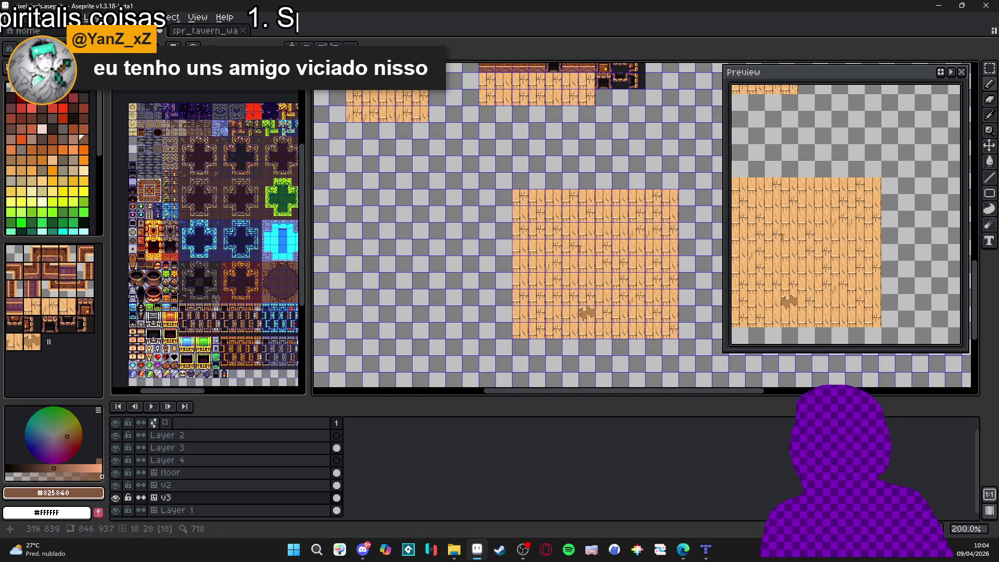
scroll(586, 310, up, 3)
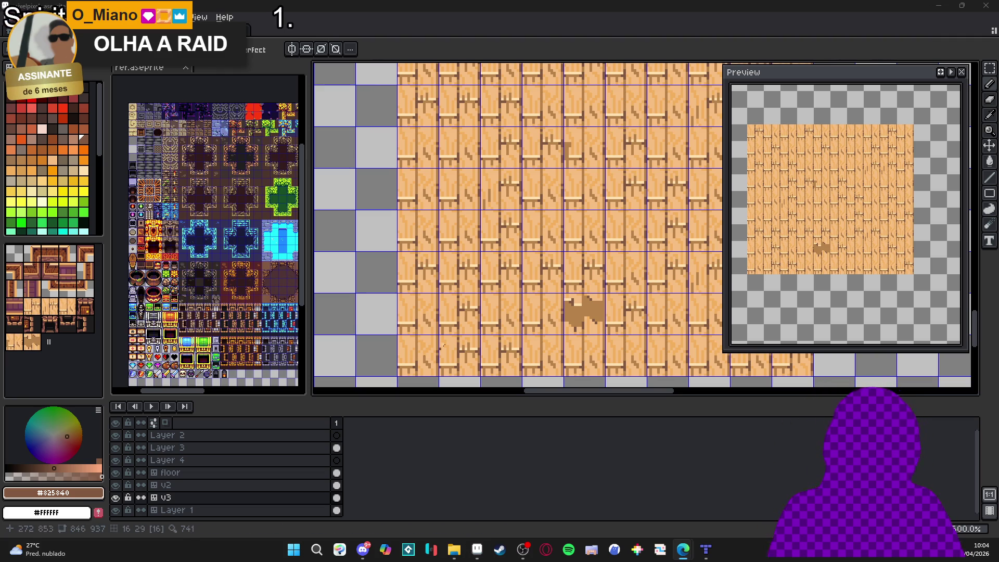
scroll(485, 312, down, 2)
scroll(524, 303, up, 6)
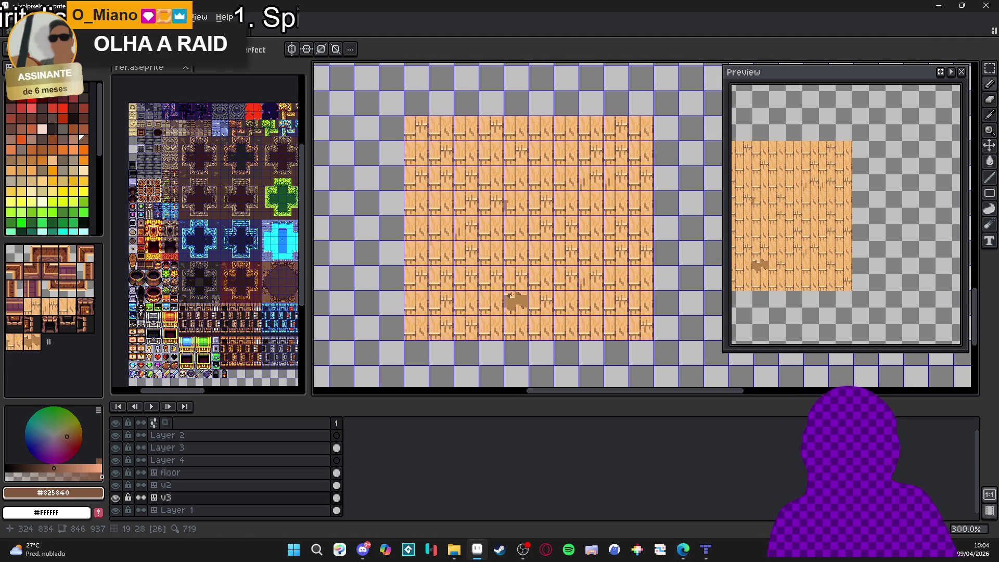
scroll(524, 303, up, 1)
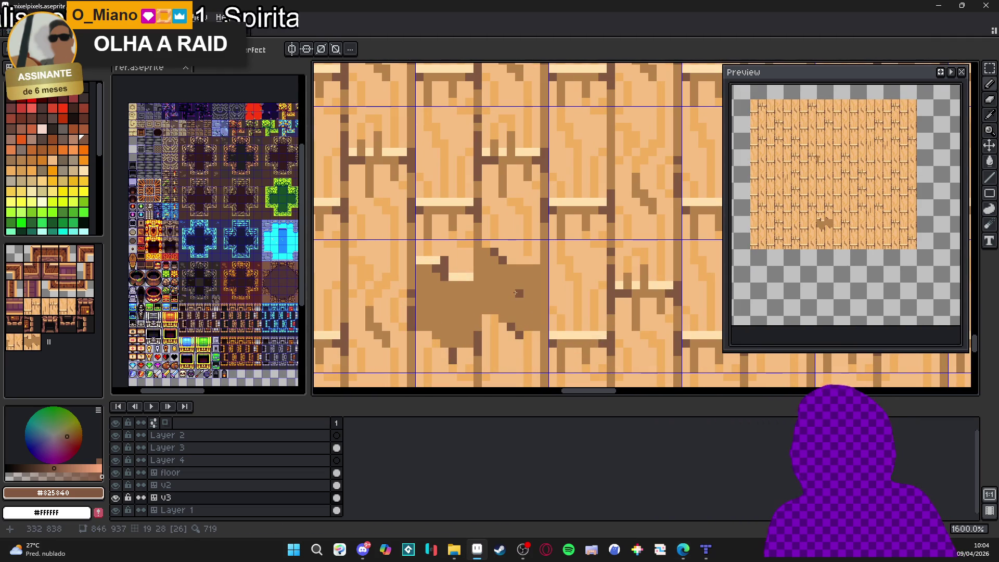
alt+click(519, 253)
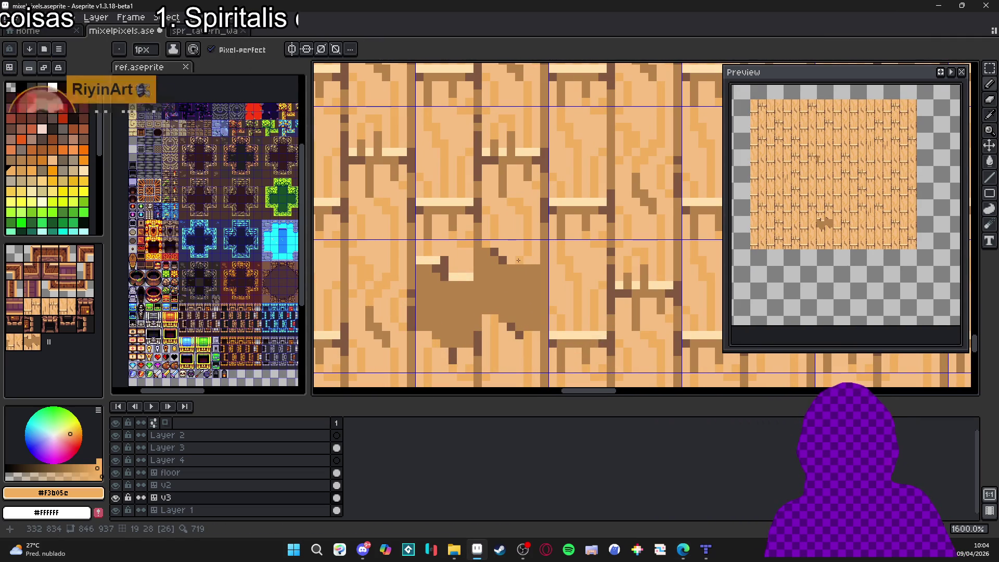
key(alt+Tab)
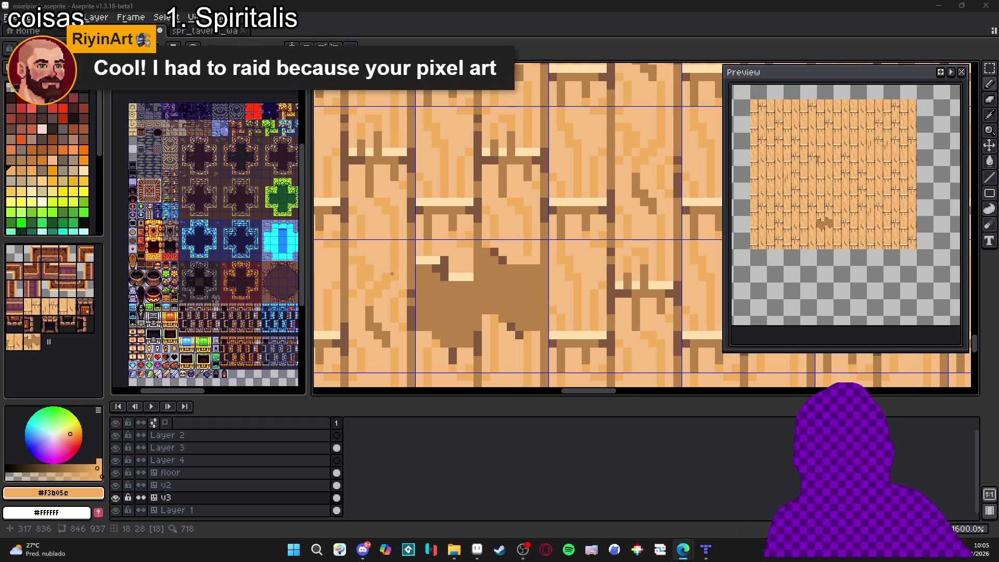
Step: Zoom over the stained floor and turn off the tile grid with Ctrl+'
scroll(545, 261, down, 6)
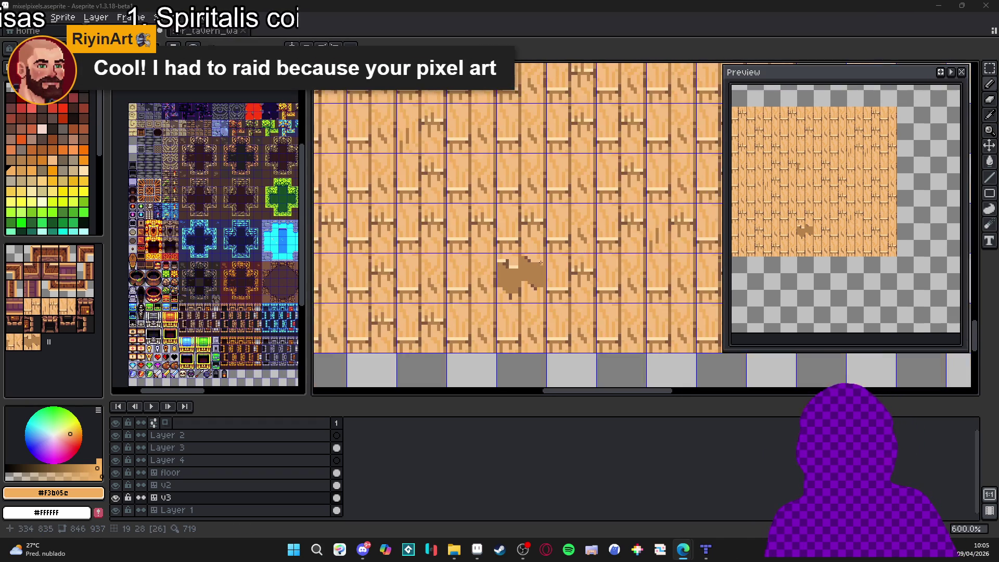
scroll(506, 249, up, 6)
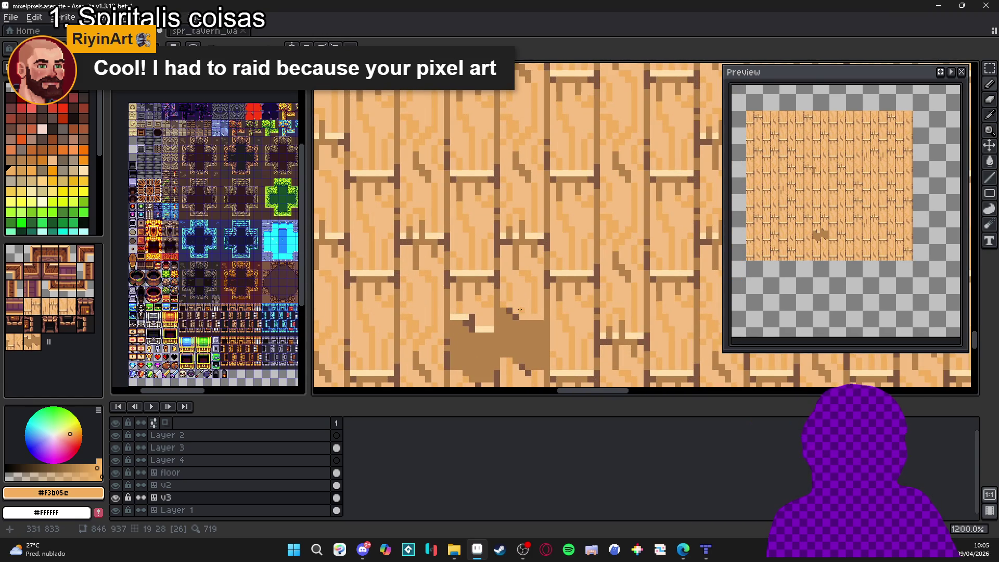
scroll(513, 312, up, 1)
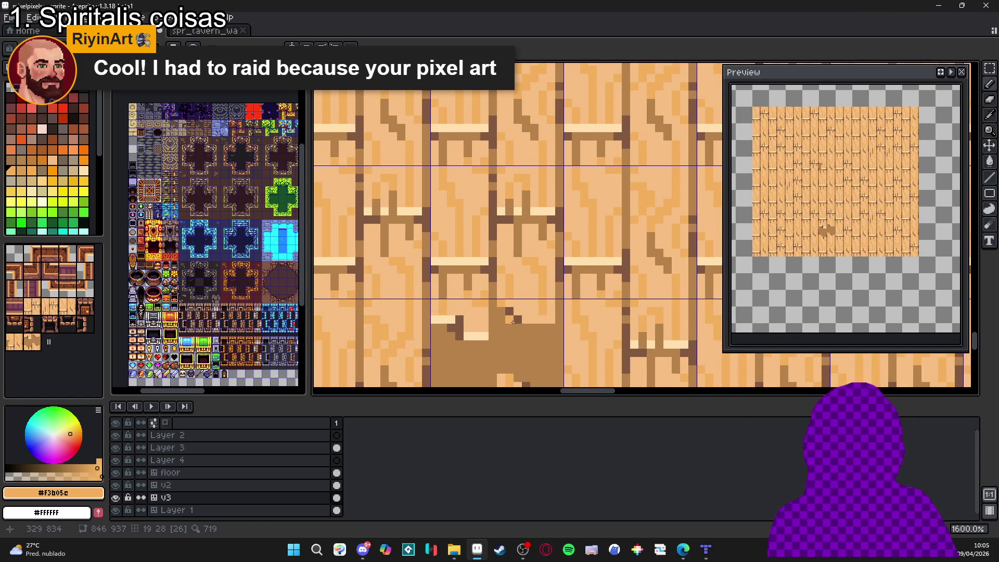
scroll(514, 322, down, 4)
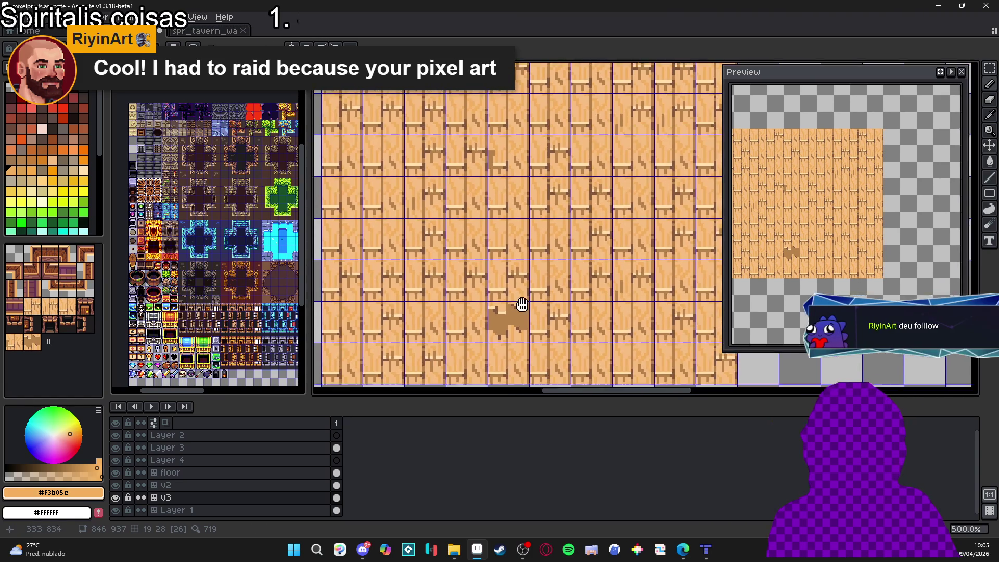
scroll(521, 306, down, 3)
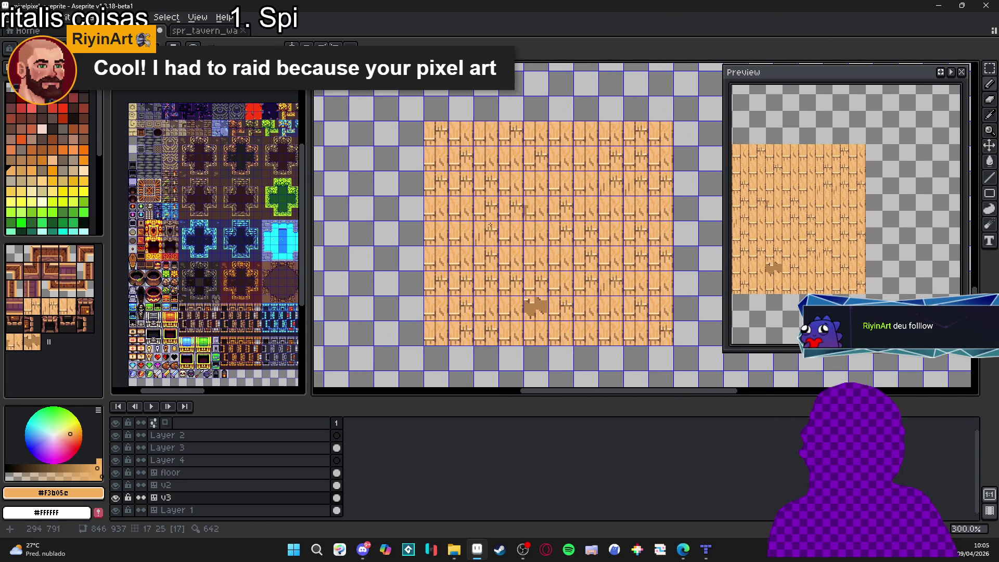
key(ctrl+apostrophe)
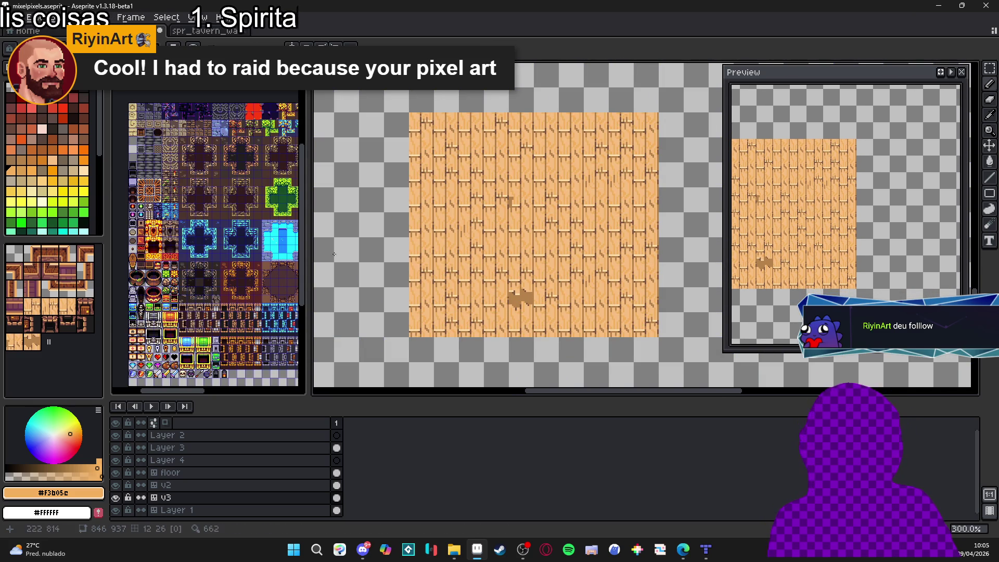
scroll(216, 240, up, 5)
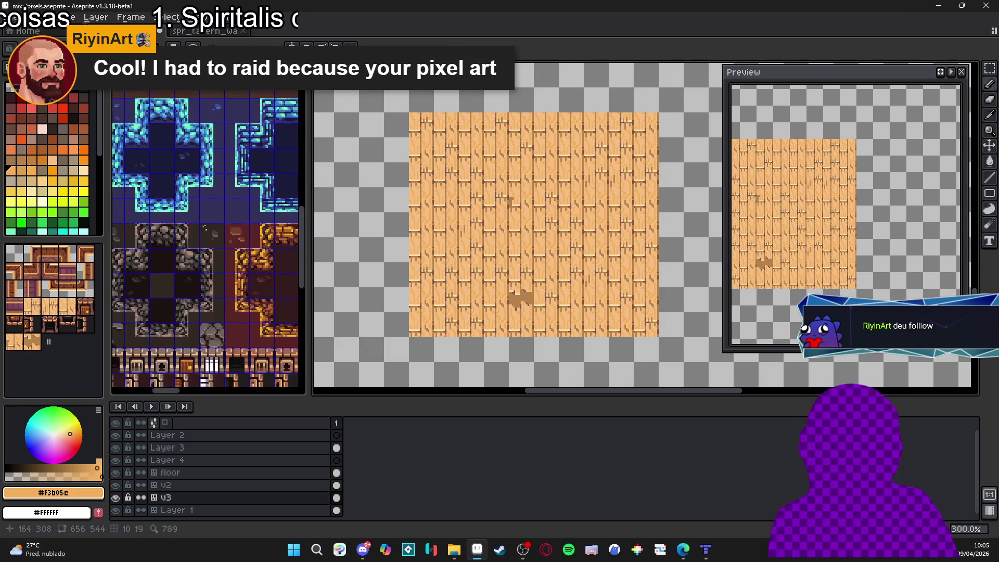
Step: Scroll through the tileset canvas and reference sprite sheet to view the other tavern tiles
scroll(216, 240, down, 2)
scroll(426, 165, down, 1)
scroll(427, 164, up, 1)
mouse_move(427, 165)
mouse_down()
mouse_move(435, 230)
mouse_move(468, 261)
mouse_up()
click(193, 307)
scroll(194, 307, down, 5)
scroll(208, 235, up, 3)
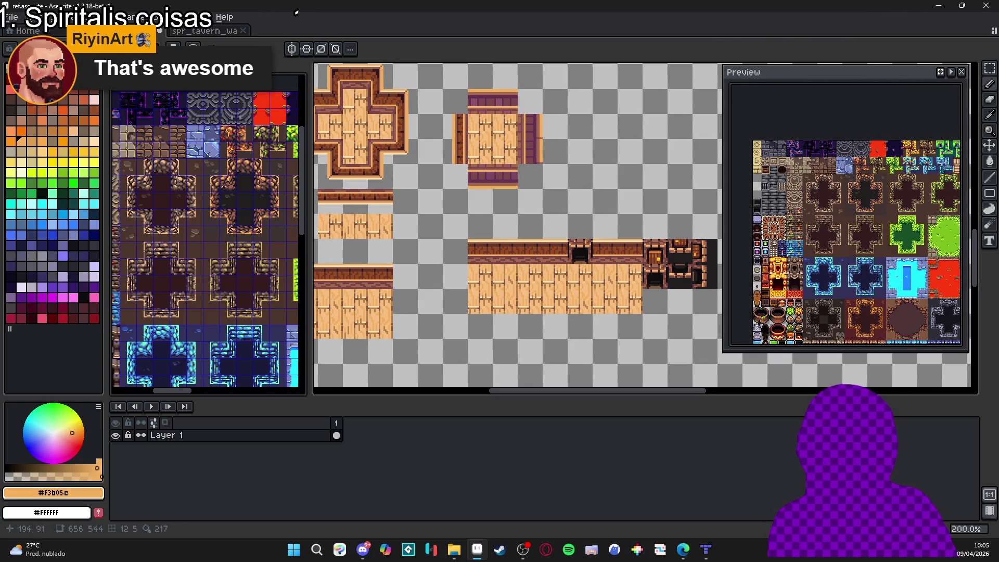
scroll(208, 234, down, 1)
Step: Pan over the upper-left tavern tiles in the ref.aseprite sprite sheet
drag(542, 290, 477, 254)
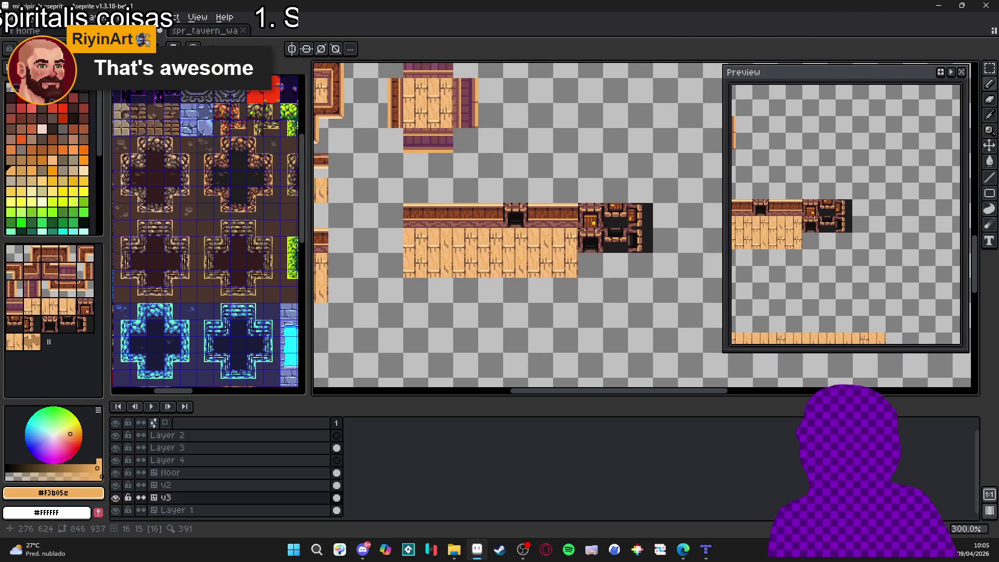
scroll(475, 261, right, 2)
scroll(521, 250, left, 6)
scroll(537, 246, up, 4)
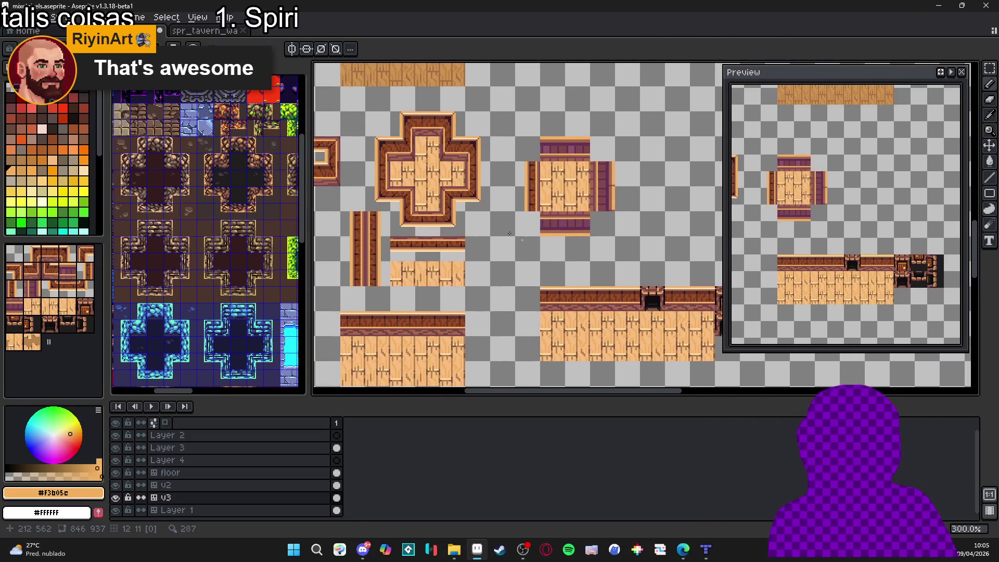
scroll(453, 193, down, 1)
scroll(469, 229, up, 5)
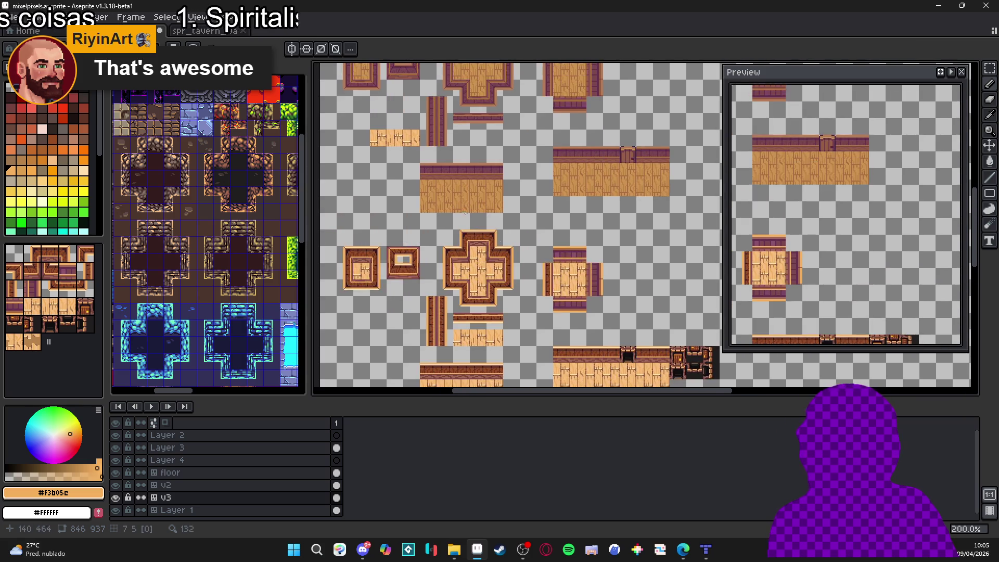
scroll(483, 257, up, 3)
scroll(483, 257, left, 2)
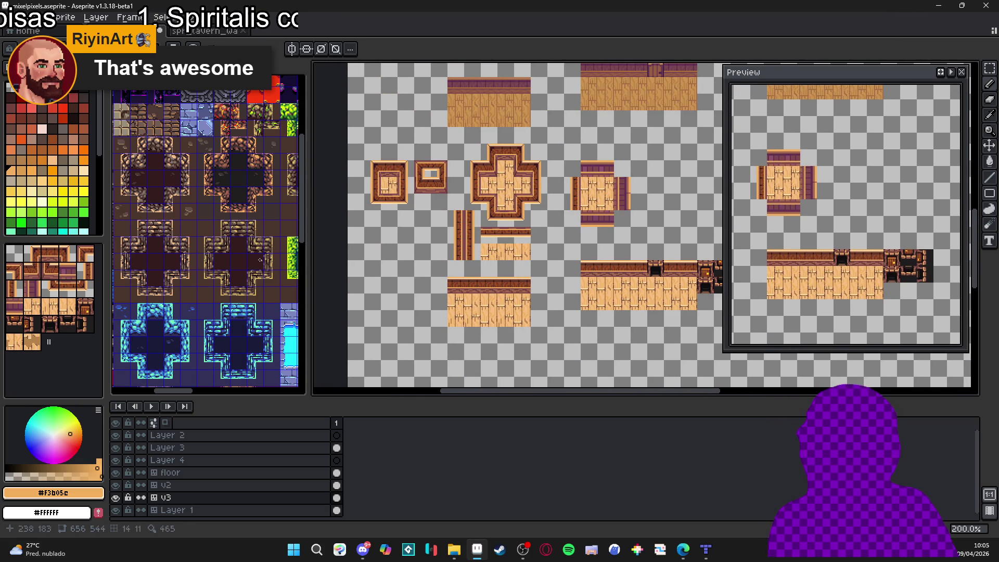
click(224, 218)
scroll(207, 179, down, 1)
scroll(201, 212, up, 4)
Step: Inspect the wall and doorway tiles, then bring the Tiled tavern room map forward
drag(533, 296, 494, 274)
scroll(495, 273, down, 3)
scroll(487, 302, right, 3)
scroll(481, 321, down, 2)
drag(481, 321, 554, 384)
scroll(505, 301, up, 2)
scroll(482, 294, down, 2)
scroll(489, 293, right, 3)
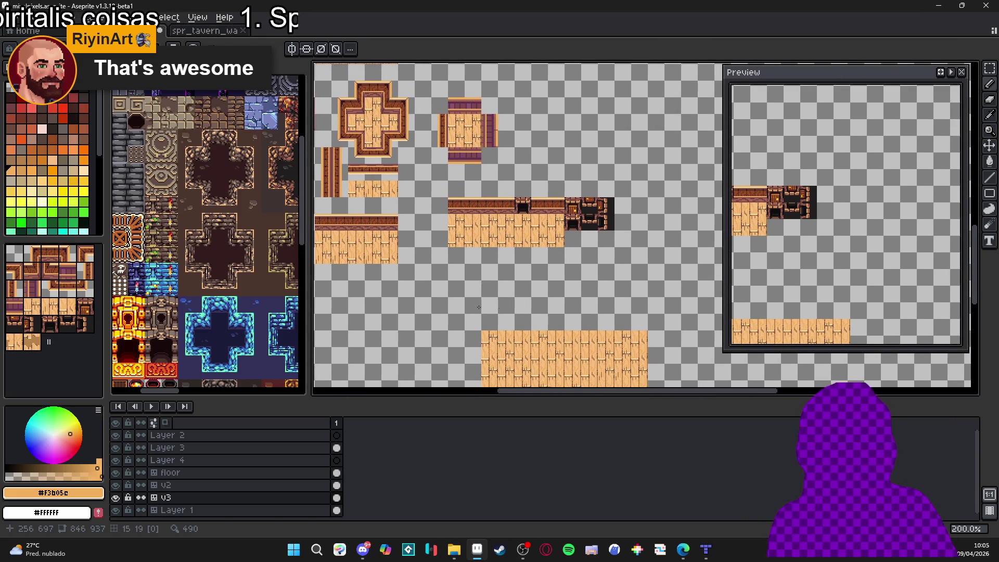
scroll(490, 307, down, 2)
click(706, 549)
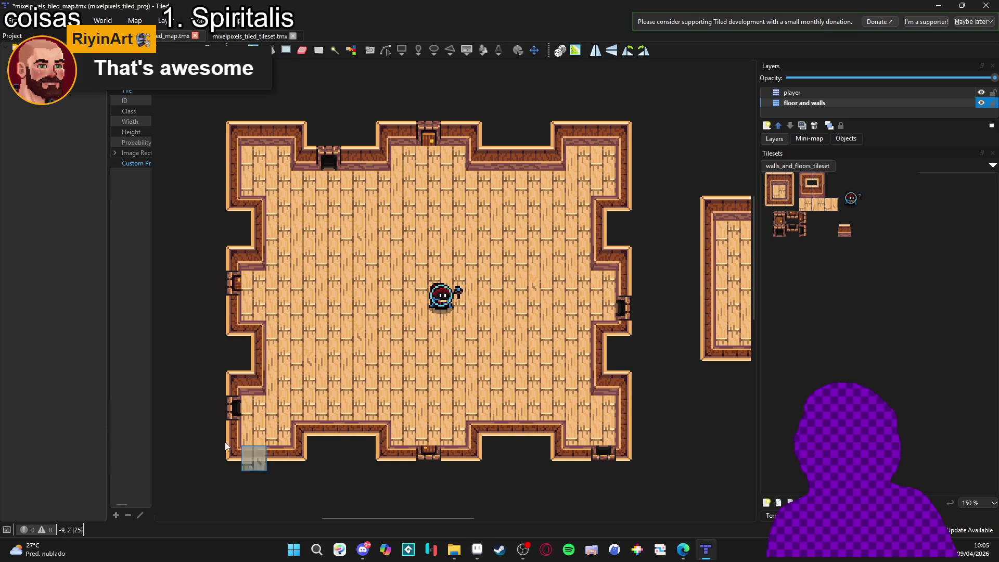
Step: Stamp a dark doorway tile into the tavern room's east wall
click(630, 323)
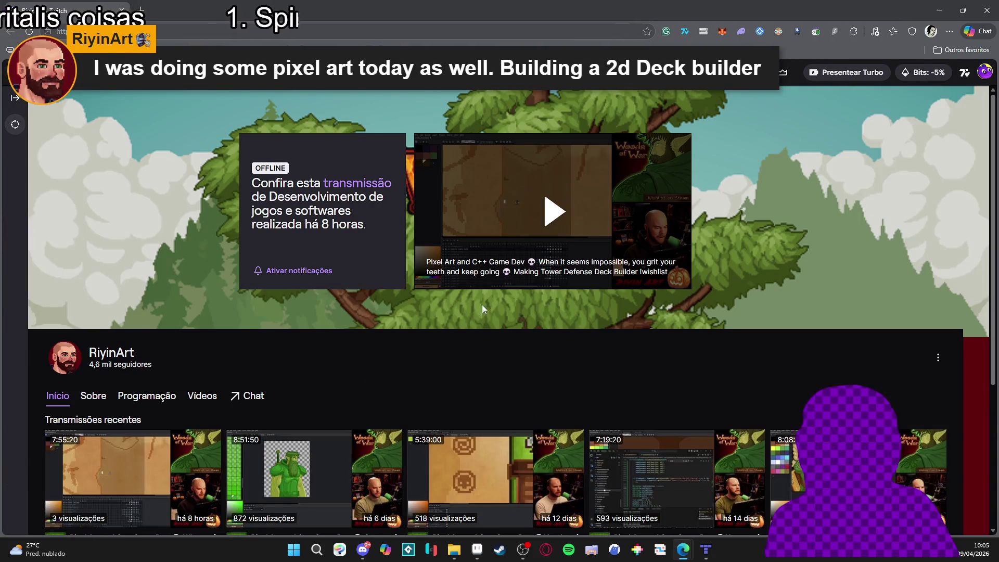
Step: Follow the streamer's Twitch channel with Seguir and pause the playing video
scroll(392, 282, down, 3)
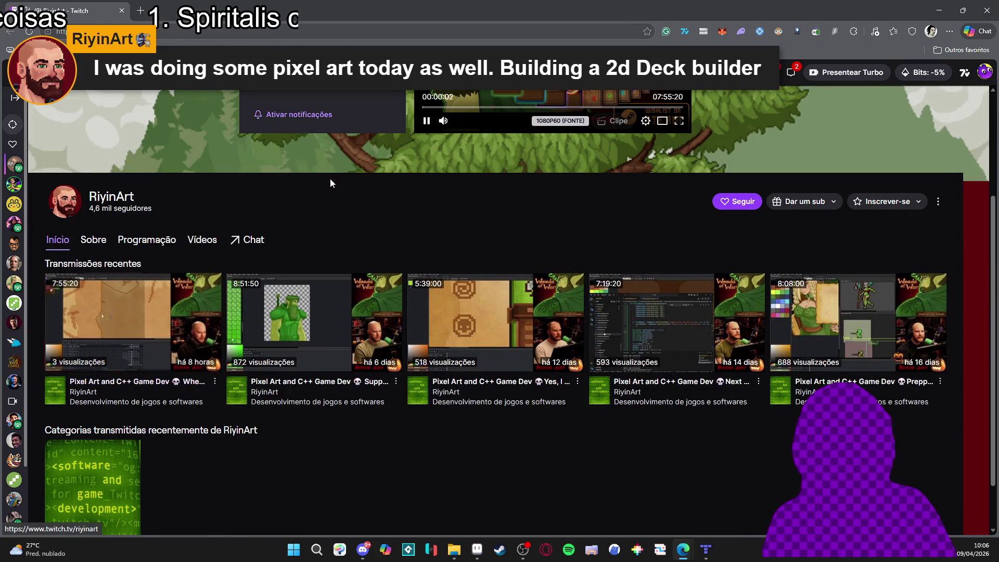
click(749, 201)
scroll(396, 294, up, 3)
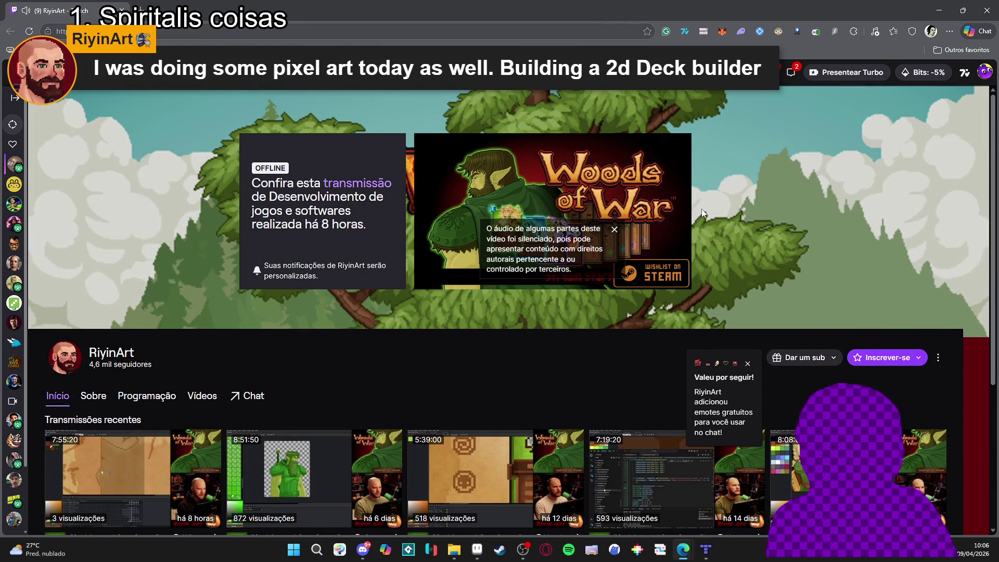
mouse_move(467, 275)
click(427, 277)
Step: In Steam, search the store for 'woods of war'
click(500, 549)
click(426, 57)
text(ods of war)
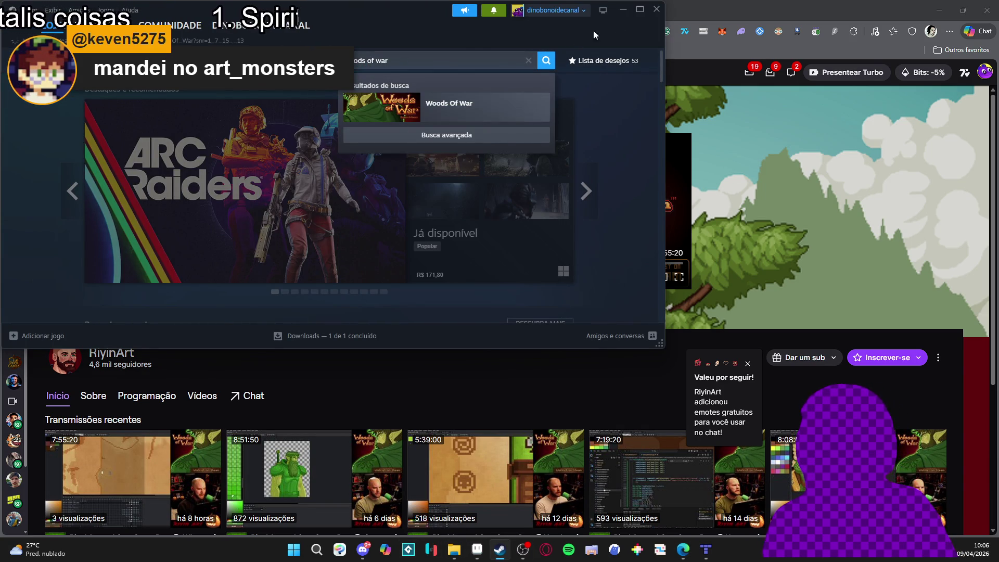
Step: Open the Woods Of War store page and add it to the wishlist
key(Return)
click(640, 10)
scroll(329, 275, down, 4)
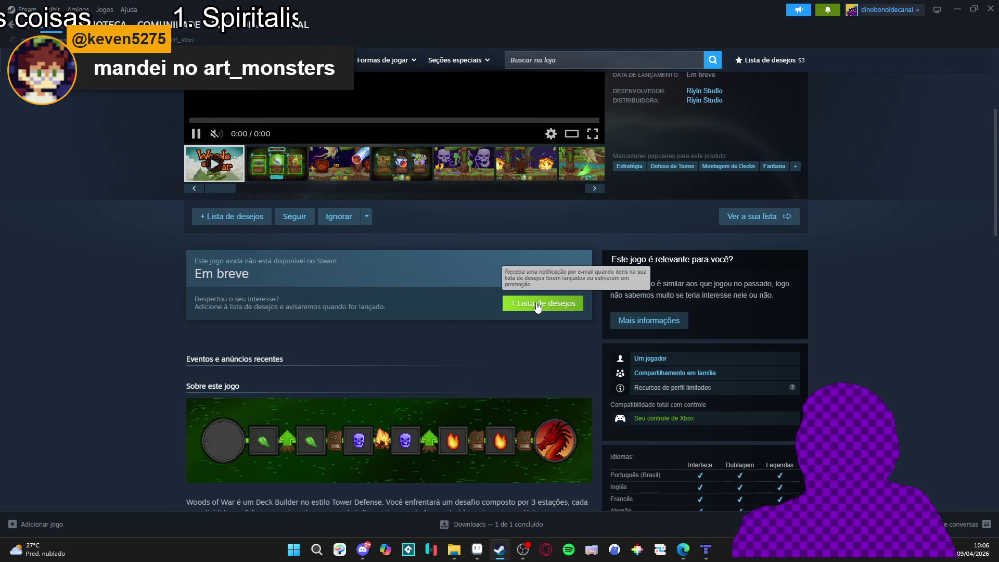
click(539, 307)
scroll(468, 313, up, 4)
Step: Dismiss a context menu on the store page and return to the browser
right_click(133, 246)
click(180, 325)
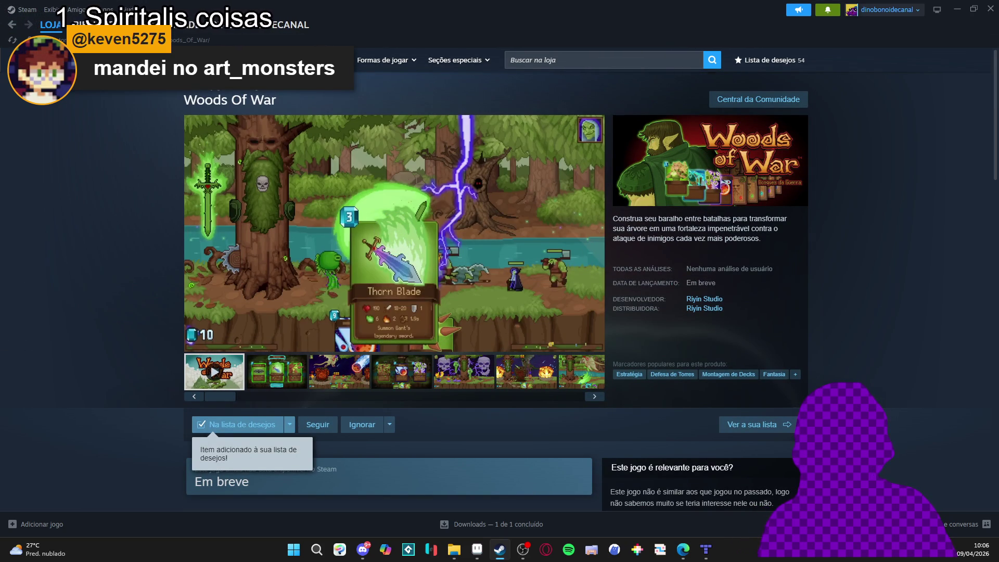
key(alt+Tab)
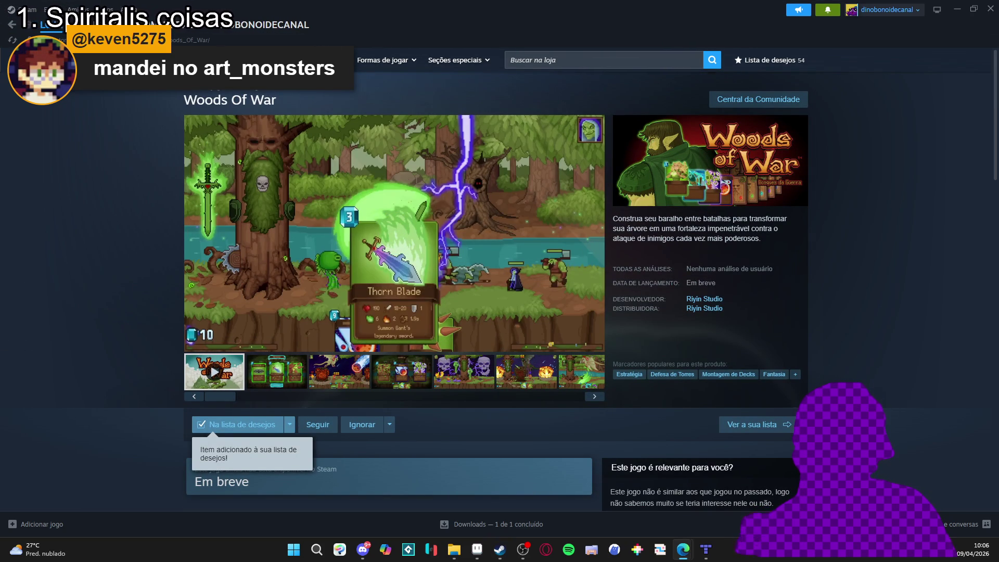